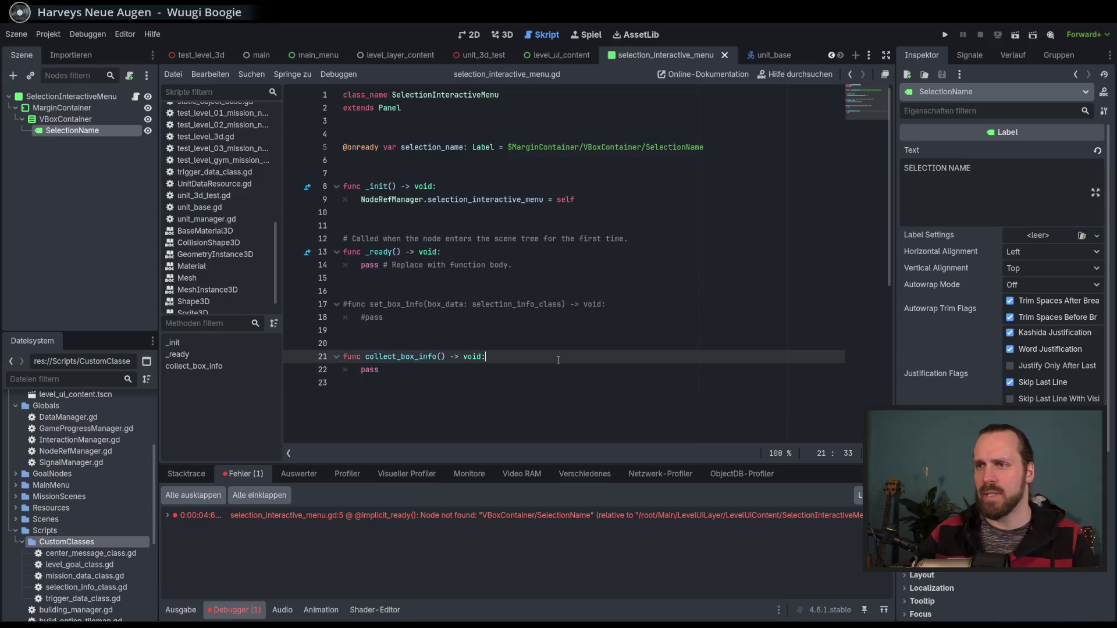
Place the cursor after the collect_box_info stub, then back at the end of its pass line.
{"action": "left_click", "coordinate": [557, 402]}
{"action": "scroll", "coordinate": [557, 408], "scroll_direction": "down", "scroll_amount": 5}
{"action": "scroll", "coordinate": [565, 401], "scroll_direction": "up", "scroll_amount": 5}
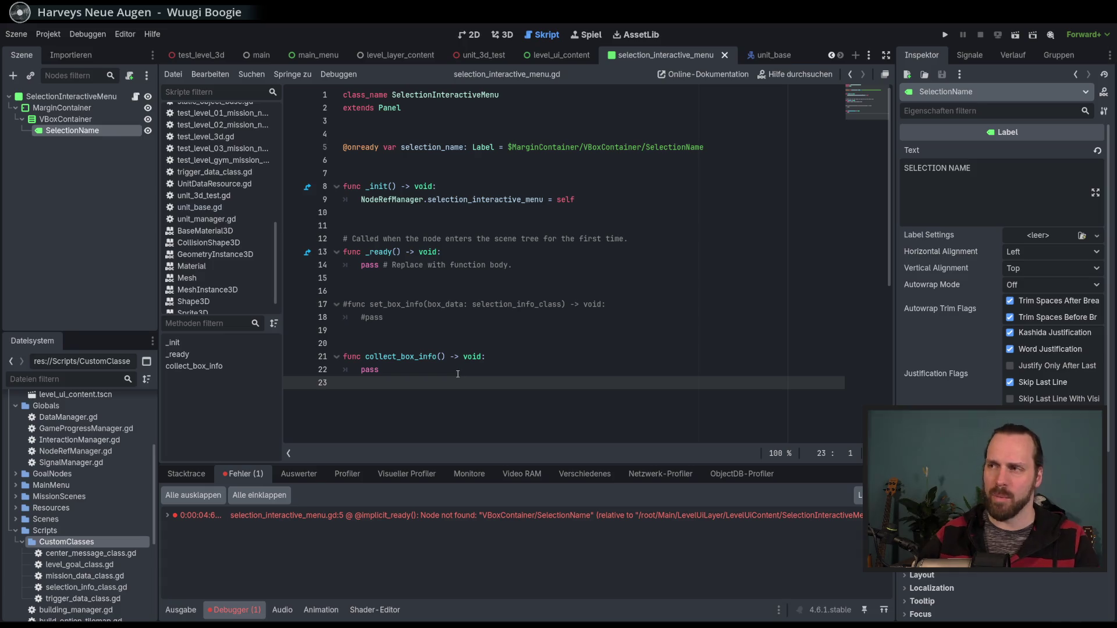
{"action": "left_click", "coordinate": [435, 370]}
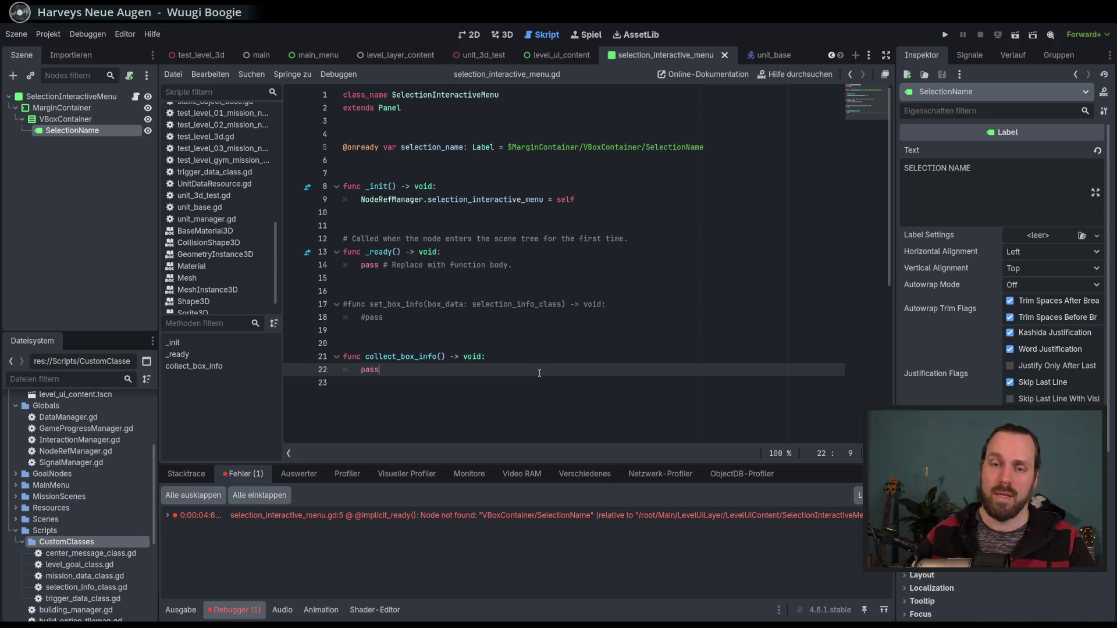
Fold away the Scripts, Globals and Test 3D folders in the FileSystem dock.
{"action": "left_click_drag", "start_coordinate": [277, 256], "coordinate": [257, 125]}
{"action": "scroll", "coordinate": [249, 210], "scroll_direction": "down", "scroll_amount": 5}
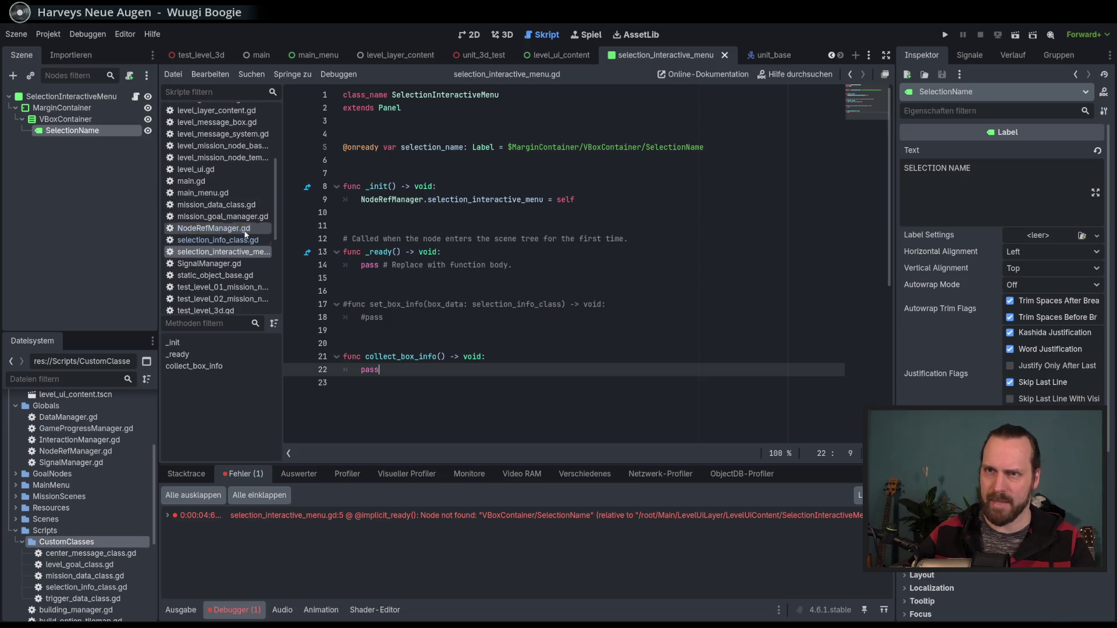
{"action": "left_click_drag", "start_coordinate": [278, 230], "coordinate": [259, 158]}
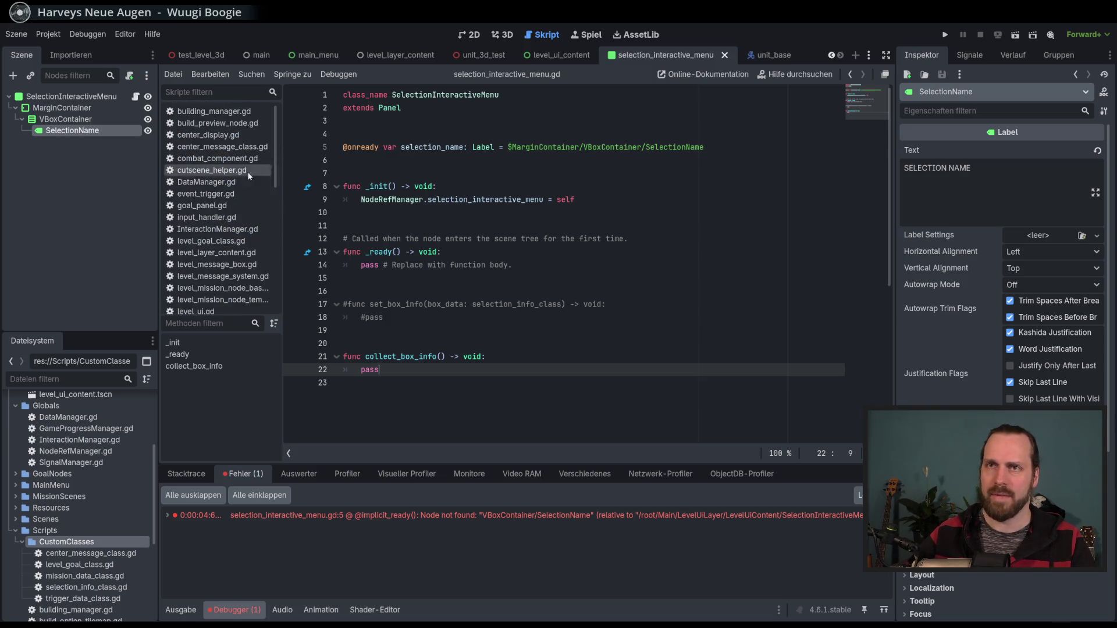
{"action": "left_click", "coordinate": [16, 531]}
{"action": "scroll", "coordinate": [48, 464], "scroll_direction": "up", "scroll_amount": 3}
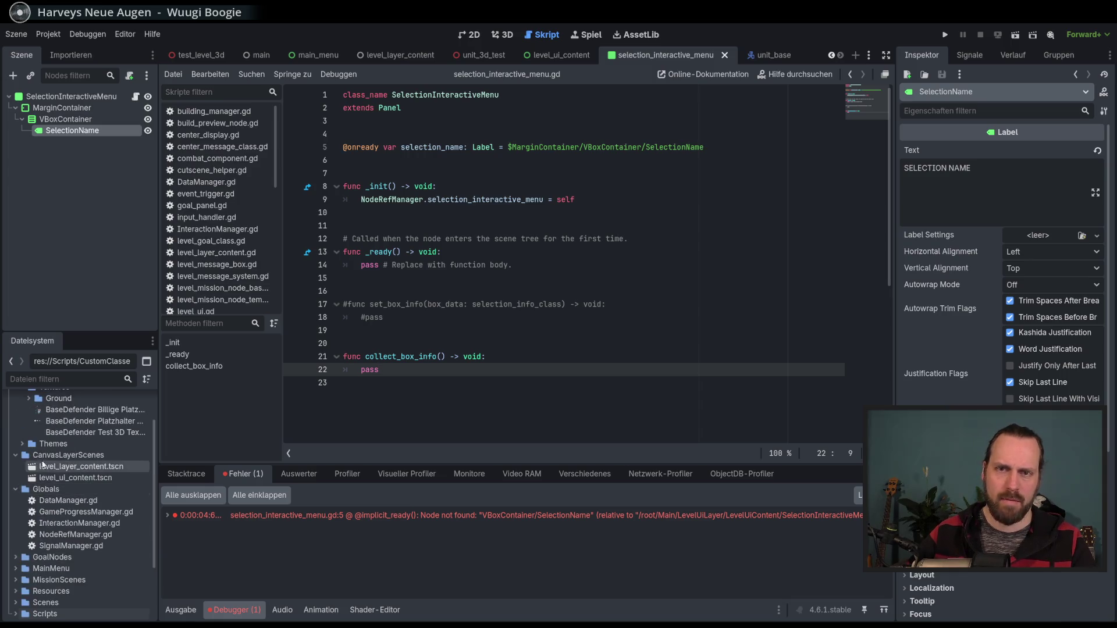
{"action": "left_click", "coordinate": [16, 490]}
{"action": "scroll", "coordinate": [18, 496], "scroll_direction": "down", "scroll_amount": 2}
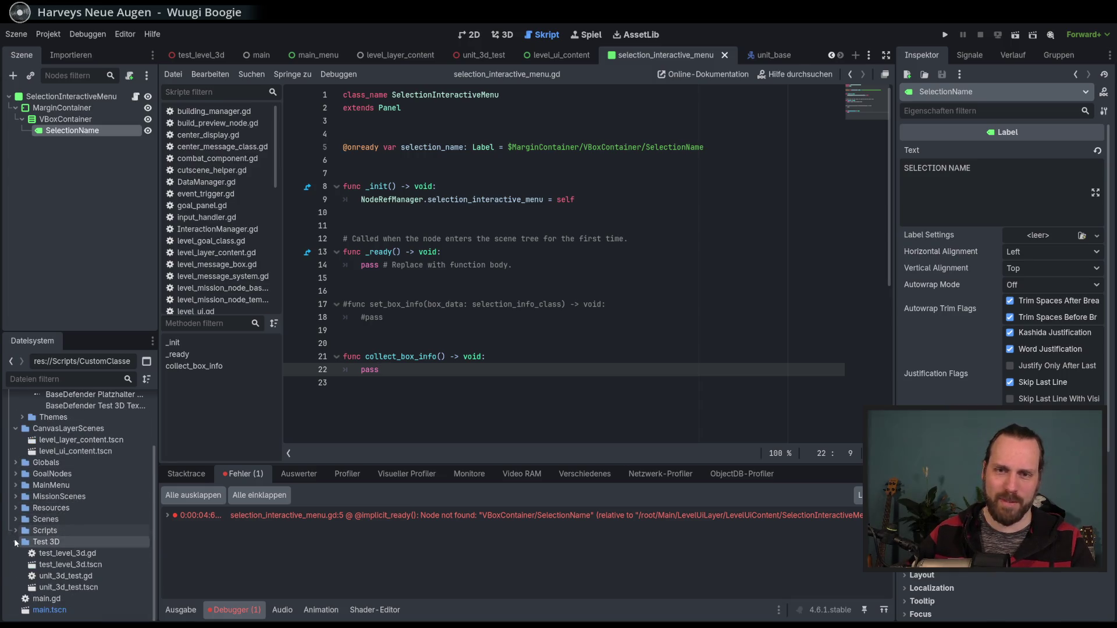
{"action": "left_click", "coordinate": [15, 543]}
{"action": "scroll", "coordinate": [100, 494], "scroll_direction": "up", "scroll_amount": 3}
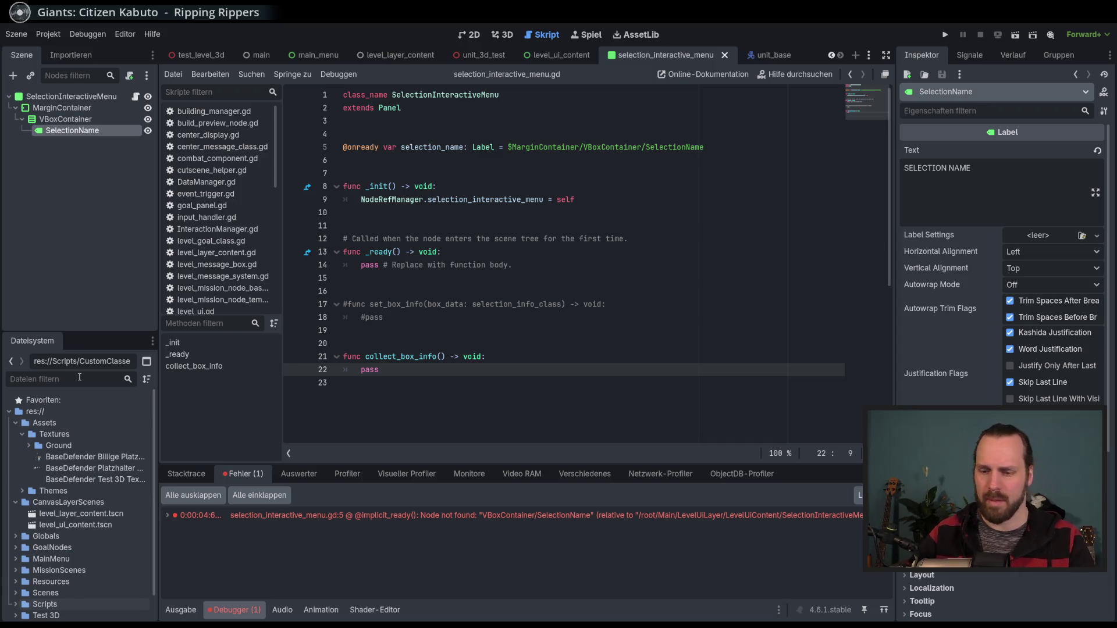
Filter the project files for 'inte' and open InteractionManager.gd.
{"action": "type", "text": "inte"}
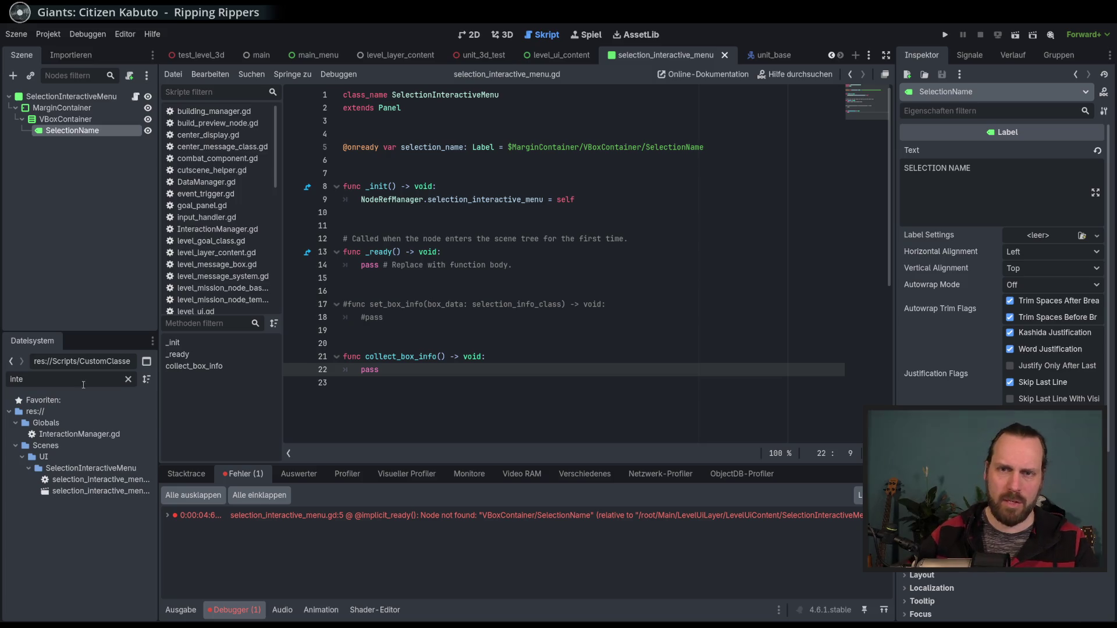
{"action": "double_click", "coordinate": [79, 434]}
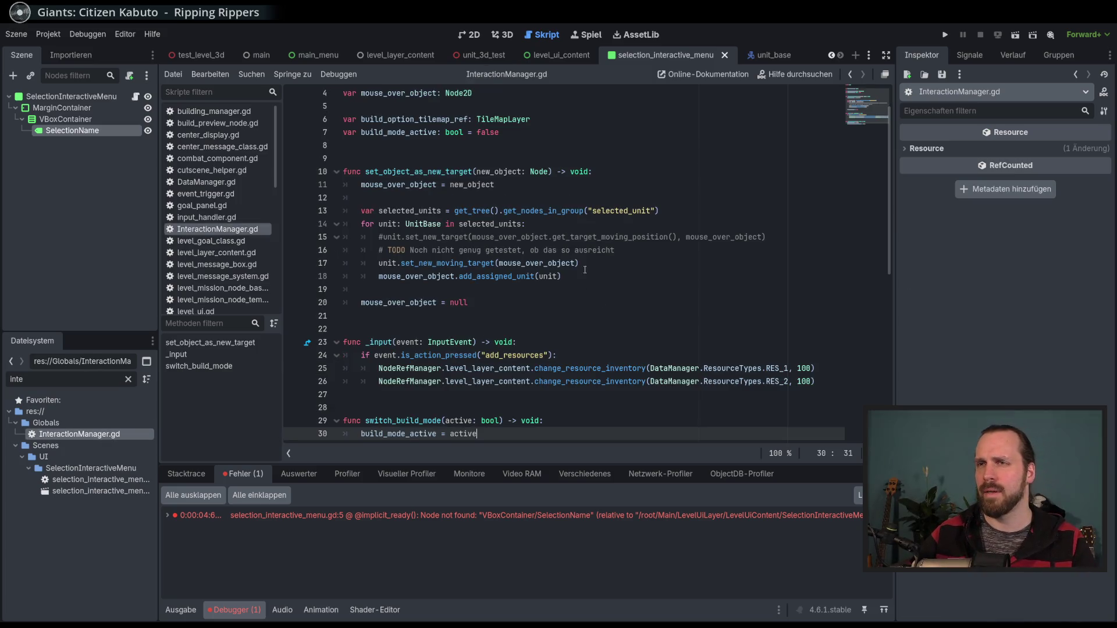
{"action": "scroll", "coordinate": [606, 268], "scroll_direction": "down", "scroll_amount": 3}
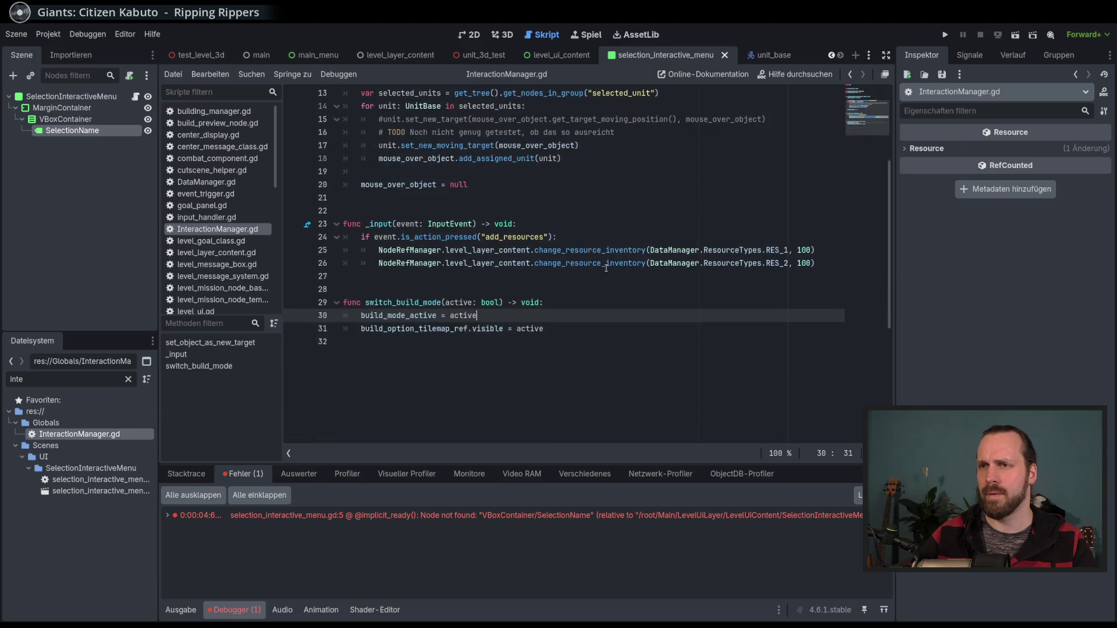
{"action": "scroll", "coordinate": [604, 267], "scroll_direction": "up", "scroll_amount": 4}
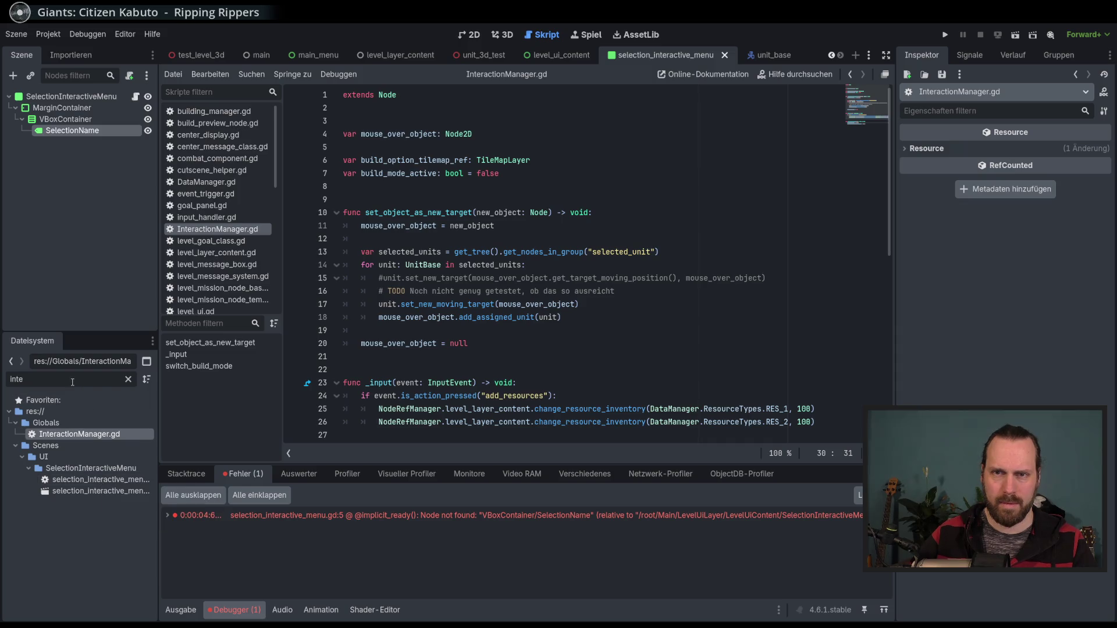
Change the file filter to 'sel' and widen the FileSystem dock to show full names.
{"action": "key", "text": "ctrl+a"}
{"action": "type", "text": "sel"}
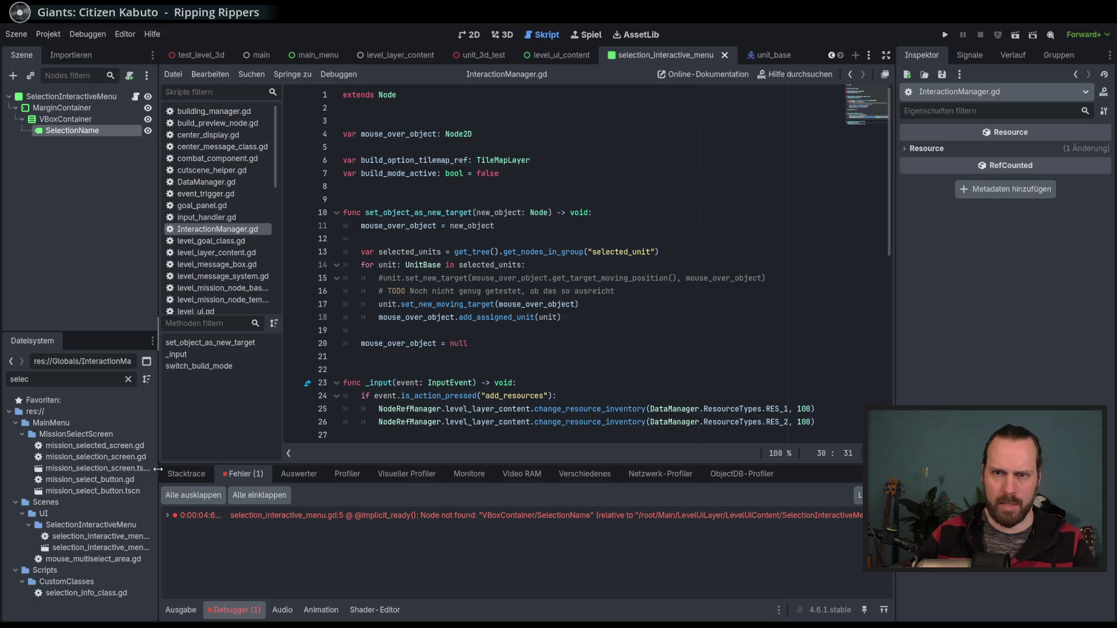
{"action": "left_click_drag", "start_coordinate": [157, 467], "coordinate": [180, 469]}
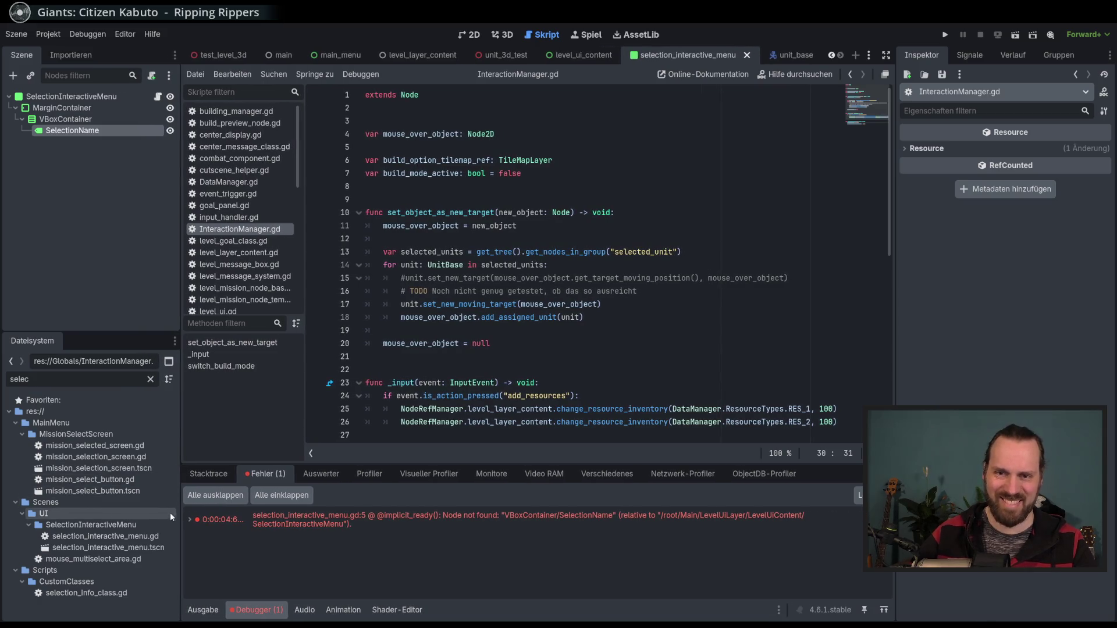
Open mouse_multiselect_area.gd and read through its monitoring, set_process and left-click release code.
{"action": "left_click", "coordinate": [117, 560]}
{"action": "double_click", "coordinate": [116, 561]}
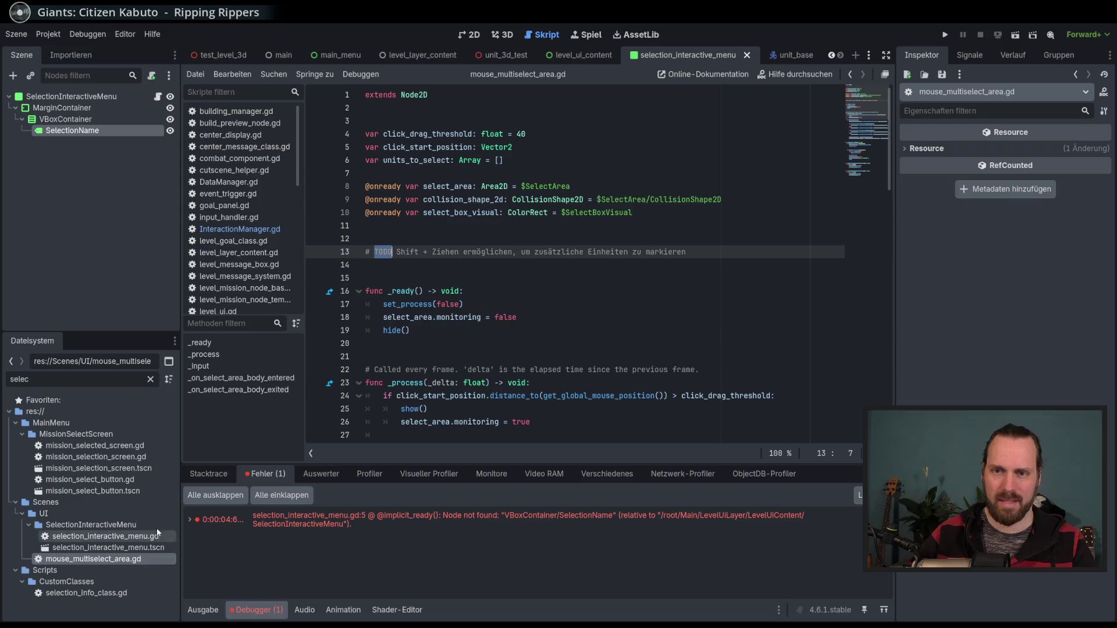
{"action": "left_click", "coordinate": [599, 289]}
{"action": "scroll", "coordinate": [599, 289], "scroll_direction": "down", "scroll_amount": 2}
{"action": "scroll", "coordinate": [599, 290], "scroll_direction": "down", "scroll_amount": 6}
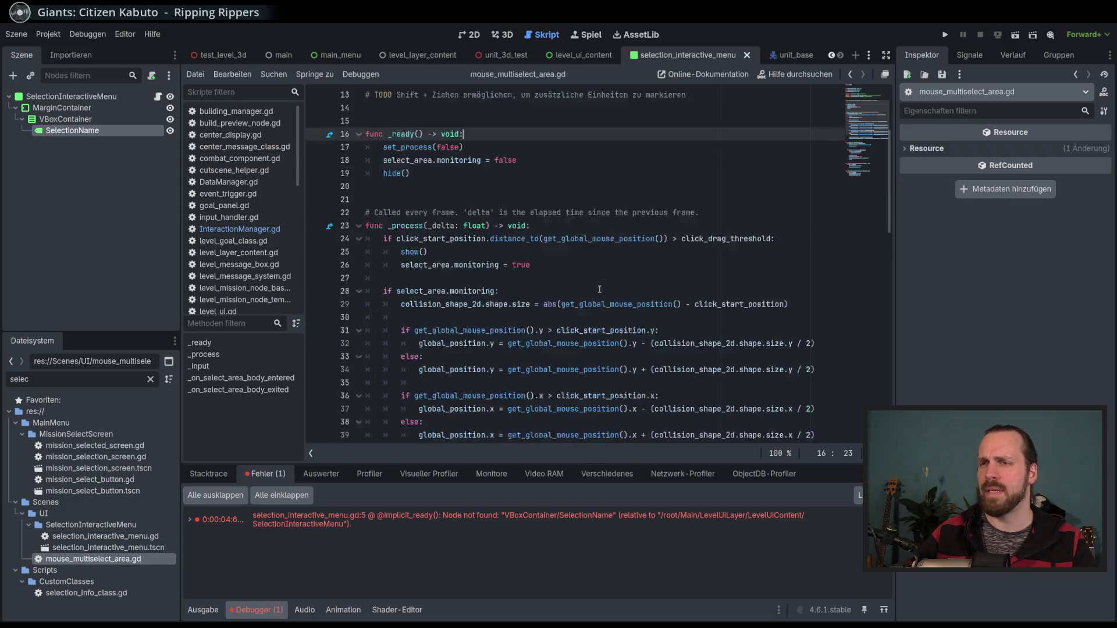
{"action": "scroll", "coordinate": [568, 318], "scroll_direction": "up", "scroll_amount": 1}
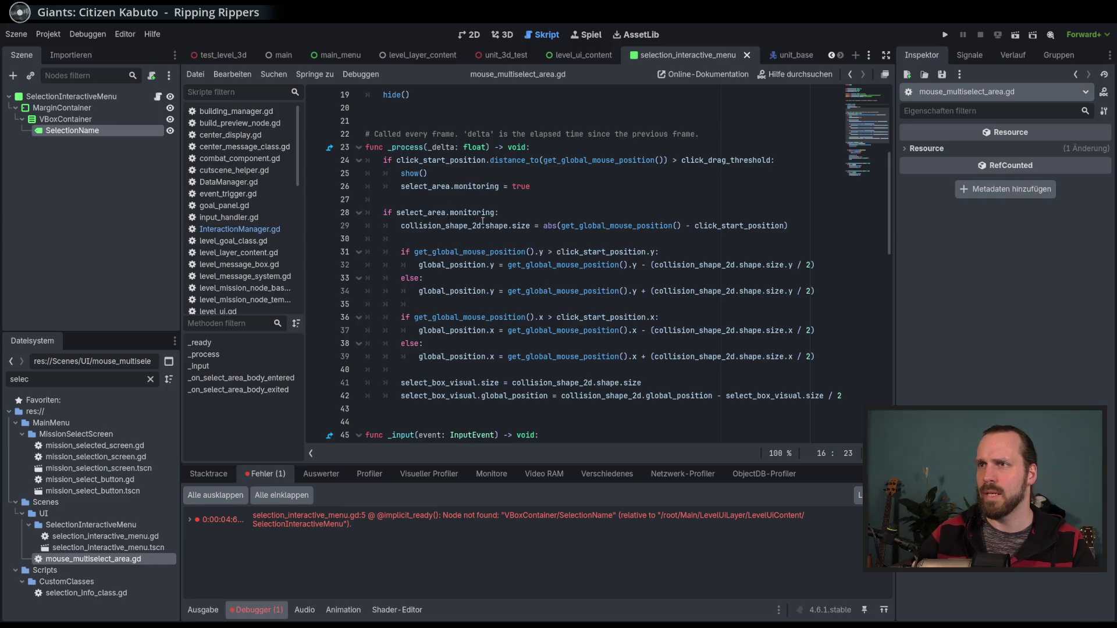
{"action": "scroll", "coordinate": [501, 236], "scroll_direction": "down", "scroll_amount": 1}
{"action": "left_click", "coordinate": [716, 370]}
{"action": "scroll", "coordinate": [716, 357], "scroll_direction": "down", "scroll_amount": 4}
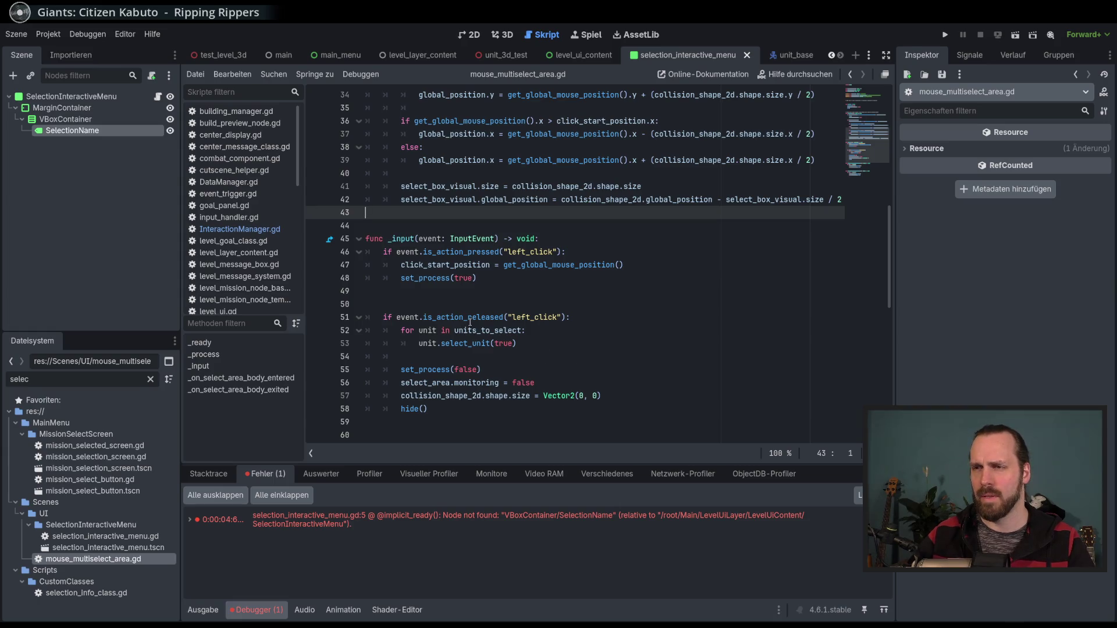
{"action": "left_click", "coordinate": [583, 317]}
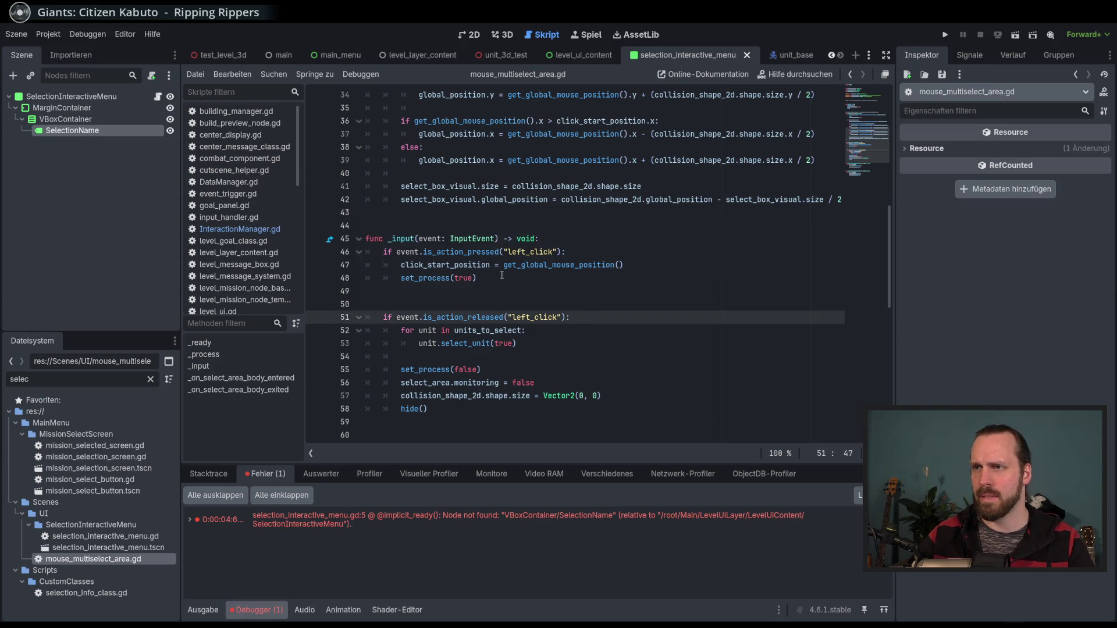
{"action": "left_click", "coordinate": [502, 276]}
{"action": "scroll", "coordinate": [573, 313], "scroll_direction": "up", "scroll_amount": 7}
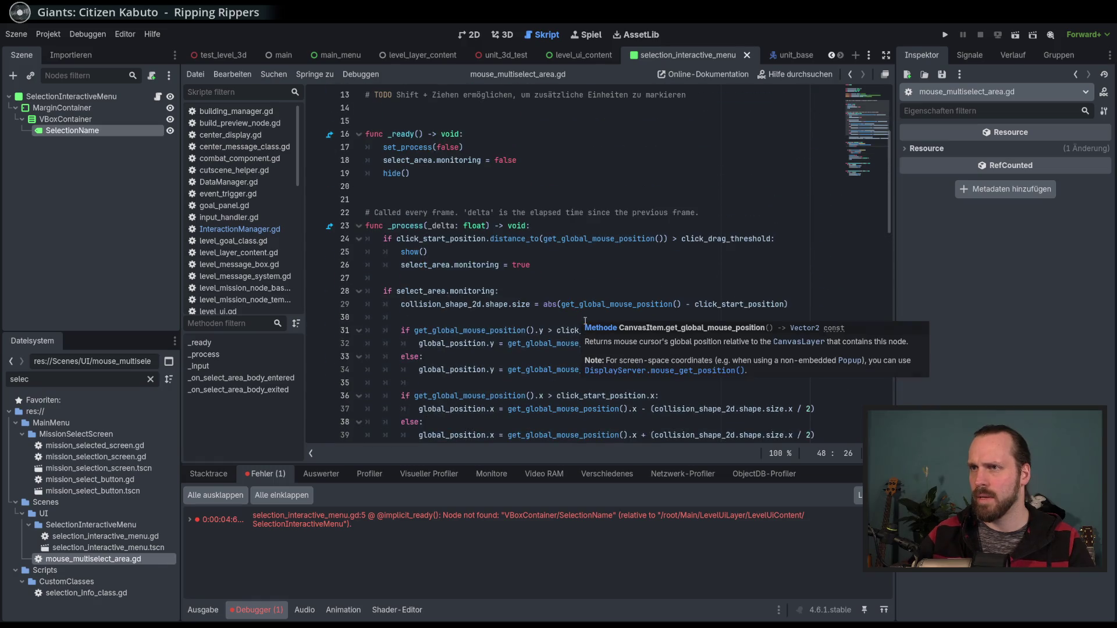
{"action": "left_click", "coordinate": [539, 270]}
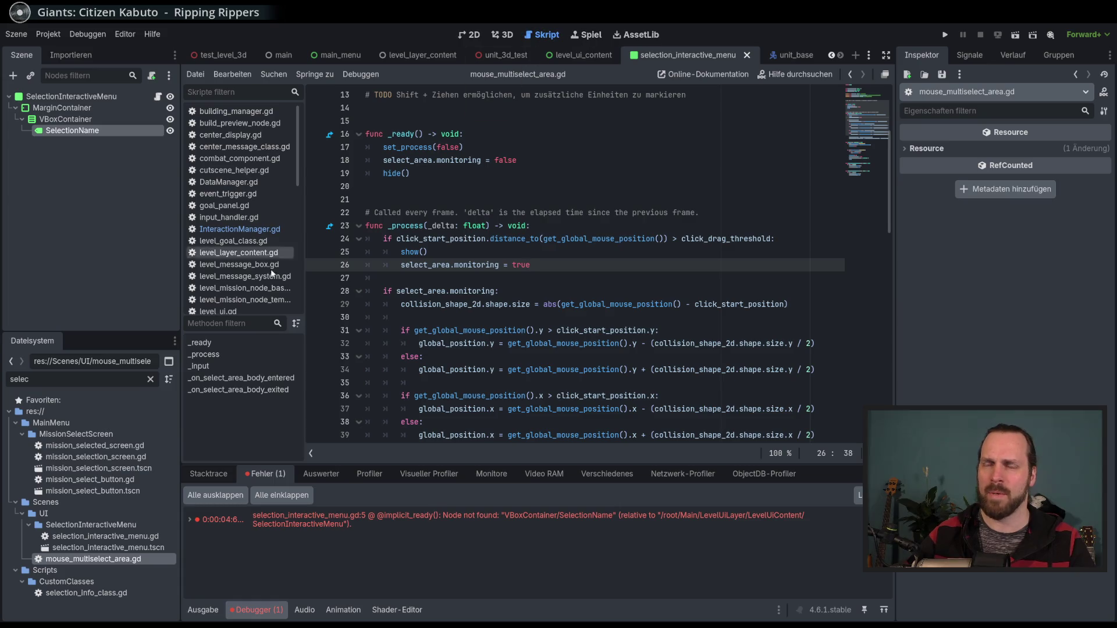
Clear the file filter and return to InteractionManager.gd.
{"action": "left_click", "coordinate": [150, 379]}
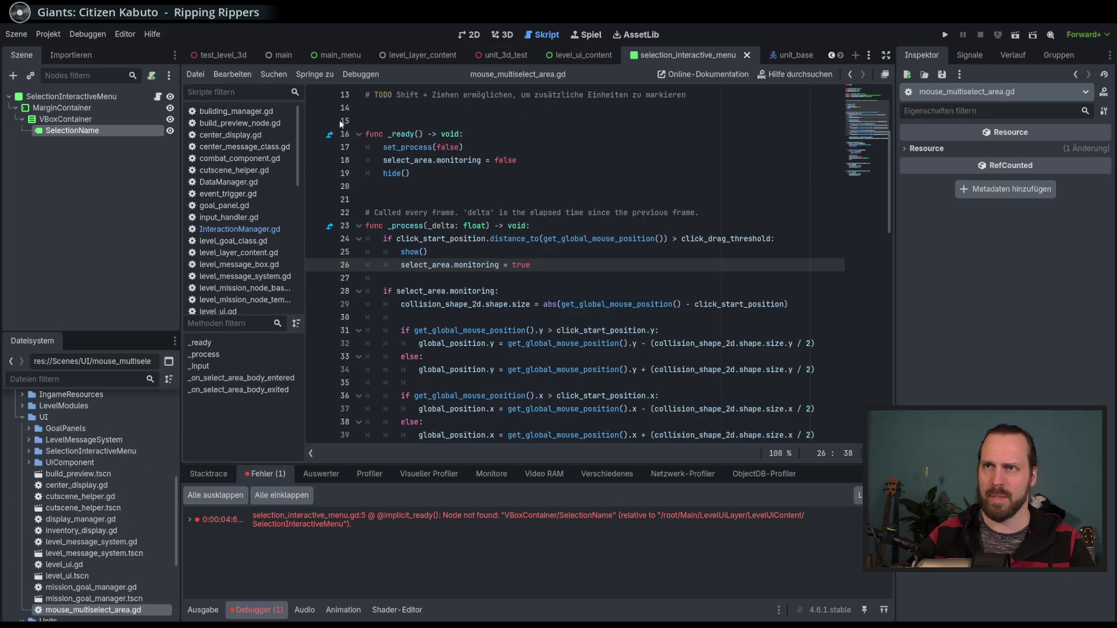
{"action": "scroll", "coordinate": [299, 262], "scroll_direction": "down", "scroll_amount": 10}
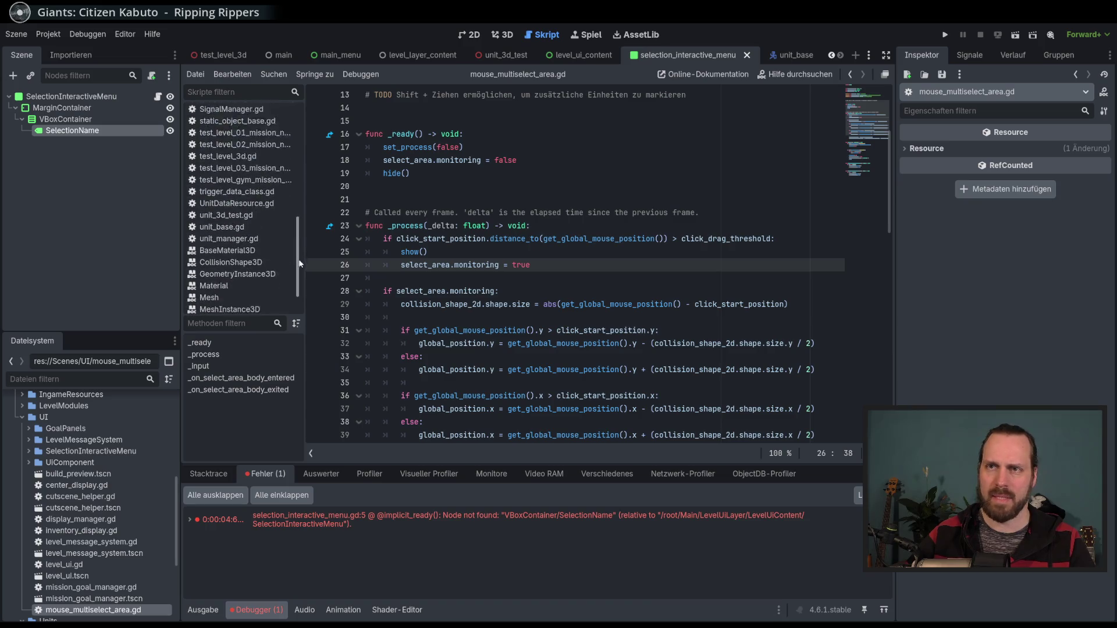
{"action": "scroll", "coordinate": [295, 211], "scroll_direction": "up", "scroll_amount": 5}
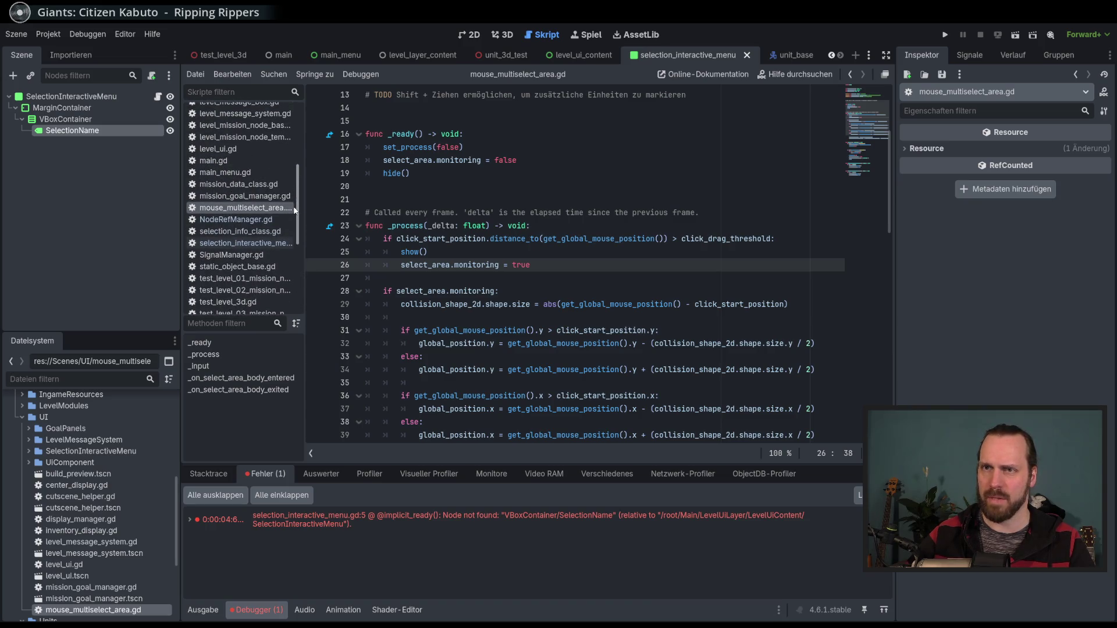
{"action": "mouse_move", "coordinate": [297, 198]}
{"action": "left_mouse_down"}
{"action": "mouse_move", "coordinate": [304, 138]}
{"action": "mouse_move", "coordinate": [299, 281]}
{"action": "left_mouse_up"}
{"action": "left_click", "coordinate": [240, 229]}
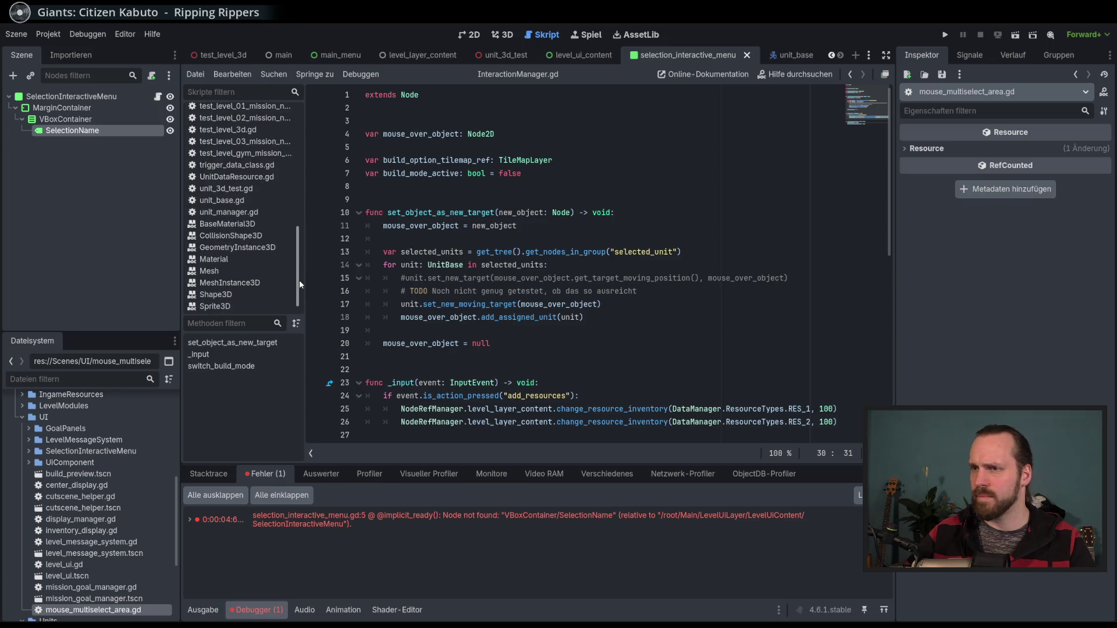
Look over InteractionManager.gd, then move to selection_interactive_menu.gd and the unit_base scene.
{"action": "scroll", "coordinate": [246, 259], "scroll_direction": "up", "scroll_amount": 5}
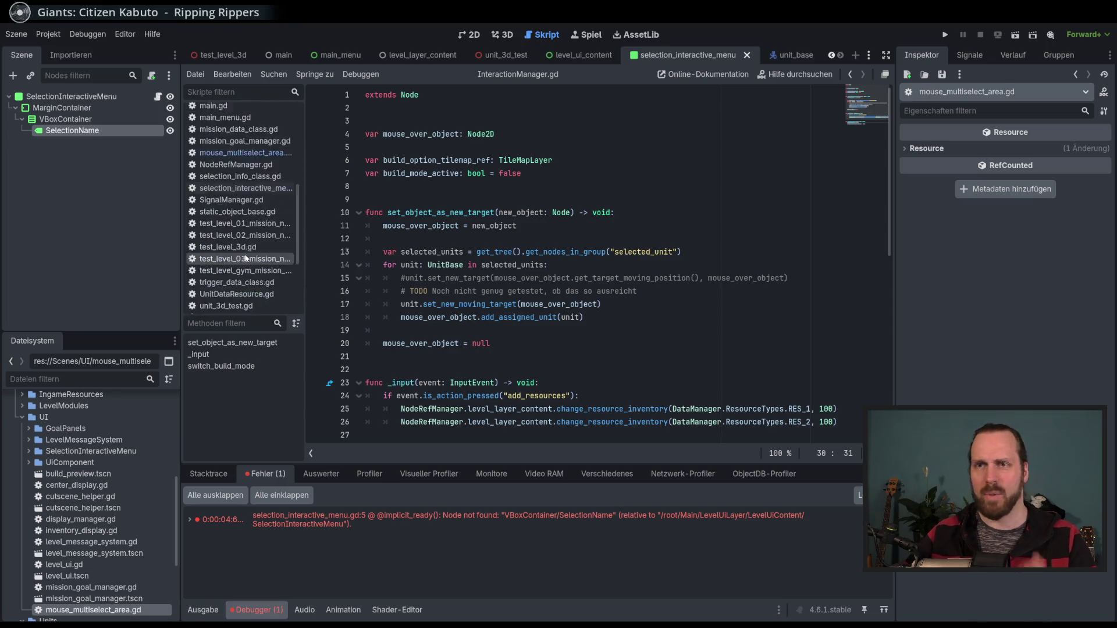
{"action": "scroll", "coordinate": [250, 260], "scroll_direction": "down", "scroll_amount": 8}
{"action": "left_click_drag", "start_coordinate": [299, 273], "coordinate": [301, 229]}
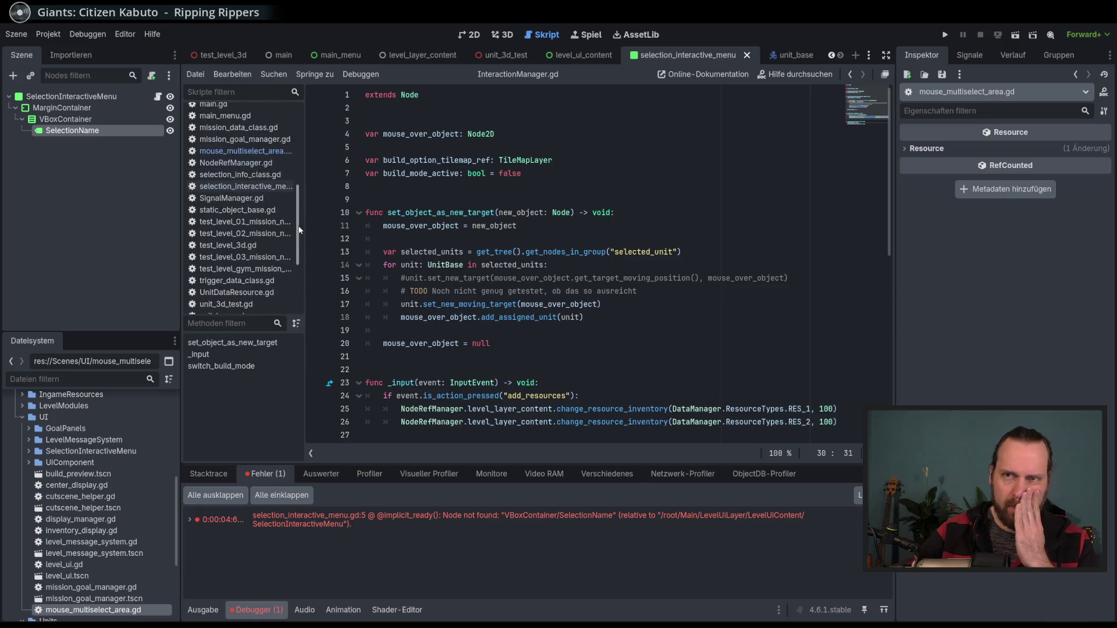
{"action": "scroll", "coordinate": [299, 232], "scroll_direction": "down", "scroll_amount": 5}
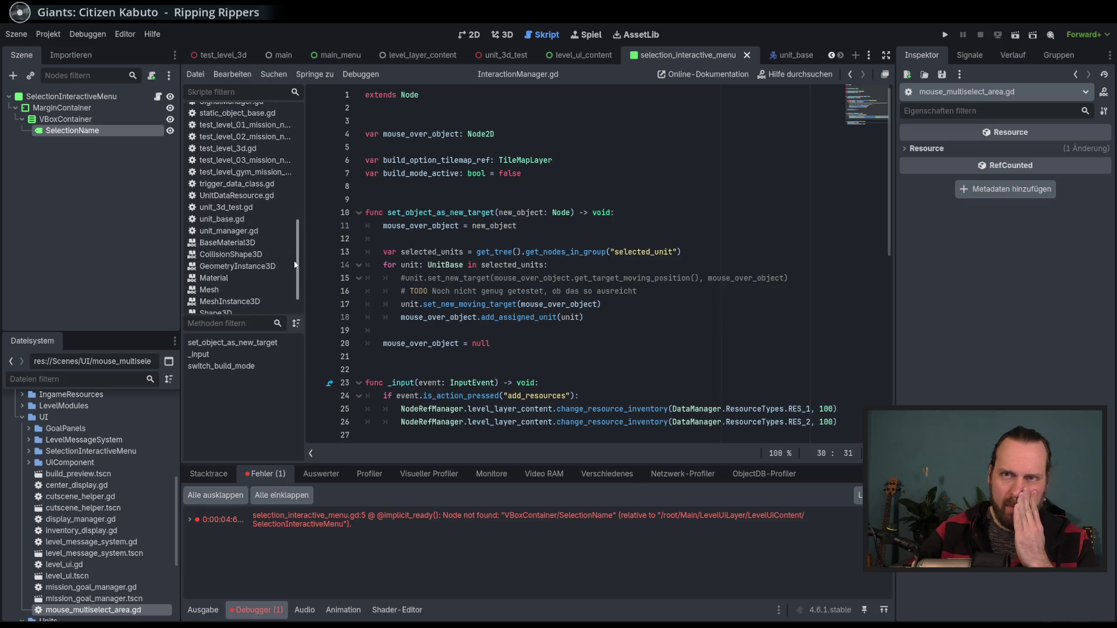
{"action": "scroll", "coordinate": [299, 234], "scroll_direction": "up", "scroll_amount": 4}
{"action": "scroll", "coordinate": [298, 235], "scroll_direction": "up", "scroll_amount": 7}
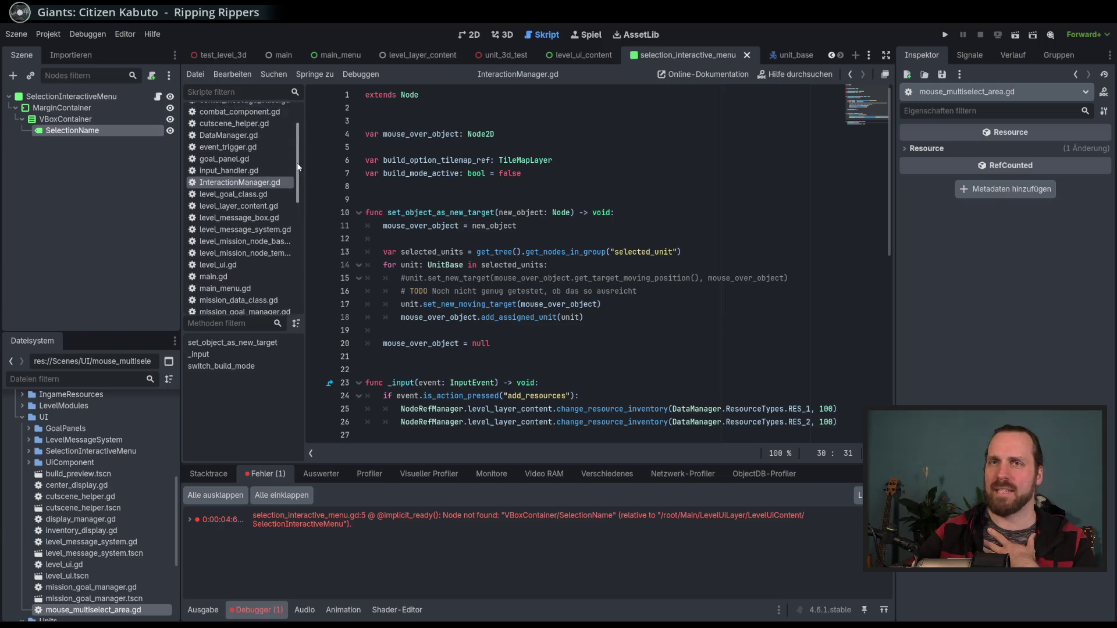
{"action": "left_click", "coordinate": [157, 96]}
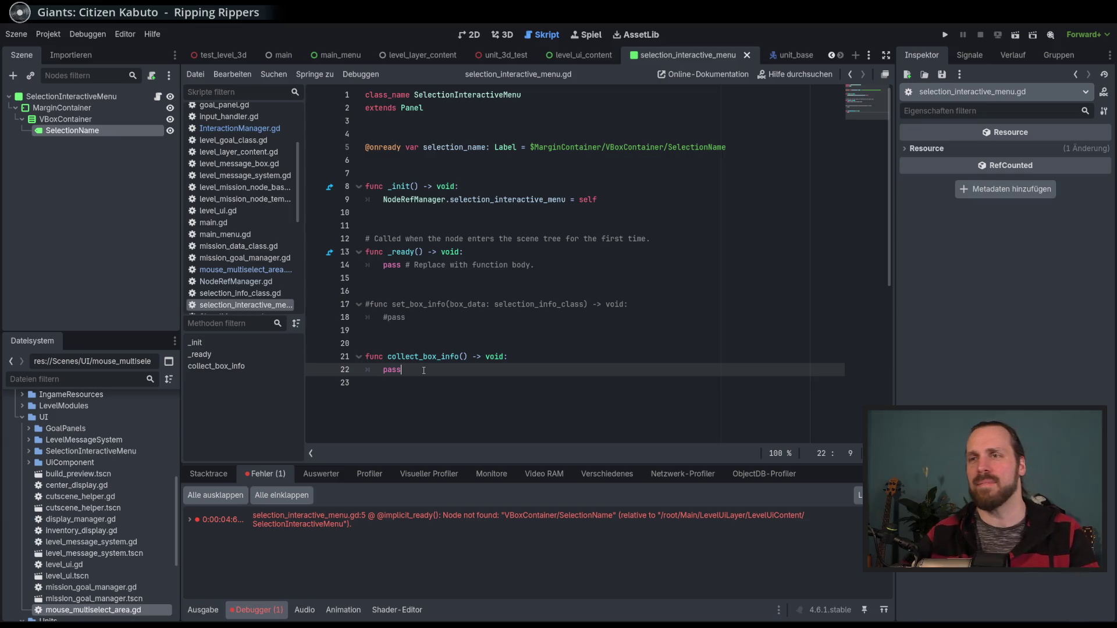
{"action": "left_click", "coordinate": [795, 55]}
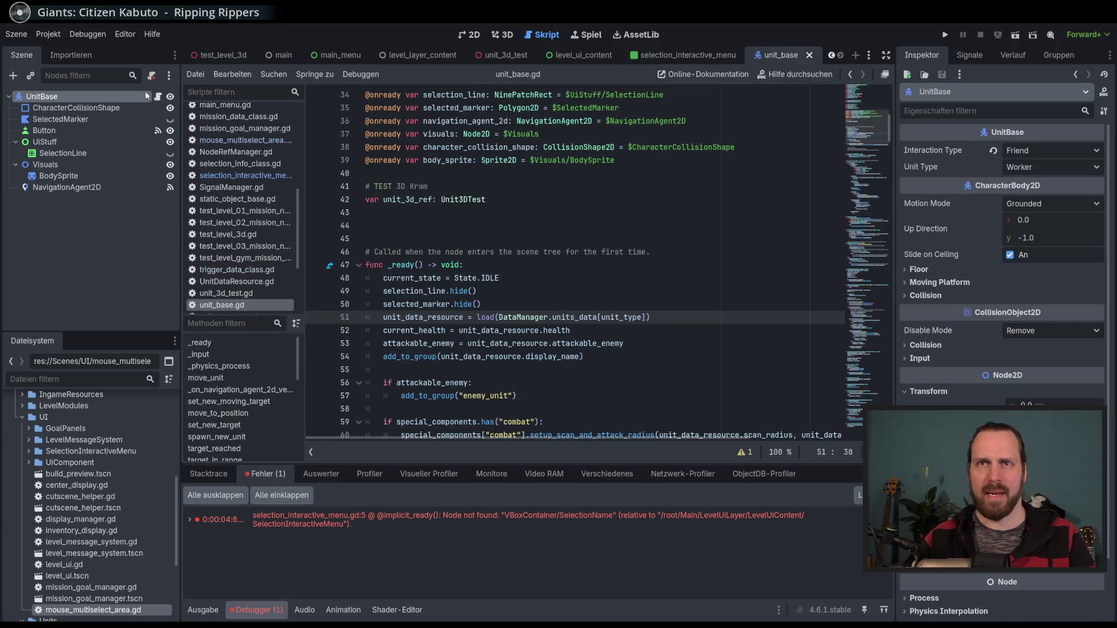
Open UnitBase's script and view the Button node's signals.
{"action": "left_click", "coordinate": [160, 96]}
{"action": "scroll", "coordinate": [606, 254], "scroll_direction": "down", "scroll_amount": 5}
{"action": "scroll", "coordinate": [605, 255], "scroll_direction": "up", "scroll_amount": 6}
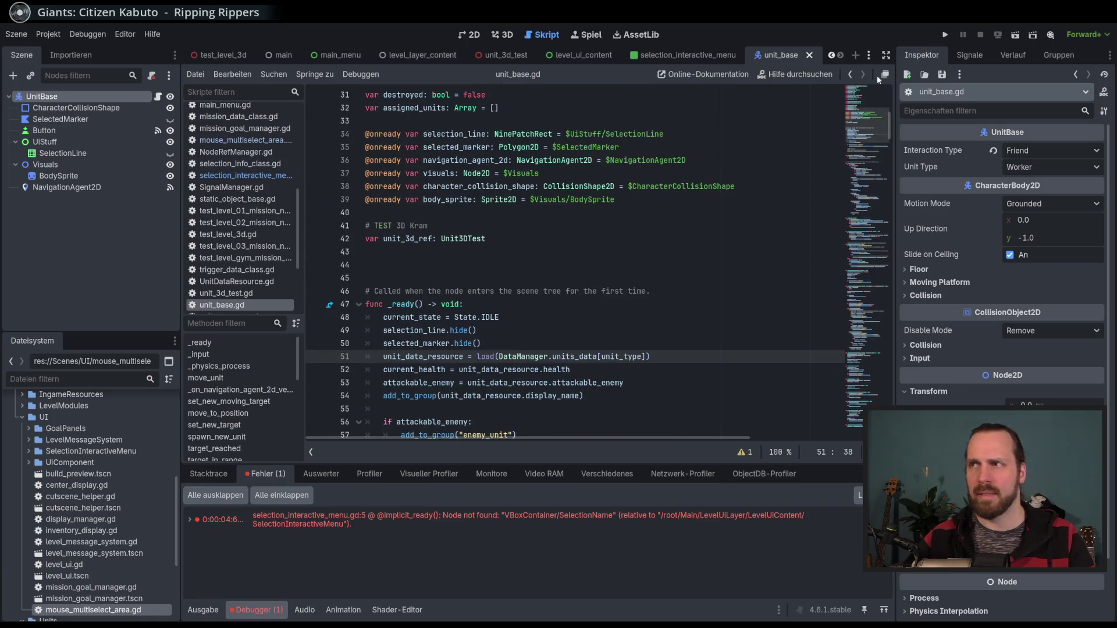
{"action": "left_click", "coordinate": [63, 129]}
{"action": "left_click", "coordinate": [970, 54]}
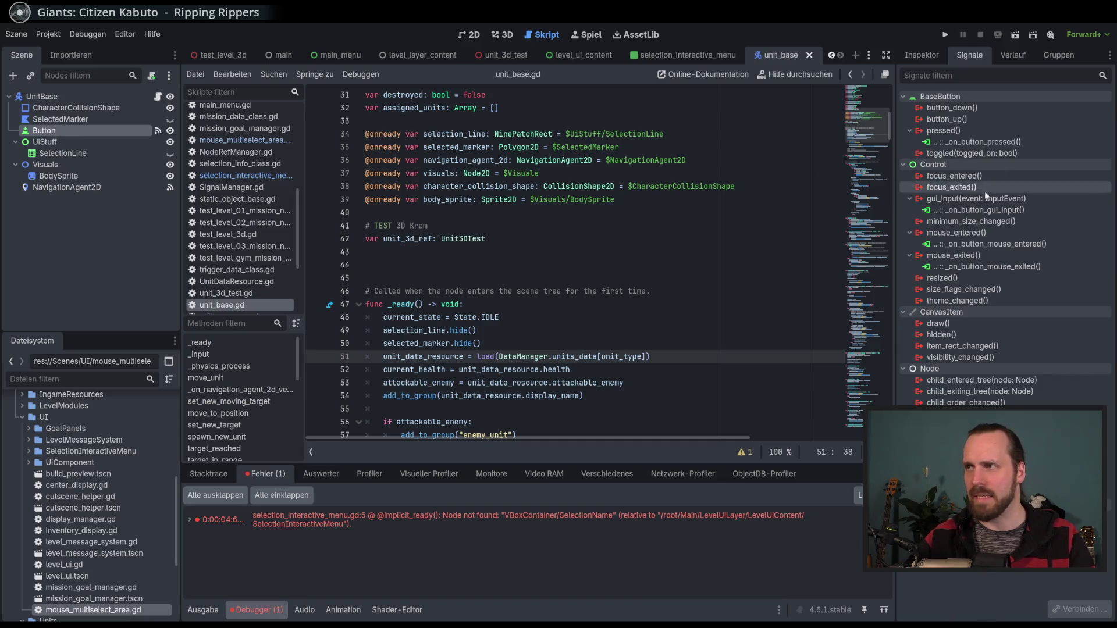
Inspect the _on_button_pressed connection, jump to _on_button_mouse_entered, and select BodySprite.
{"action": "left_click", "coordinate": [986, 142]}
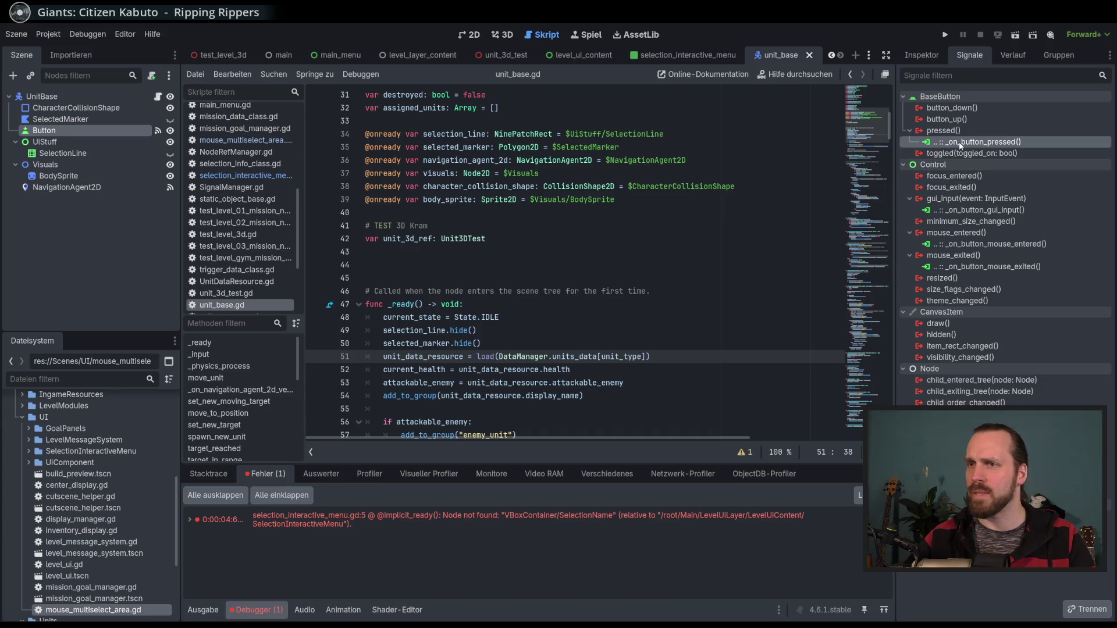
{"action": "scroll", "coordinate": [698, 233], "scroll_direction": "down", "scroll_amount": 3}
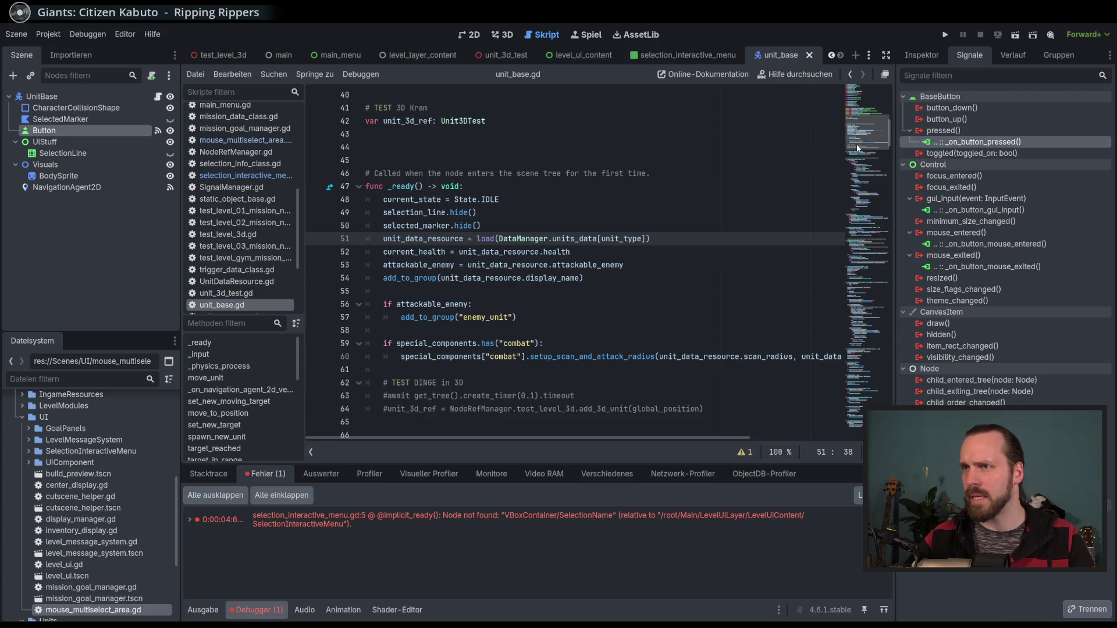
{"action": "scroll", "coordinate": [299, 364], "scroll_direction": "down", "scroll_amount": 1}
{"action": "left_click_drag", "start_coordinate": [299, 361], "coordinate": [292, 414]}
{"action": "left_click", "coordinate": [236, 374]}
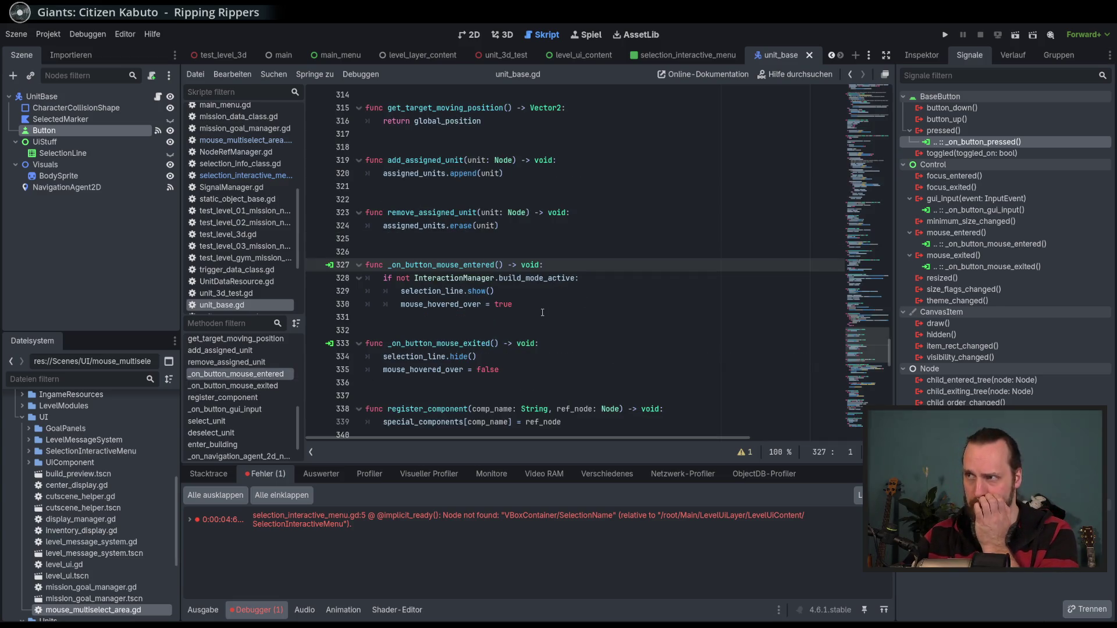
{"action": "left_click", "coordinate": [69, 177]}
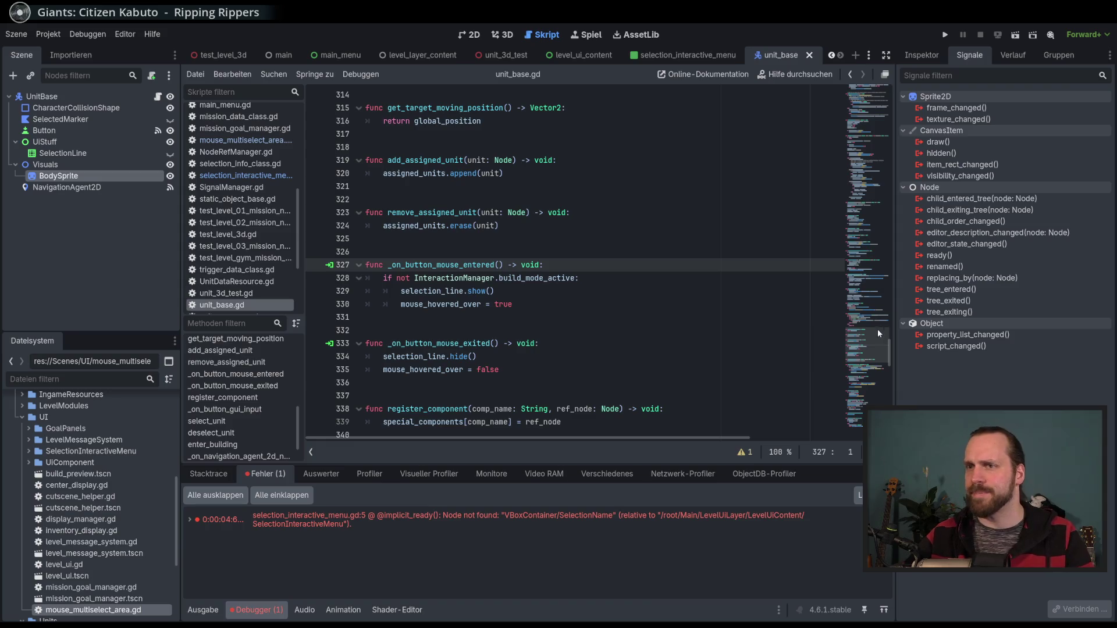
Show BodySprite's Sprite2D properties in the Inspector, with region 57, 500, 61 × 65.
{"action": "left_click", "coordinate": [922, 55]}
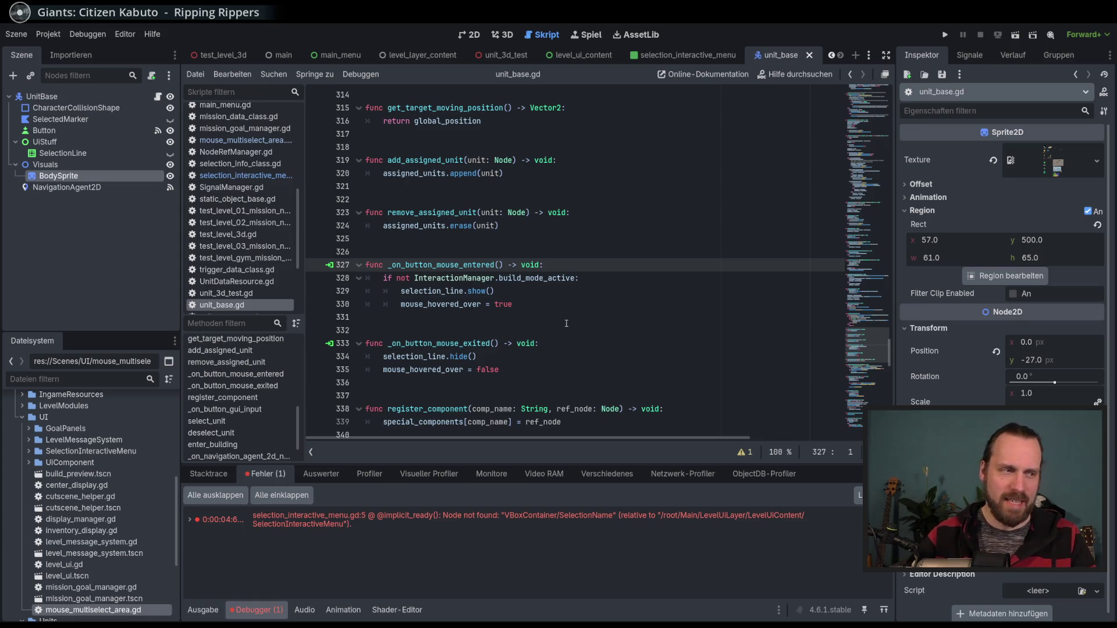
{"action": "left_click_drag", "start_coordinate": [879, 308], "coordinate": [875, 353]}
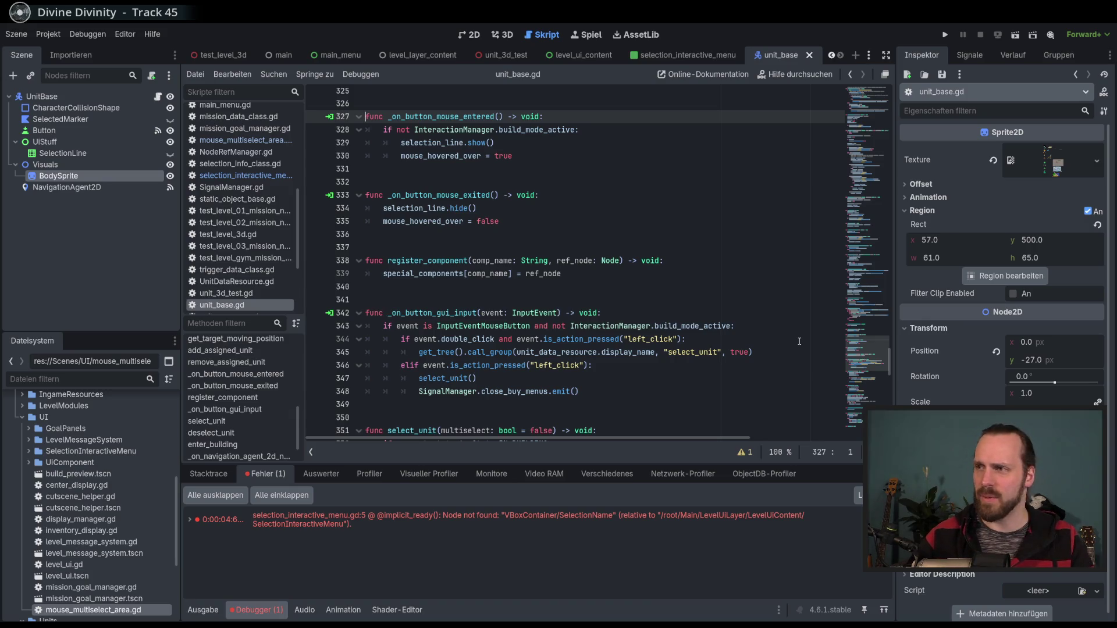
Look at the select_unit() call on line 347 of unit_base.gd.
{"action": "scroll", "coordinate": [801, 342], "scroll_direction": "down", "scroll_amount": 1}
{"action": "left_click", "coordinate": [756, 339]}
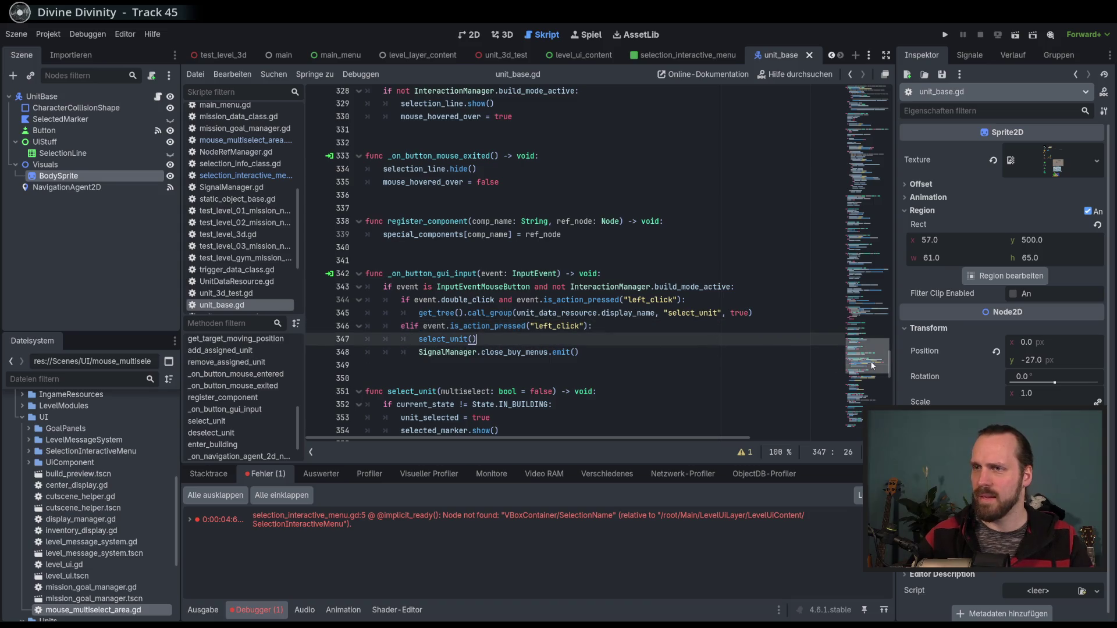
{"action": "scroll", "coordinate": [871, 367], "scroll_direction": "down", "scroll_amount": 2}
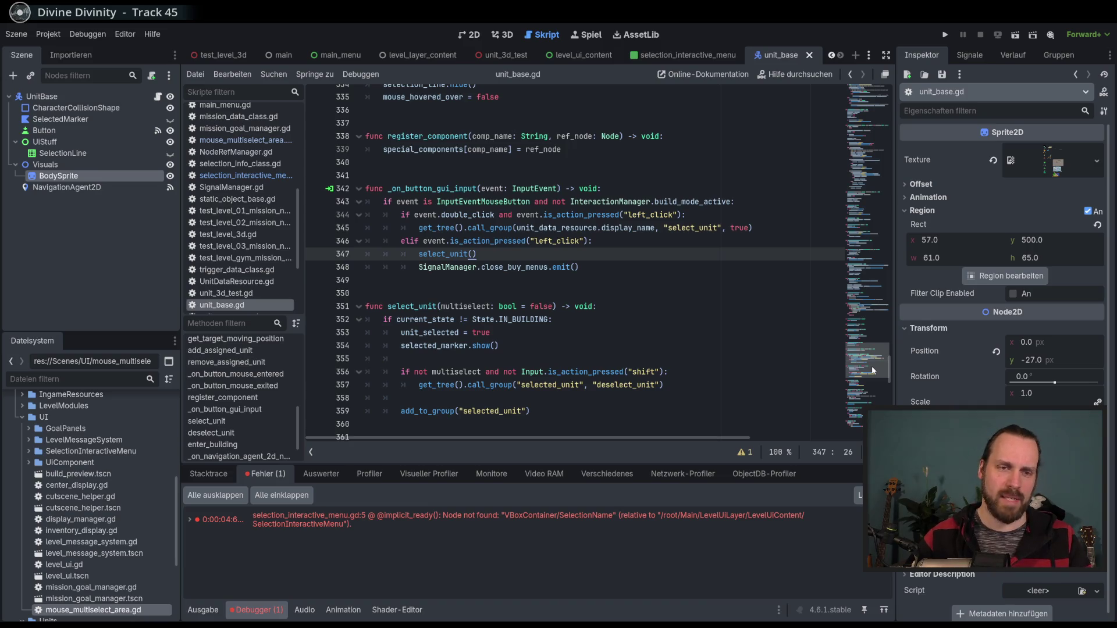
{"action": "scroll", "coordinate": [869, 358], "scroll_direction": "up", "scroll_amount": 2}
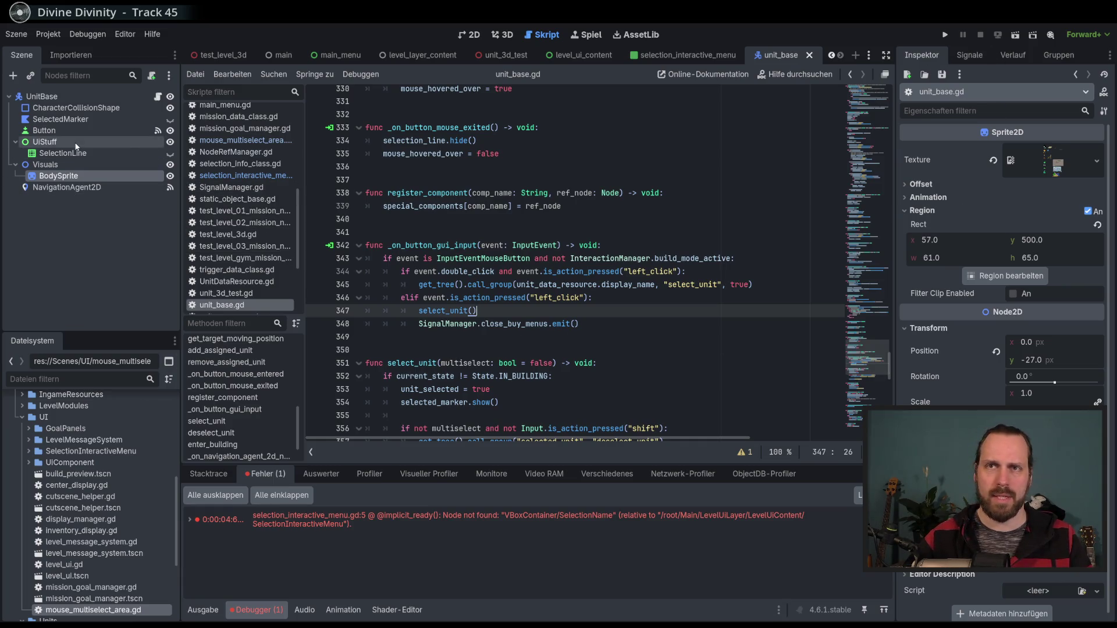
Browse the UiStuff, SelectionLine and Button nodes, checking the Button's signals.
{"action": "left_click", "coordinate": [46, 142]}
{"action": "left_click", "coordinate": [62, 153]}
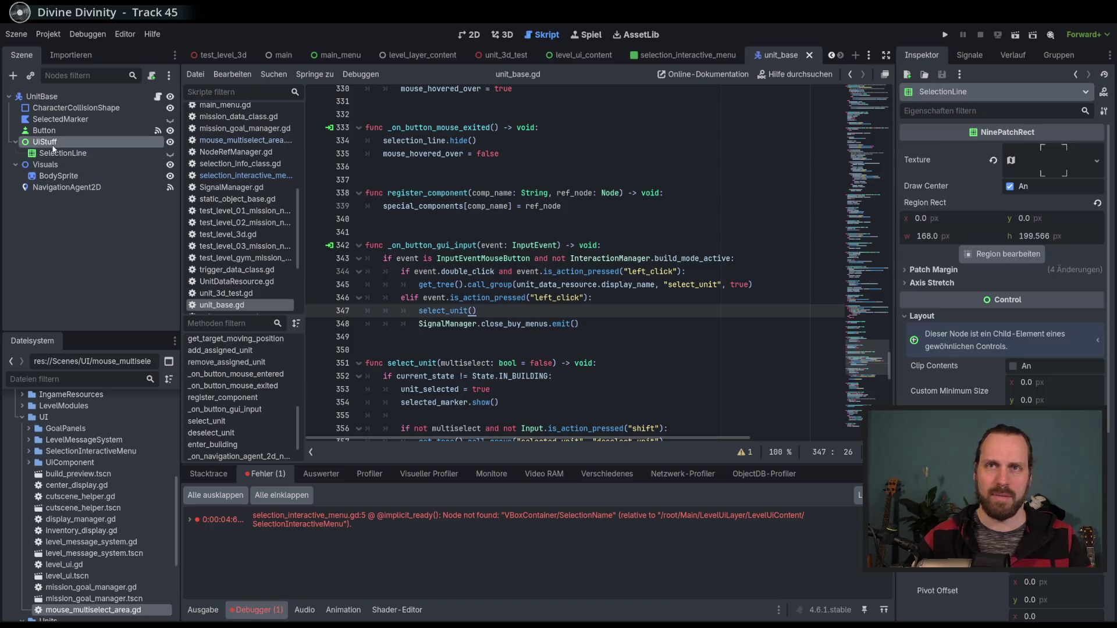
{"action": "left_click", "coordinate": [64, 131]}
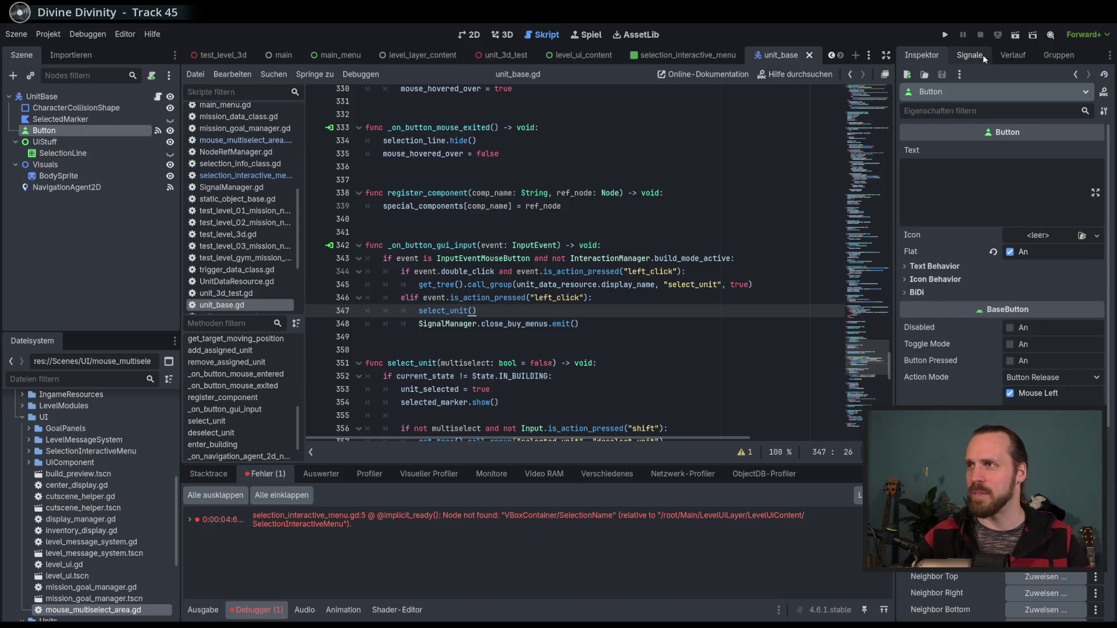
{"action": "left_click", "coordinate": [981, 56]}
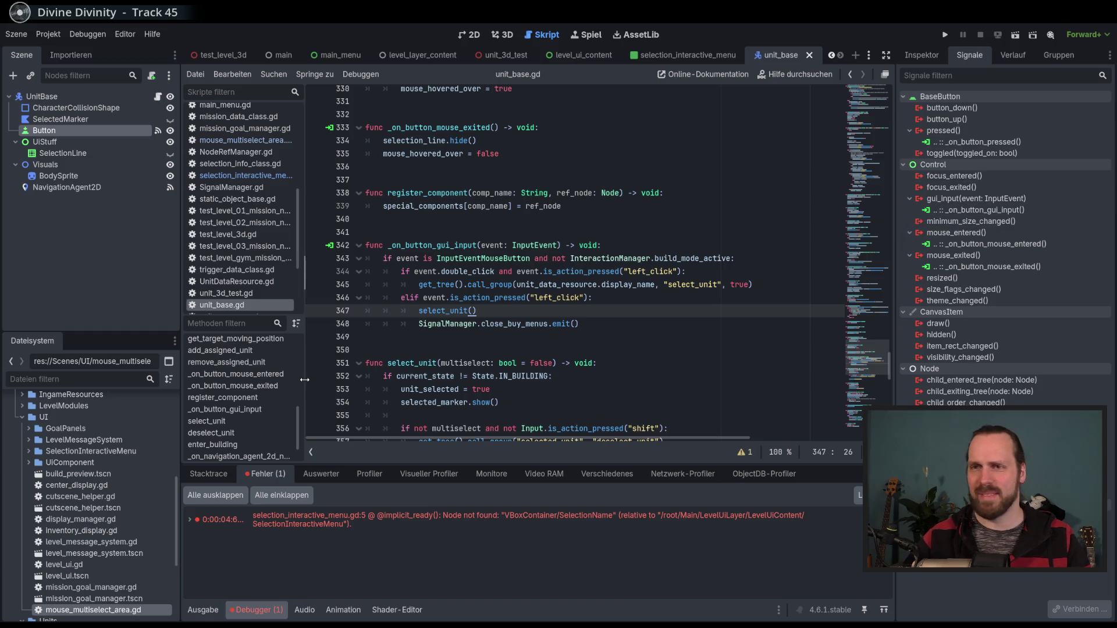
{"action": "scroll", "coordinate": [286, 373], "scroll_direction": "up", "scroll_amount": 5}
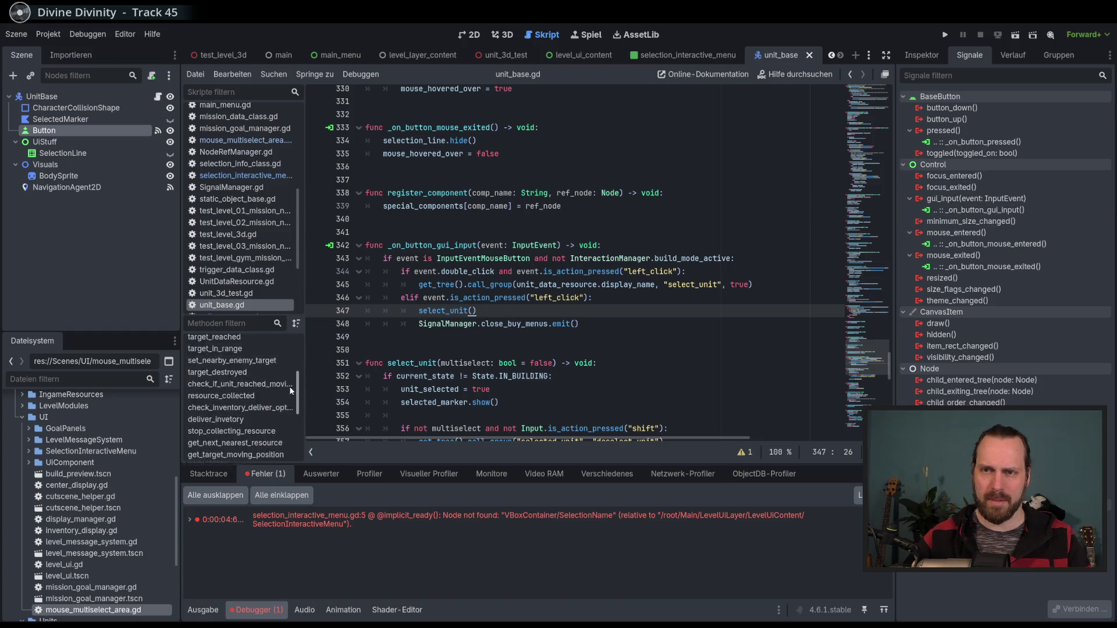
{"action": "scroll", "coordinate": [288, 364], "scroll_direction": "up", "scroll_amount": 2}
{"action": "left_click", "coordinate": [135, 95]}
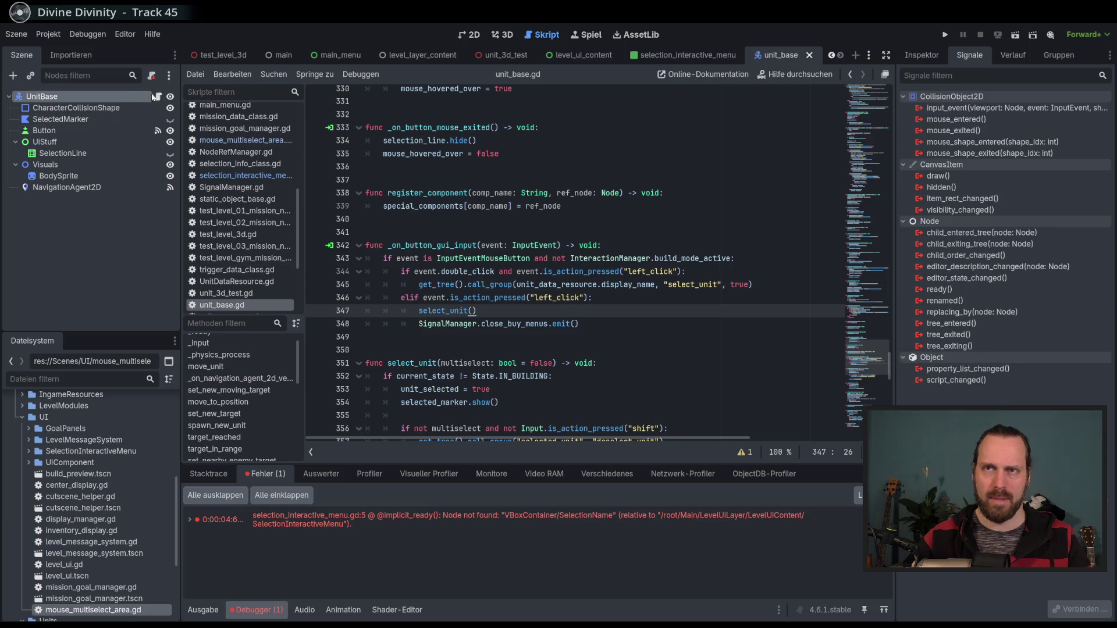
Trace _on_button_gui_input's left-click branch through select_unit() and close_buy_menus on lines 346–348.
{"action": "left_click_drag", "start_coordinate": [299, 368], "coordinate": [297, 426]}
{"action": "scroll", "coordinate": [286, 407], "scroll_direction": "down", "scroll_amount": 2}
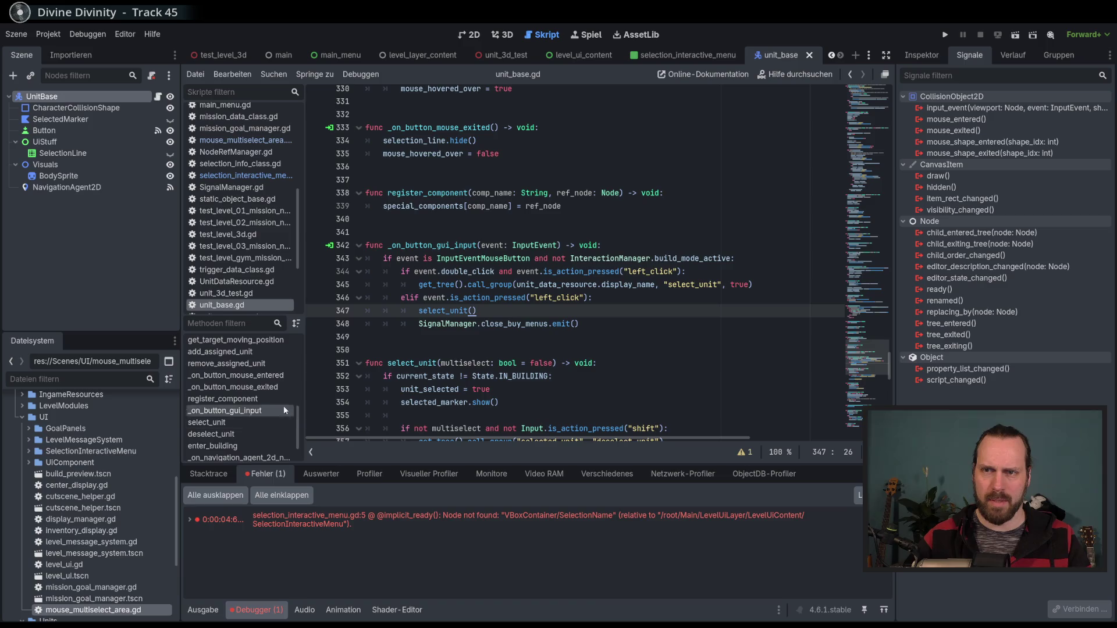
{"action": "left_click", "coordinate": [256, 376]}
{"action": "left_click", "coordinate": [240, 412]}
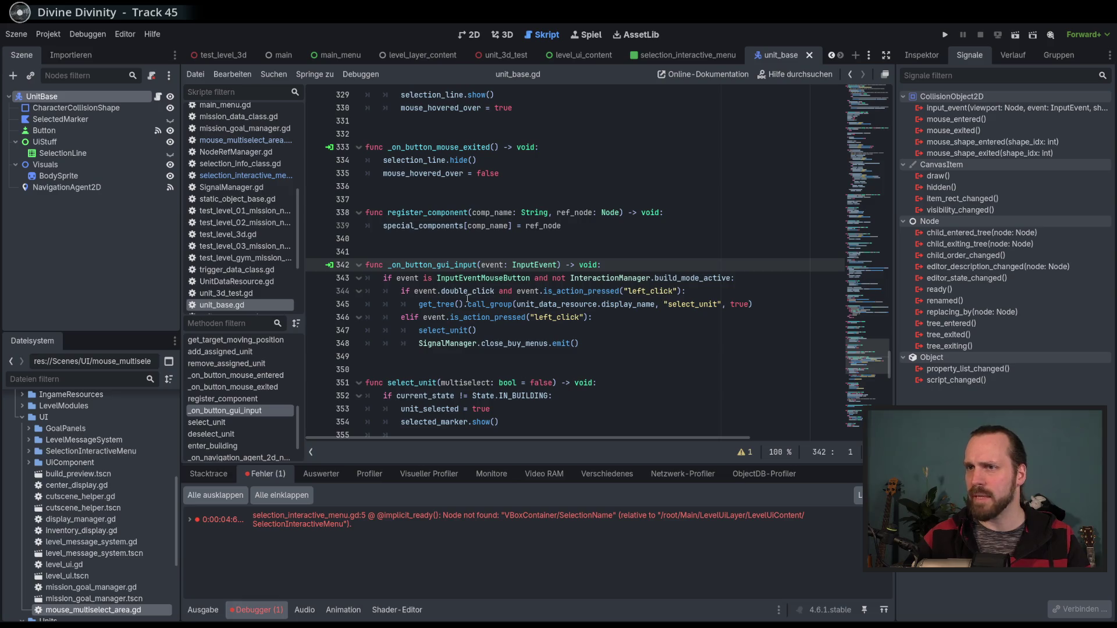
{"action": "left_click", "coordinate": [616, 316]}
{"action": "left_click", "coordinate": [614, 328]}
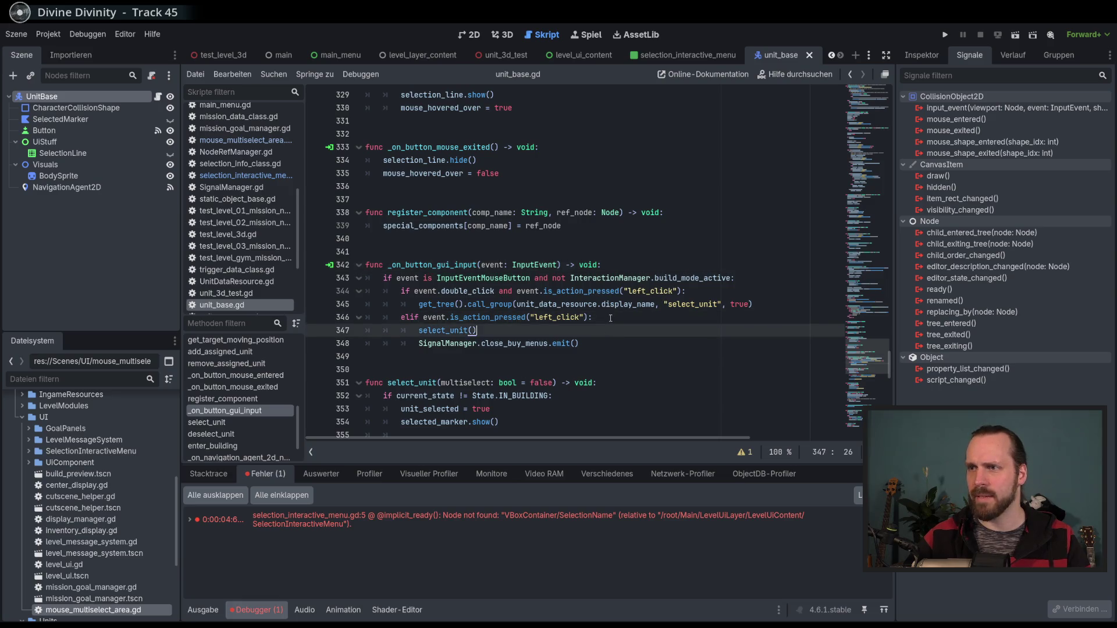
{"action": "left_click", "coordinate": [612, 317]}
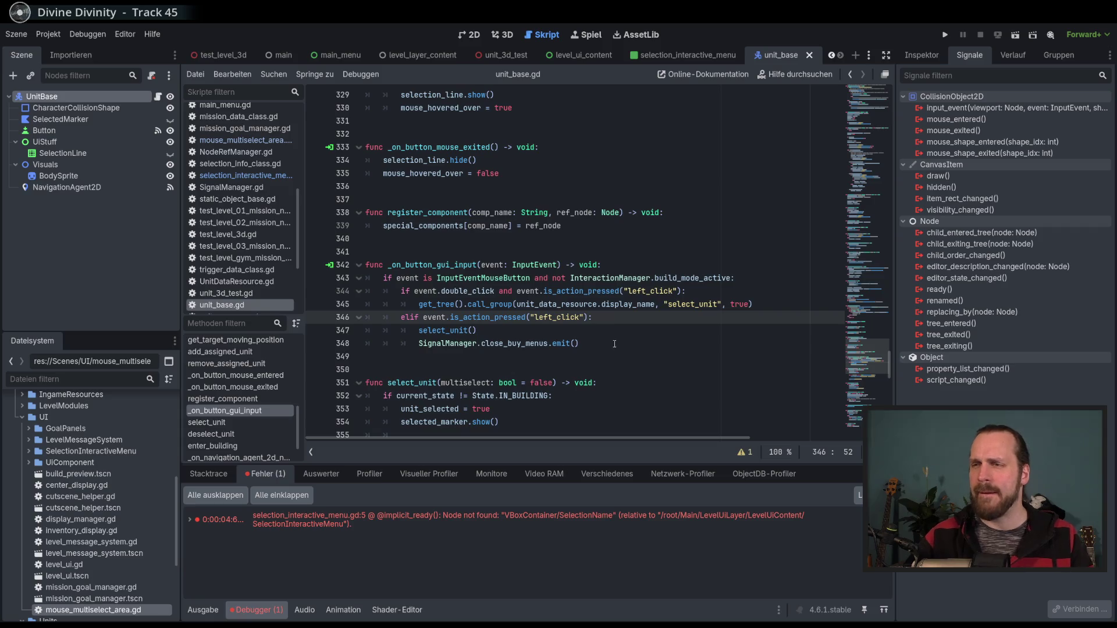
{"action": "left_click", "coordinate": [607, 343]}
{"action": "left_click", "coordinate": [602, 334]}
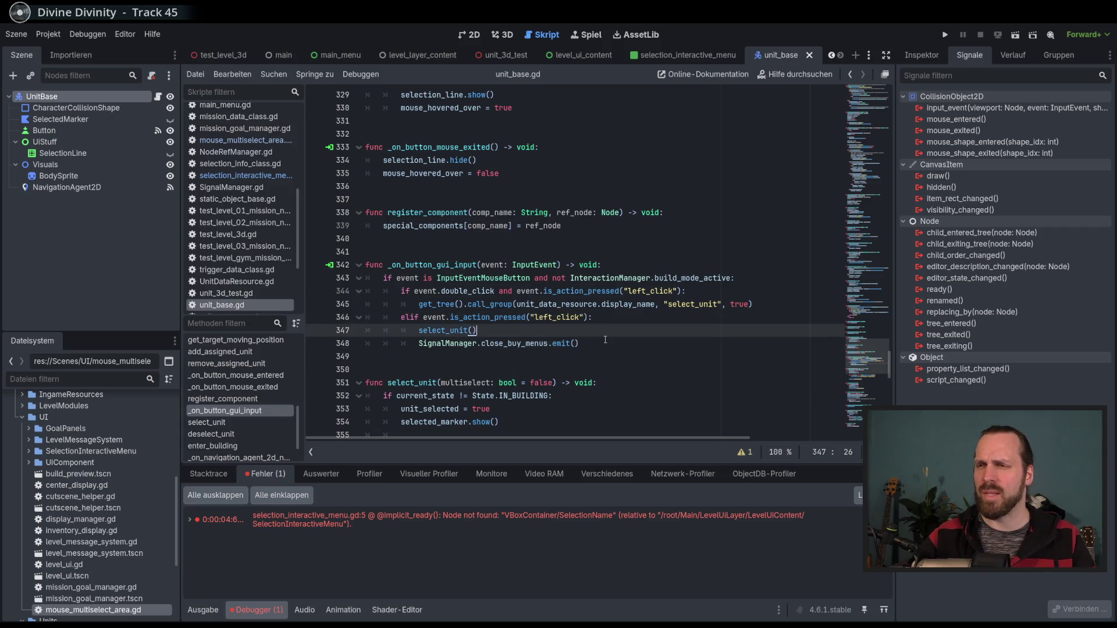
{"action": "left_click", "coordinate": [607, 343]}
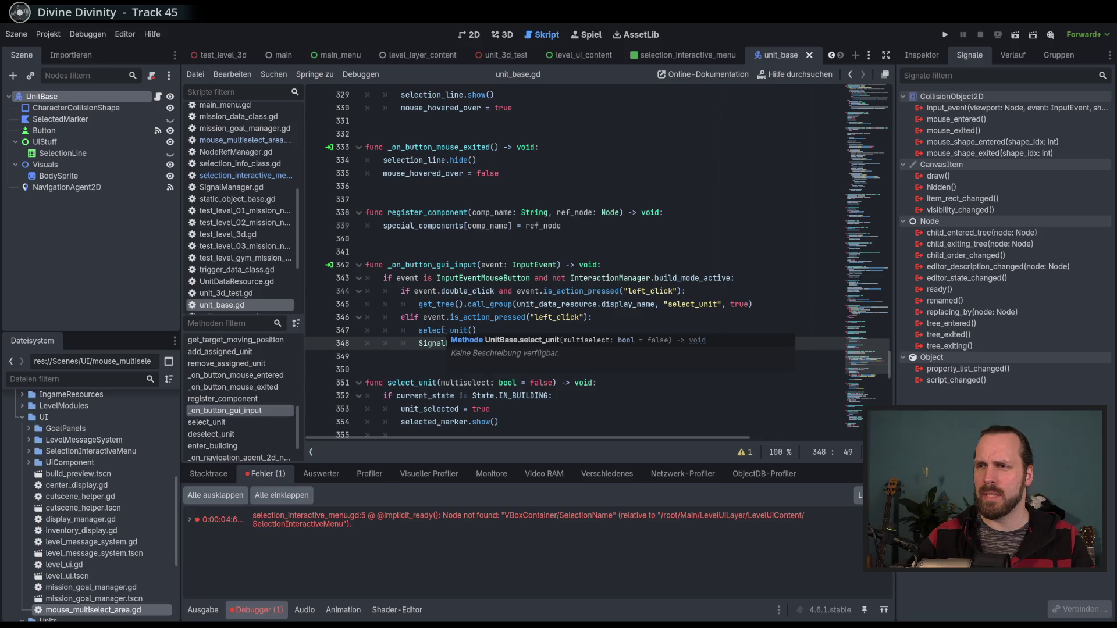
{"action": "left_click", "coordinate": [505, 331]}
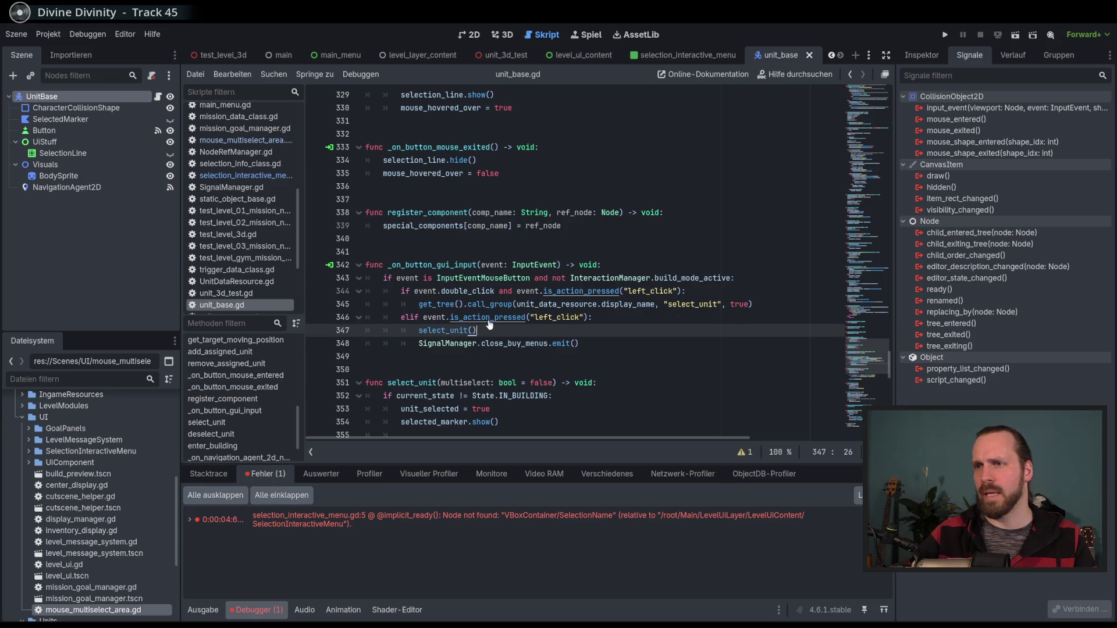
Jump to the select_unit definition and place the cursor after its add_to_group line.
{"action": "left_click", "coordinate": [458, 330], "text": "ctrl"}
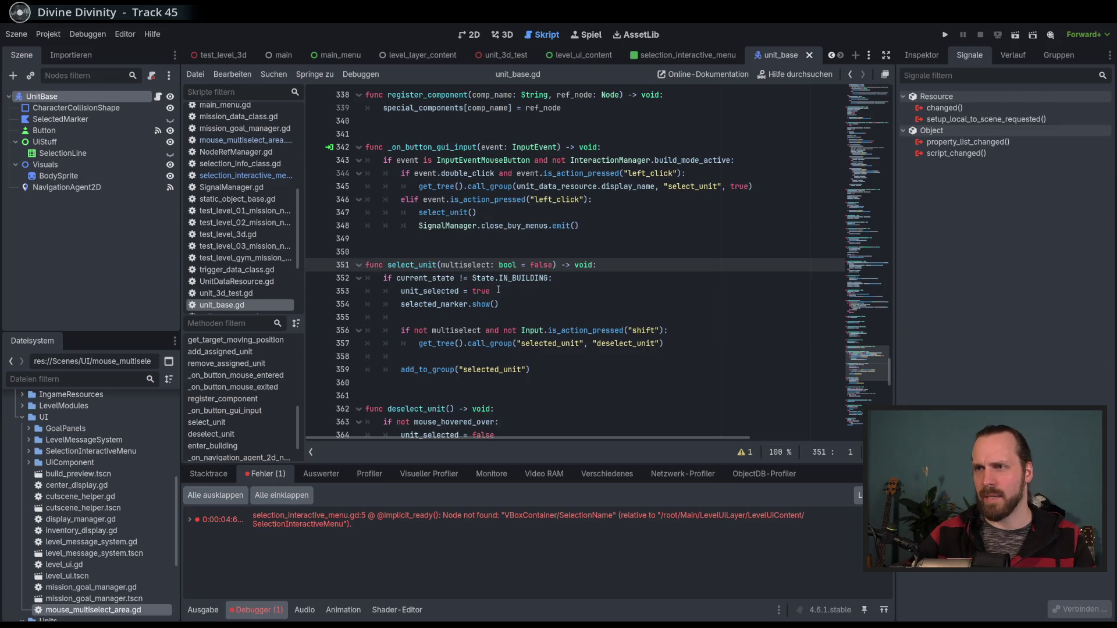
{"action": "scroll", "coordinate": [466, 319], "scroll_direction": "down", "scroll_amount": 1}
{"action": "double_click", "coordinate": [447, 330]}
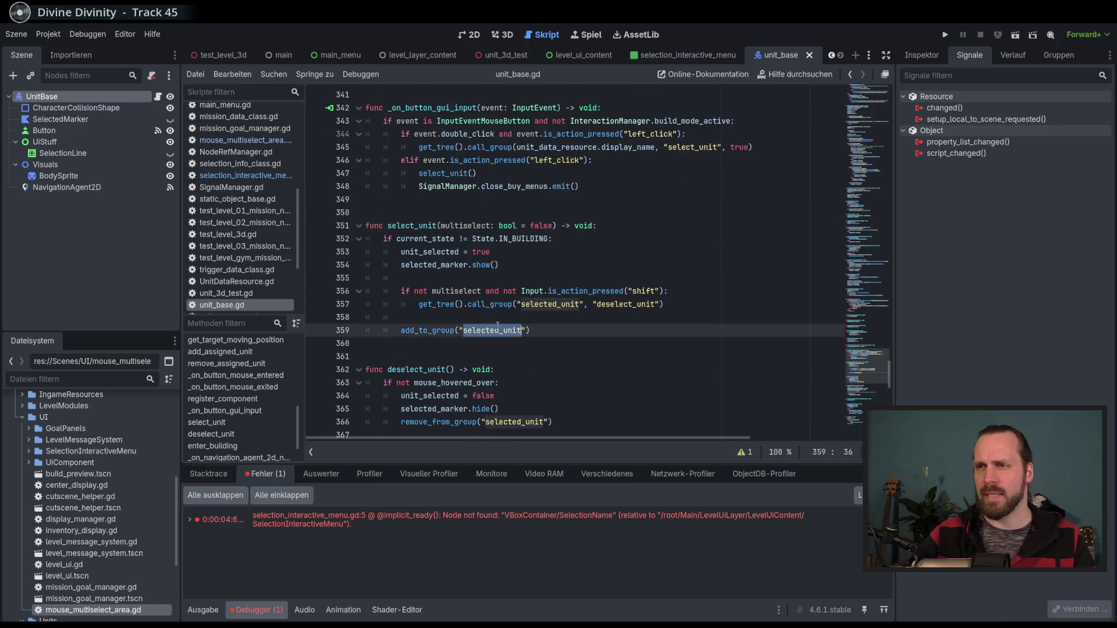
{"action": "left_click", "coordinate": [438, 330]}
{"action": "left_click", "coordinate": [544, 331]}
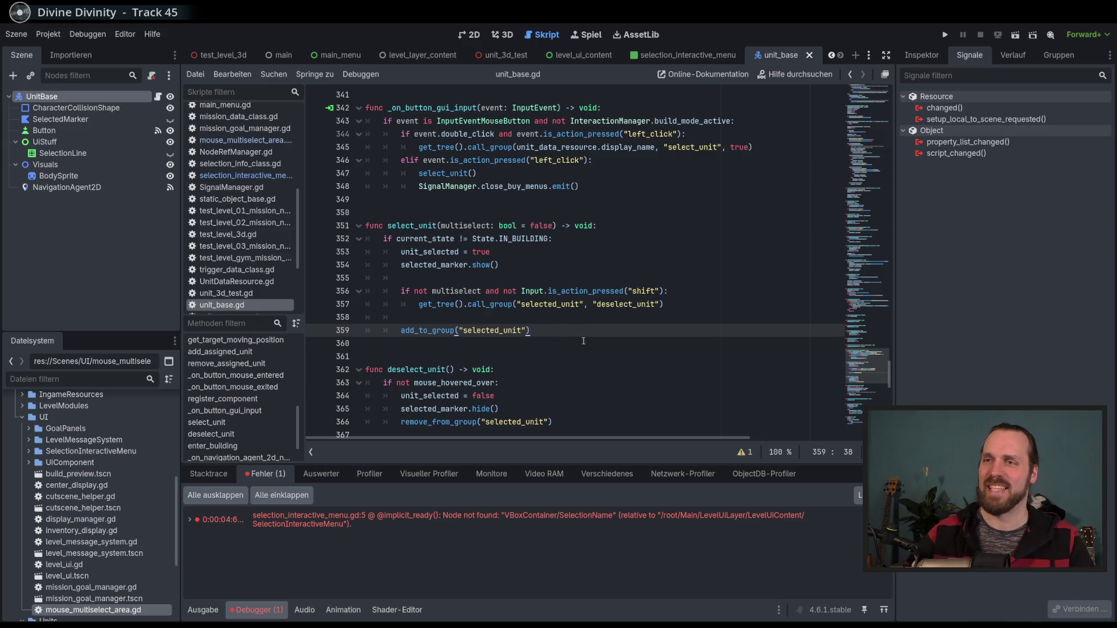
{"action": "scroll", "coordinate": [584, 339], "scroll_direction": "down", "scroll_amount": 1}
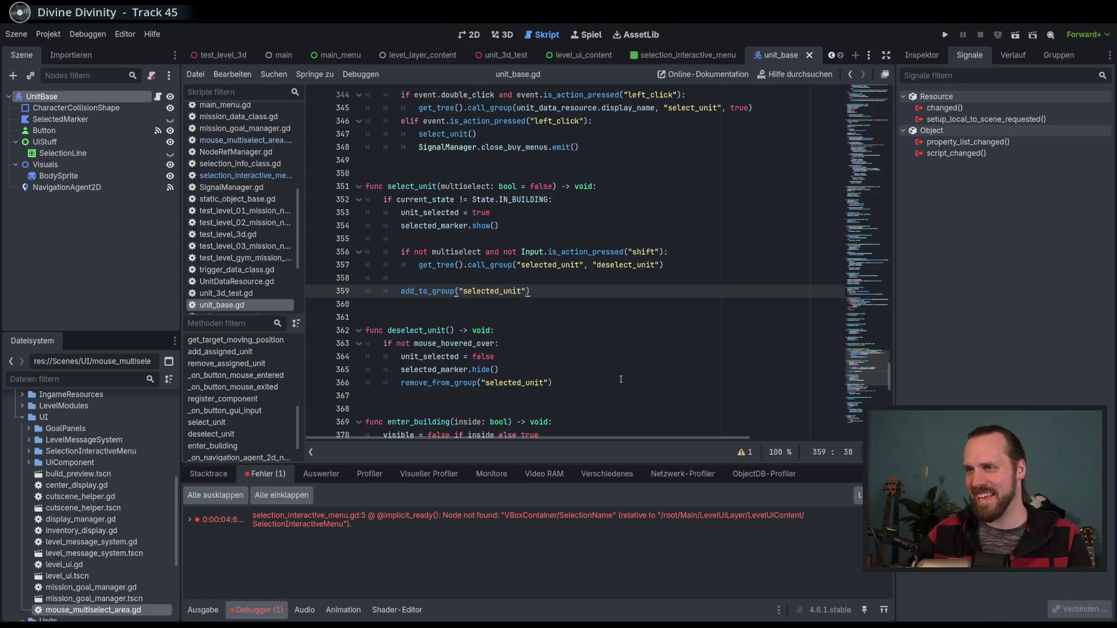
After add_to_group, add NodeRefManager.selection_interactive_menu.collect_box_info() and save unit_base.gd.
{"action": "key", "text": "Return"}
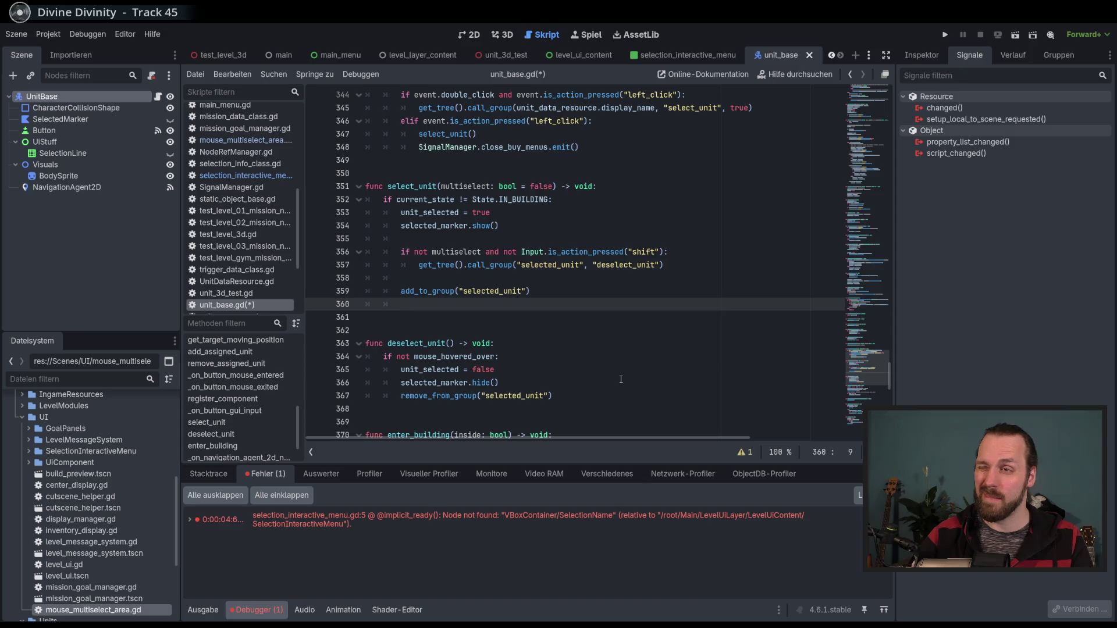
{"action": "type", "text": "se"}
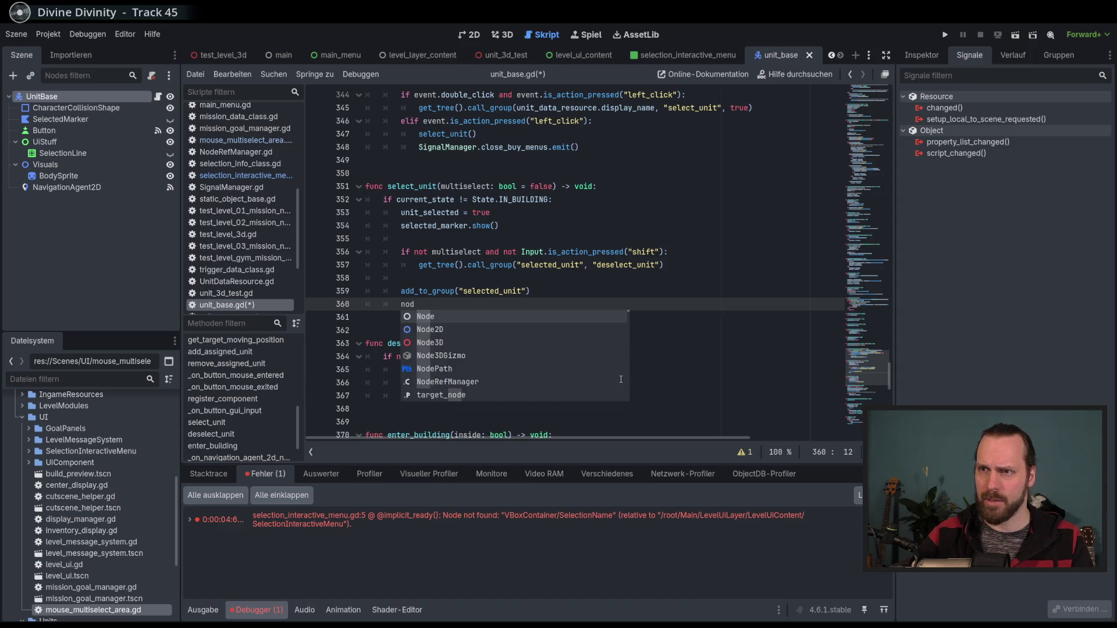
{"action": "key", "text": "BackSpace"}
{"action": "key", "text": "BackSpace"}
{"action": "type", "text": "NodeR"}
{"action": "key", "text": "Return"}
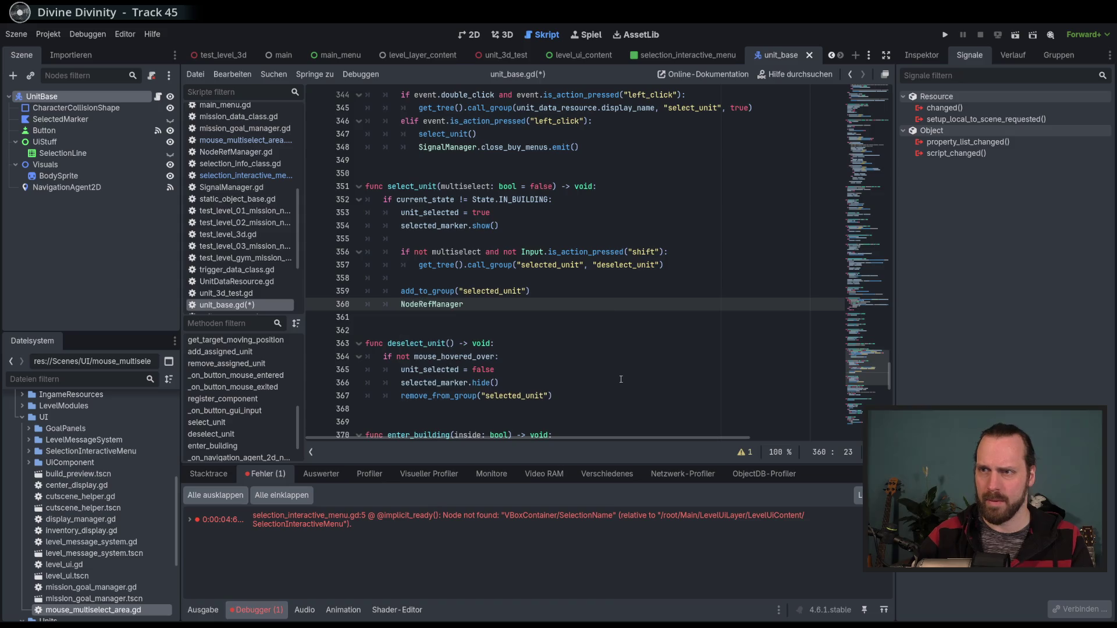
{"action": "type", "text": ".sele"}
{"action": "key", "text": "Return"}
{"action": "type", "text": "."}
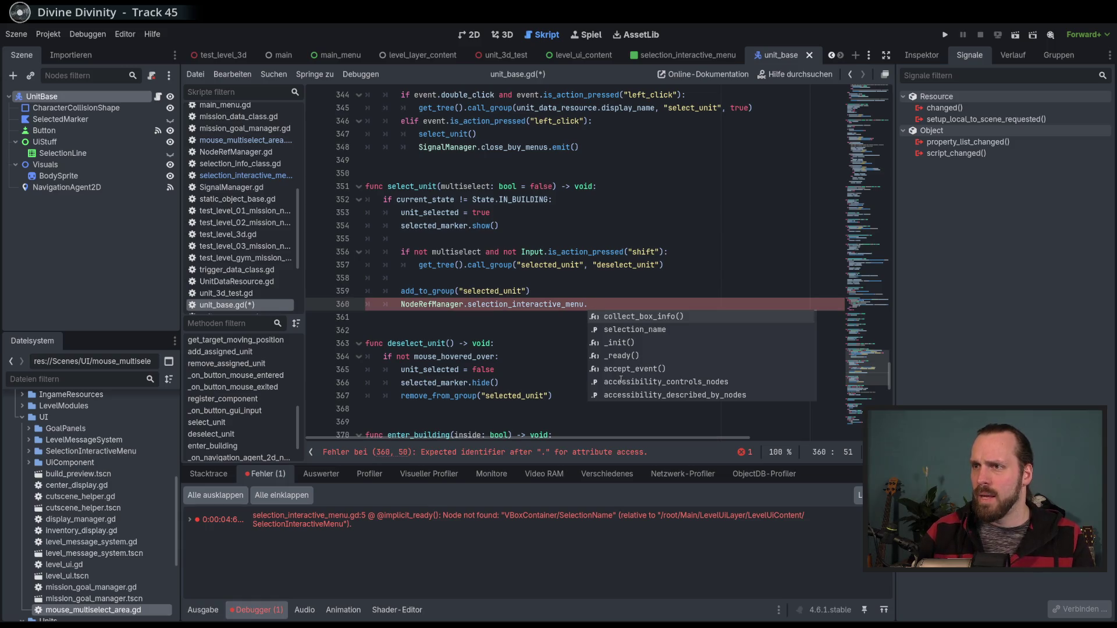
{"action": "key", "text": "Return"}
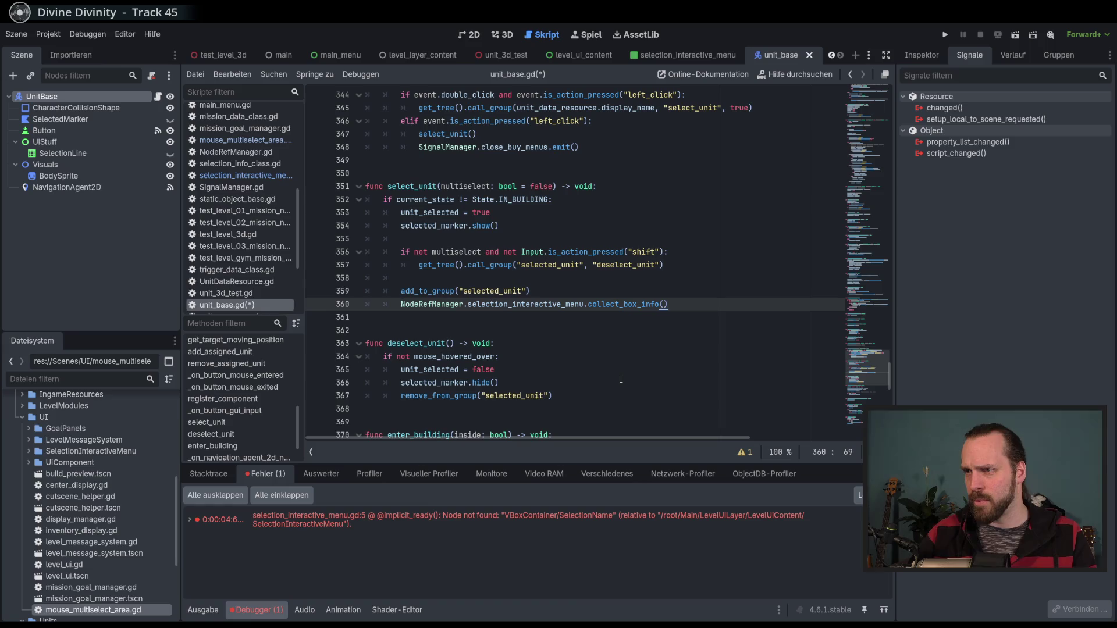
{"action": "key", "text": "ctrl+s"}
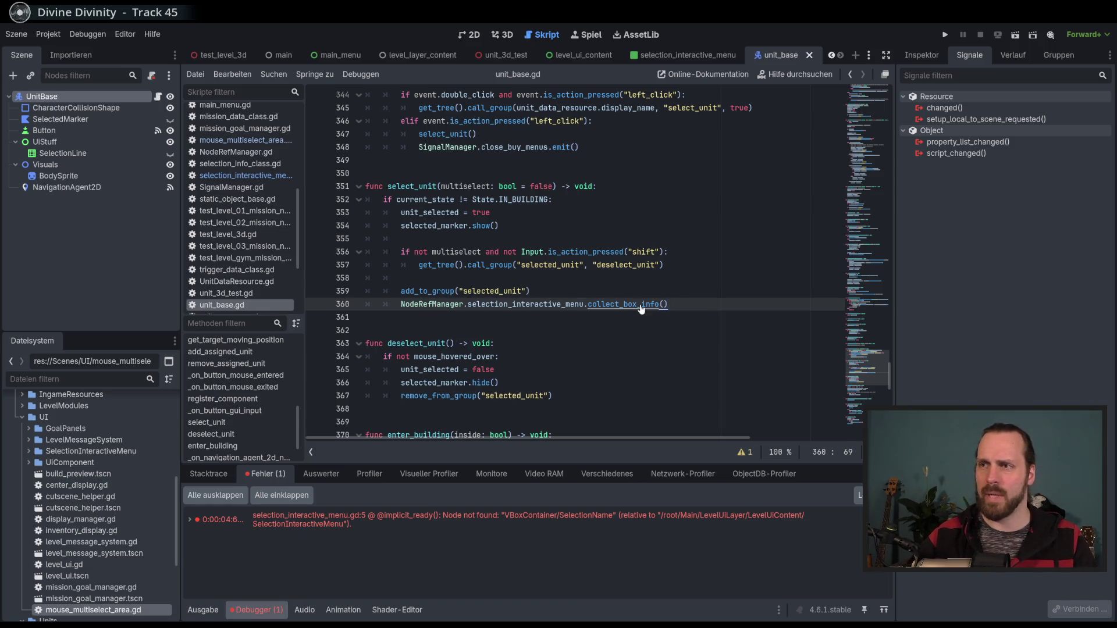
In collect_box_info, write var selected_nodes = get_tree().get_nodes_in_group("selected_units") and save.
{"action": "left_click", "coordinate": [641, 309], "text": "ctrl"}
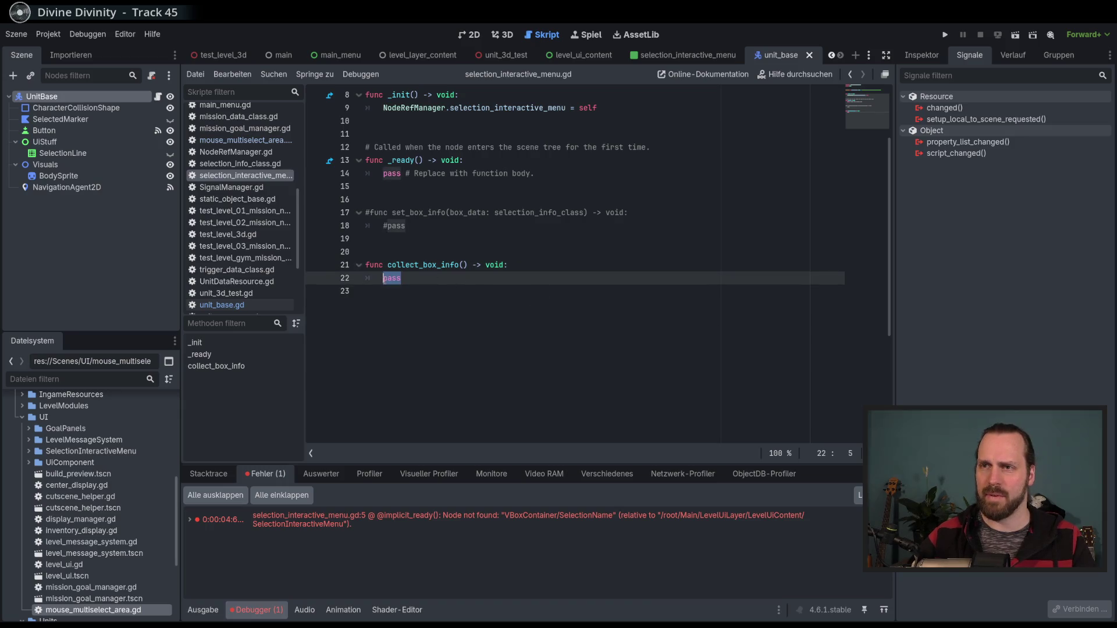
{"action": "type", "text": "var get"}
{"action": "key", "text": "BackSpace"}
{"action": "key", "text": "BackSpace"}
{"action": "key", "text": "BackSpace"}
{"action": "type", "text": "selected_units"}
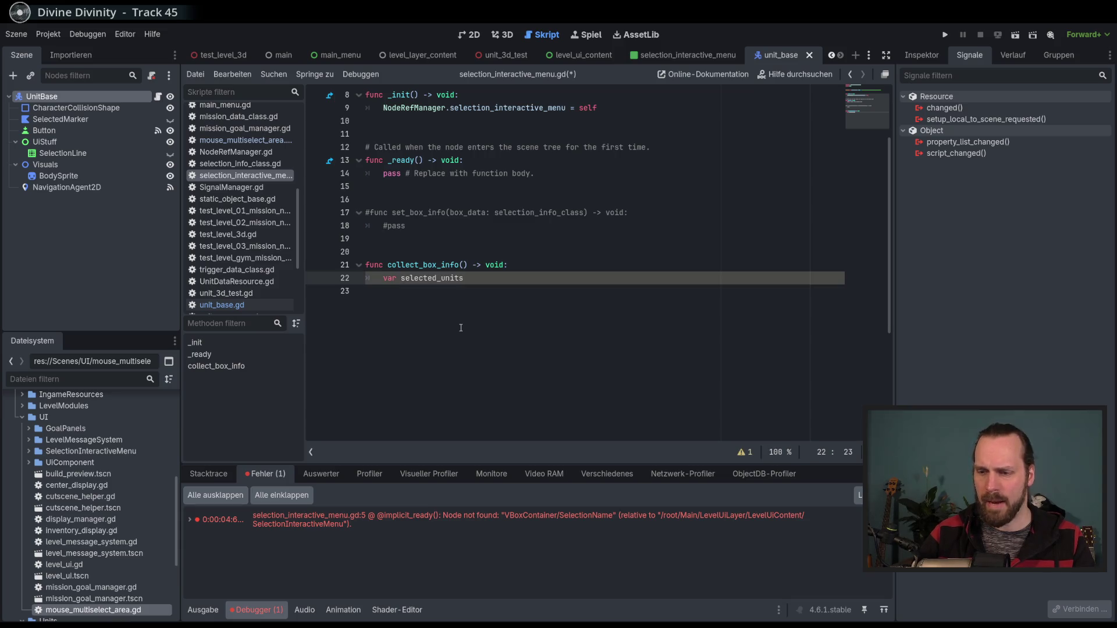
{"action": "key", "text": "BackSpace"}
{"action": "key", "text": "BackSpace"}
{"action": "key", "text": "BackSpace"}
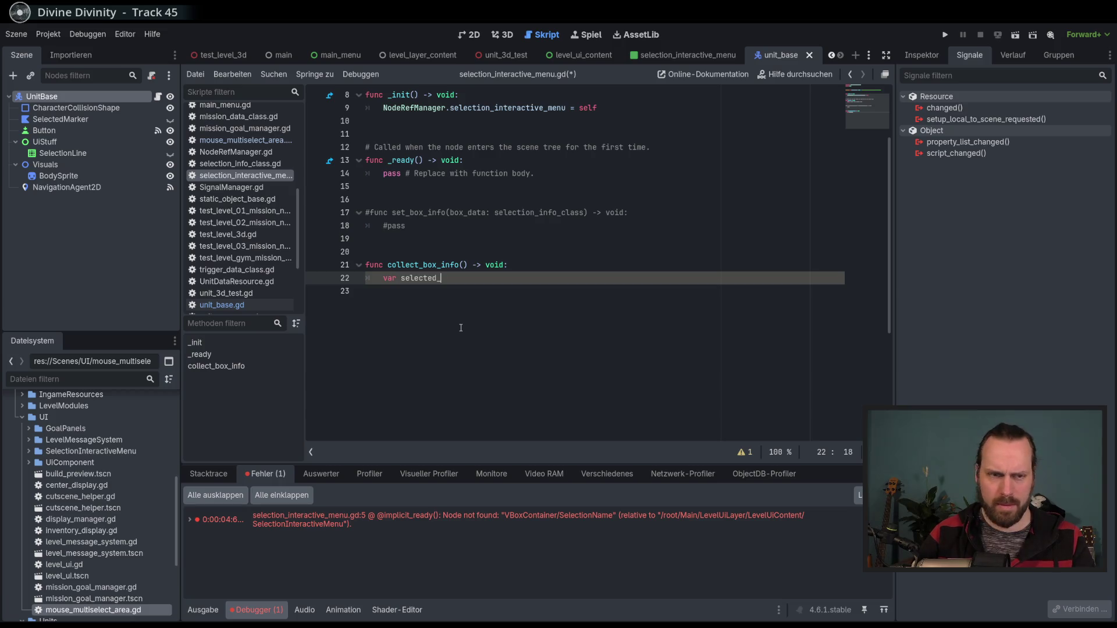
{"action": "type", "text": "nodes = "}
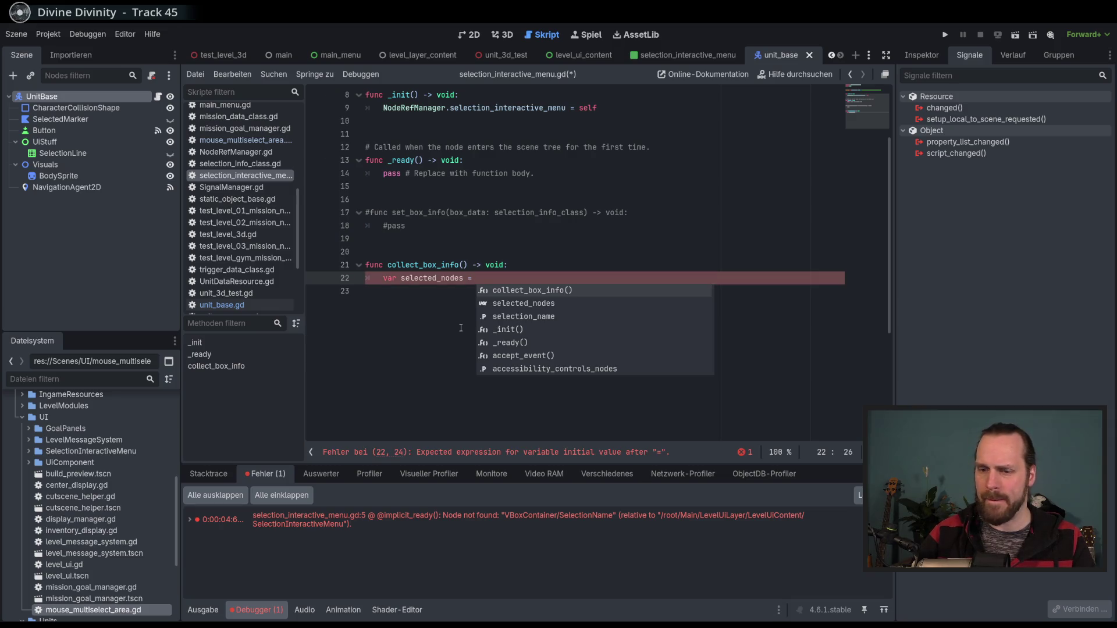
{"action": "type", "text": "get_to"}
{"action": "key", "text": "BackSpace"}
{"action": "key", "text": "BackSpace"}
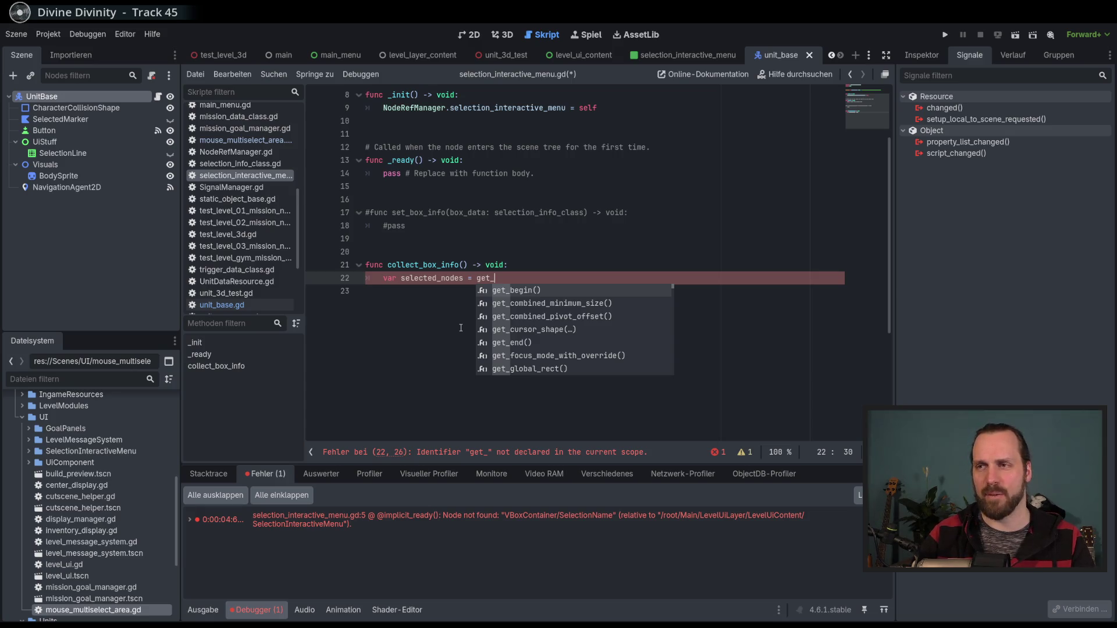
{"action": "key", "text": "BackSpace"}
{"action": "type", "text": "t"}
{"action": "key", "text": "BackSpace"}
{"action": "type", "text": "_tre"}
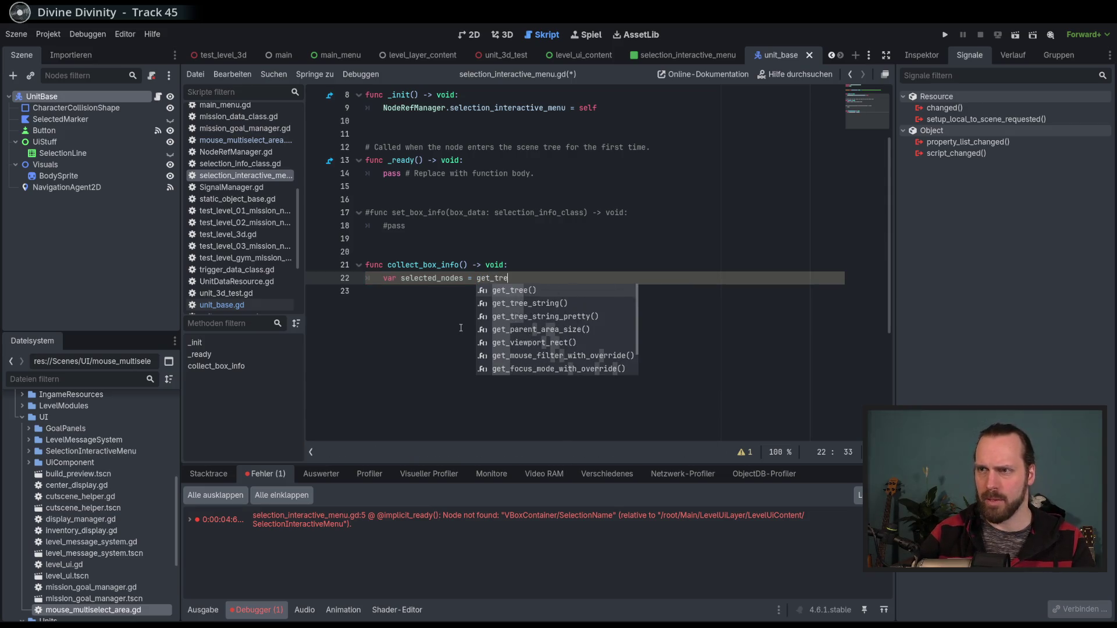
{"action": "key", "text": "Return"}
{"action": "type", "text": ".get_node"}
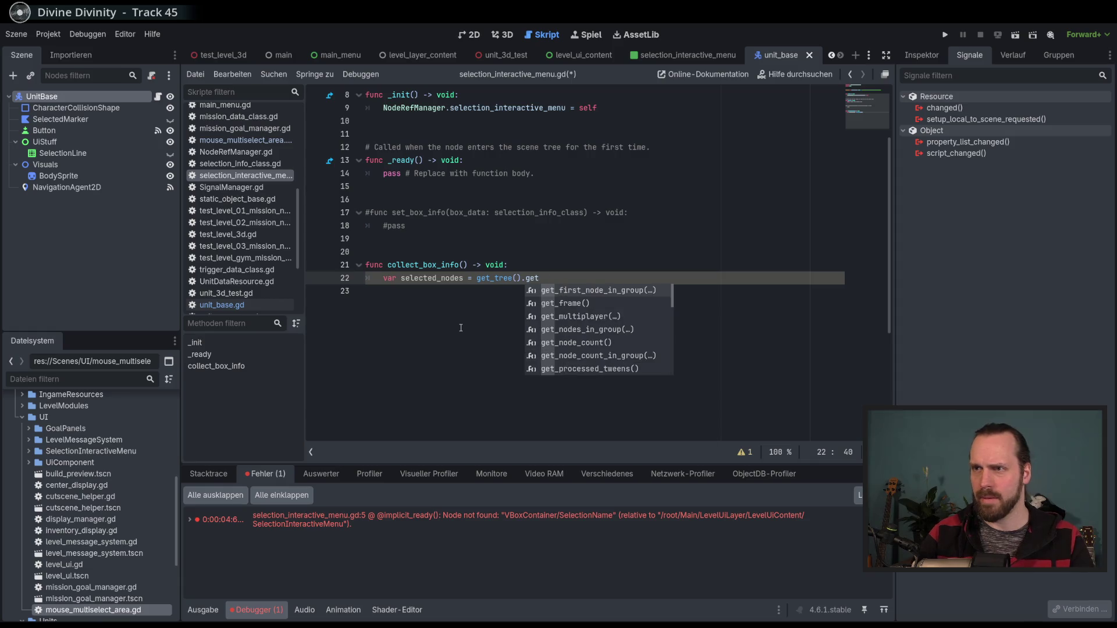
{"action": "key", "text": "Return"}
{"action": "type", "text": "\""}
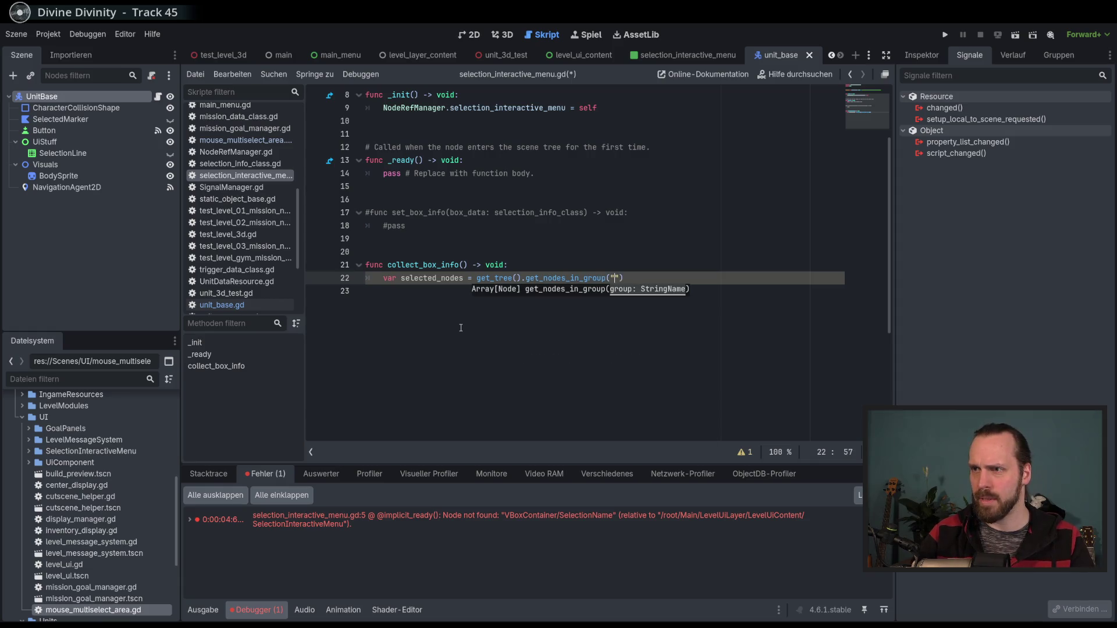
{"action": "type", "text": "selected_units"}
{"action": "key", "text": "ctrl+s"}
Correct the group name by copying 'selected_unit' from unit_base.gd into the call.
{"action": "left_click", "coordinate": [225, 306]}
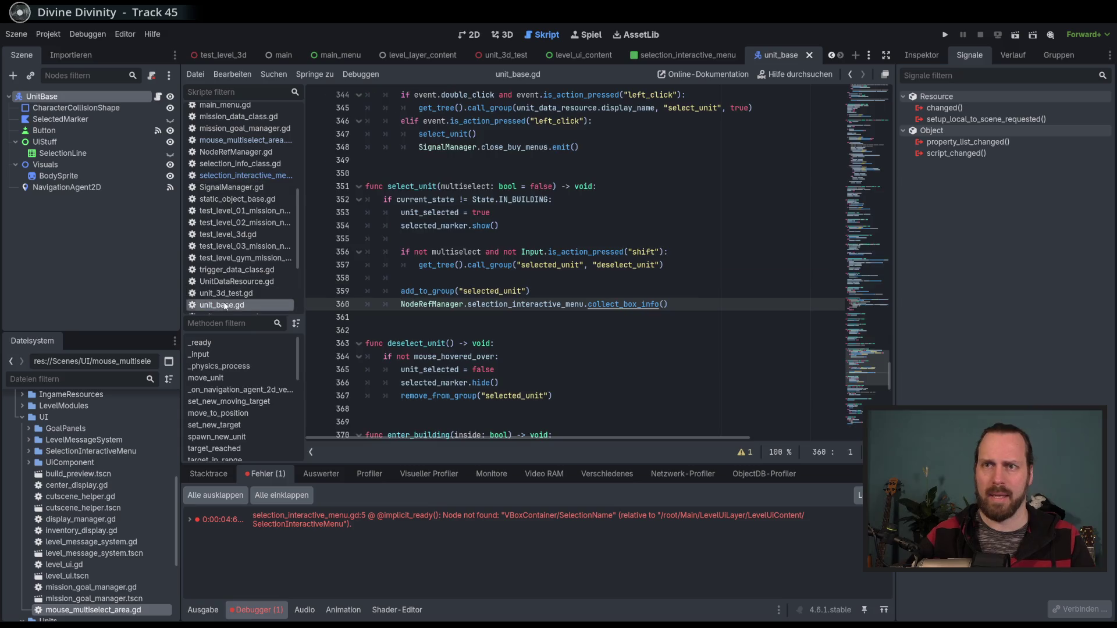
{"action": "double_click", "coordinate": [488, 291]}
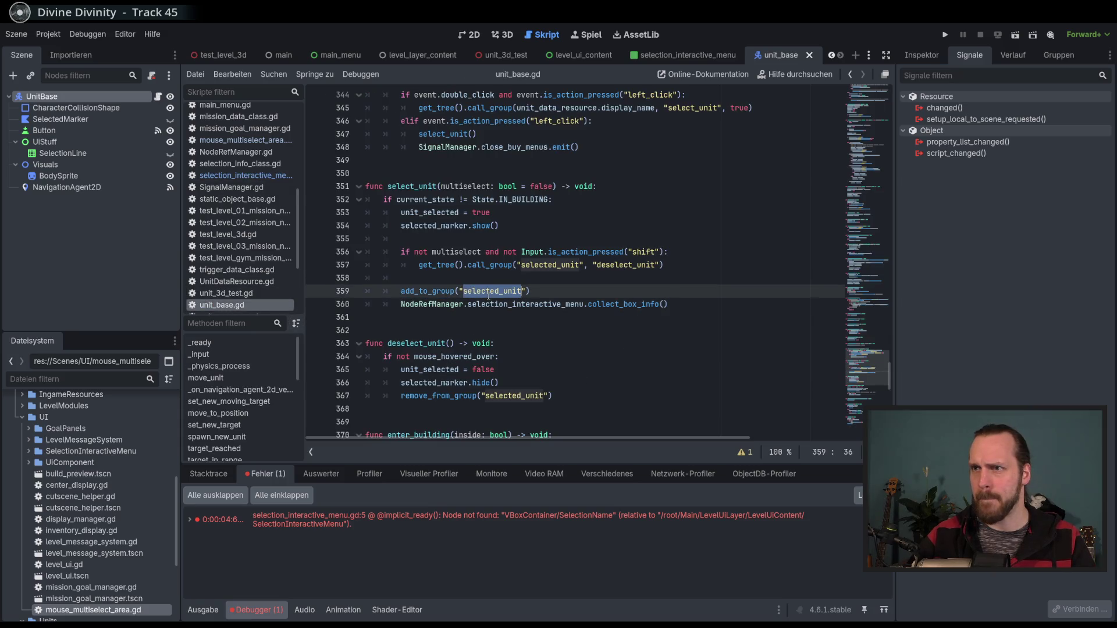
{"action": "key", "text": "ctrl+c"}
{"action": "left_click", "coordinate": [244, 176]}
{"action": "double_click", "coordinate": [664, 278]}
{"action": "key", "text": "ctrl+v"}
Add a new indented line inside collect_box_info and review the function.
{"action": "key", "text": "Home"}
{"action": "key", "text": "Home"}
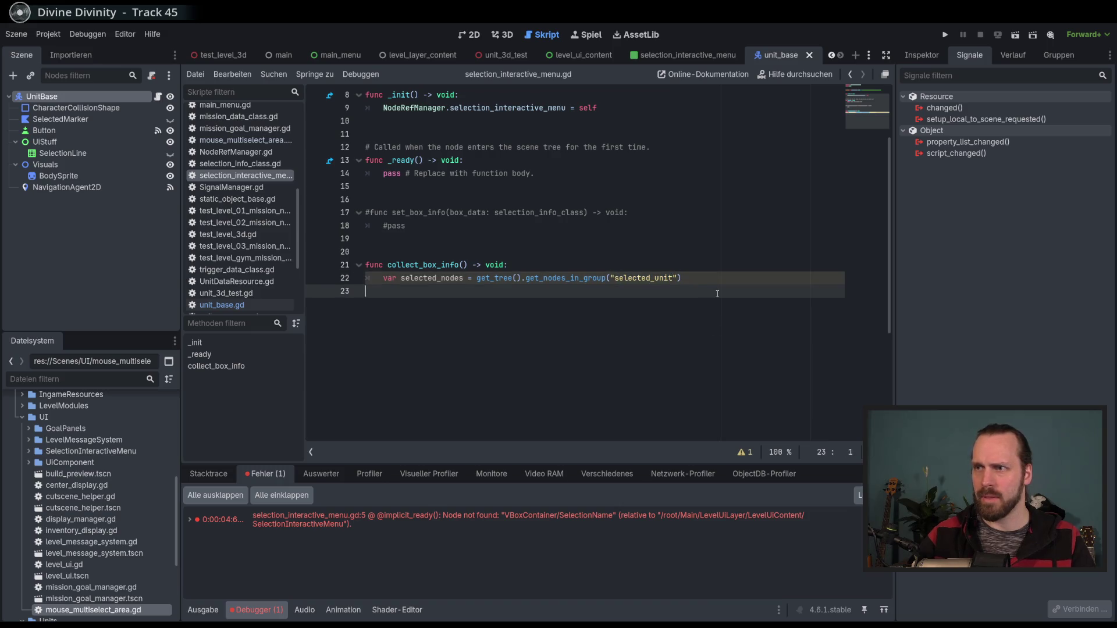
{"action": "key", "text": "End"}
{"action": "key", "text": "Return"}
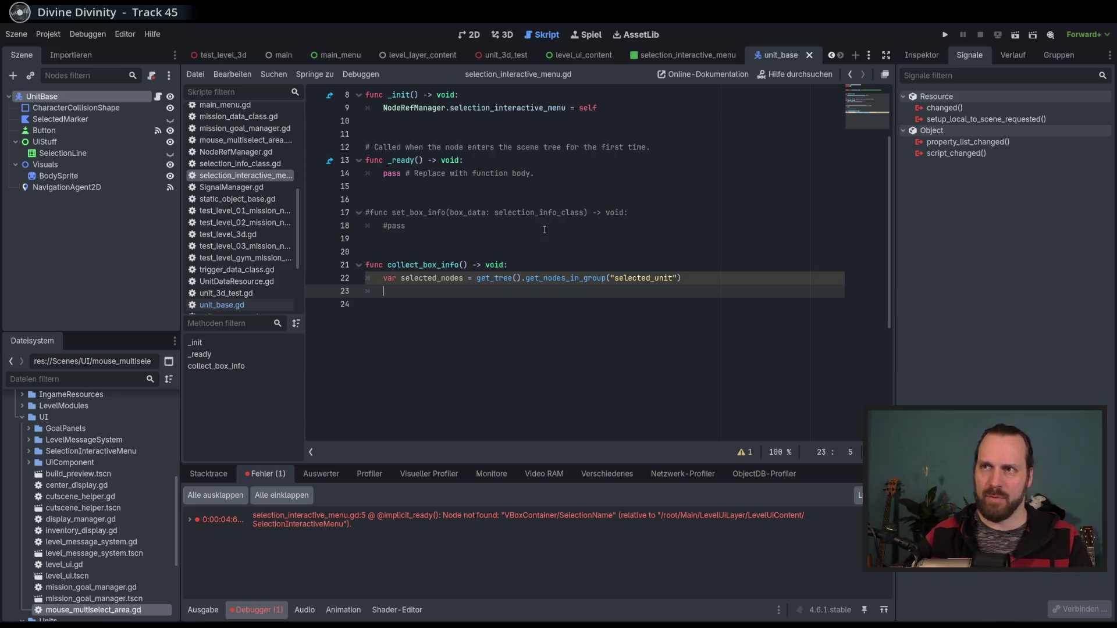
{"action": "scroll", "coordinate": [597, 256], "scroll_direction": "up", "scroll_amount": 1}
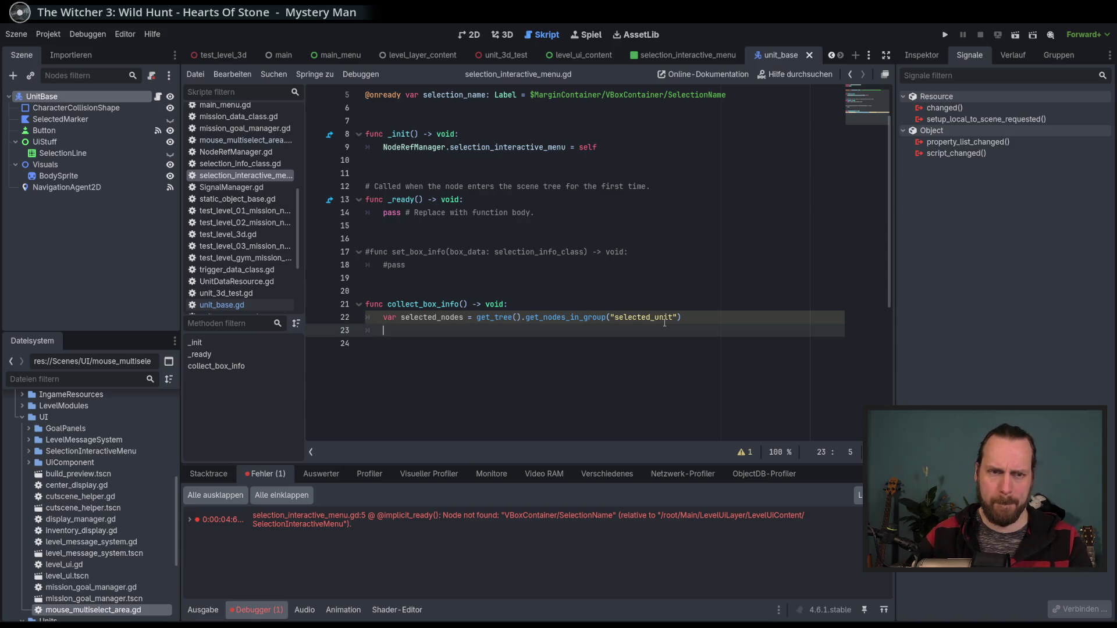
{"action": "scroll", "coordinate": [670, 339], "scroll_direction": "up", "scroll_amount": 1}
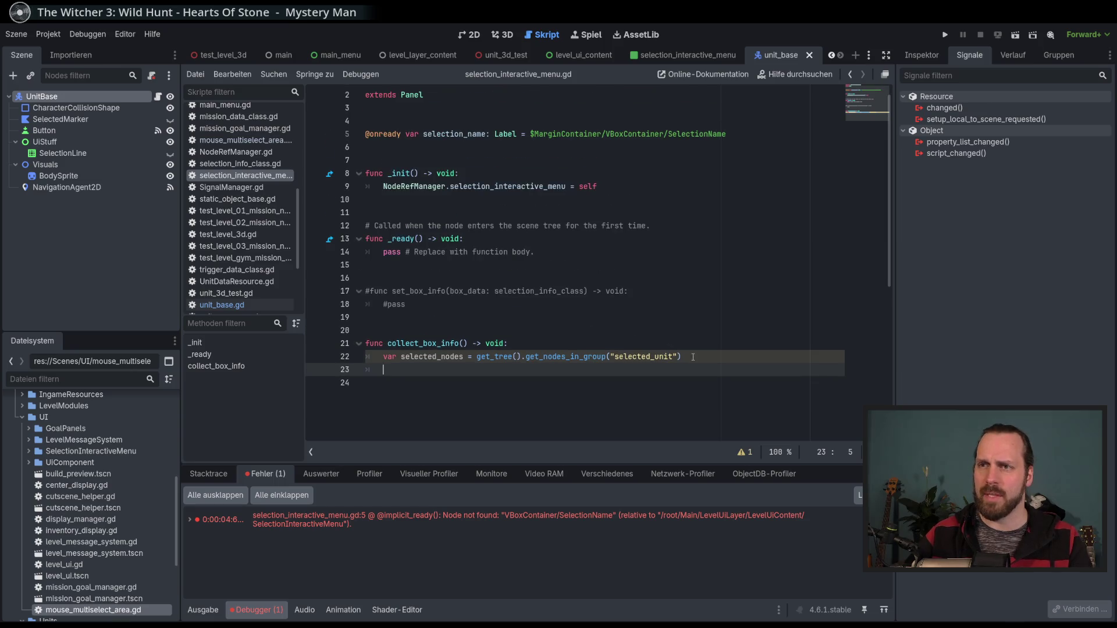
{"action": "scroll", "coordinate": [694, 357], "scroll_direction": "down", "scroll_amount": 1}
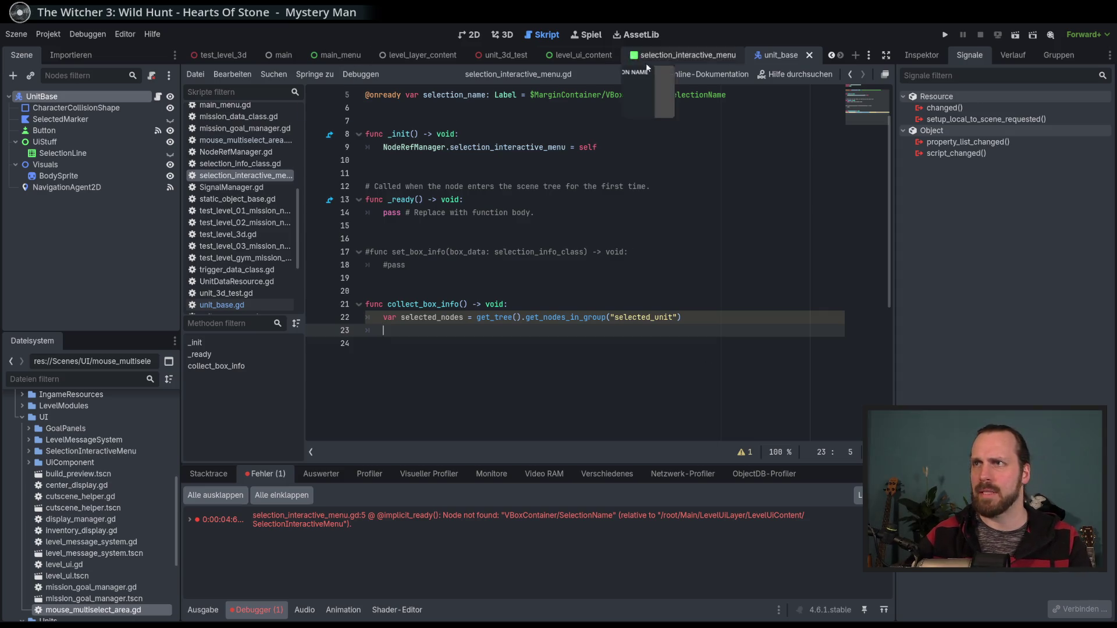
Open the selection_interactive_menu scene, select its root node, and go to the script's end.
{"action": "left_click", "coordinate": [671, 60]}
{"action": "left_click", "coordinate": [116, 97]}
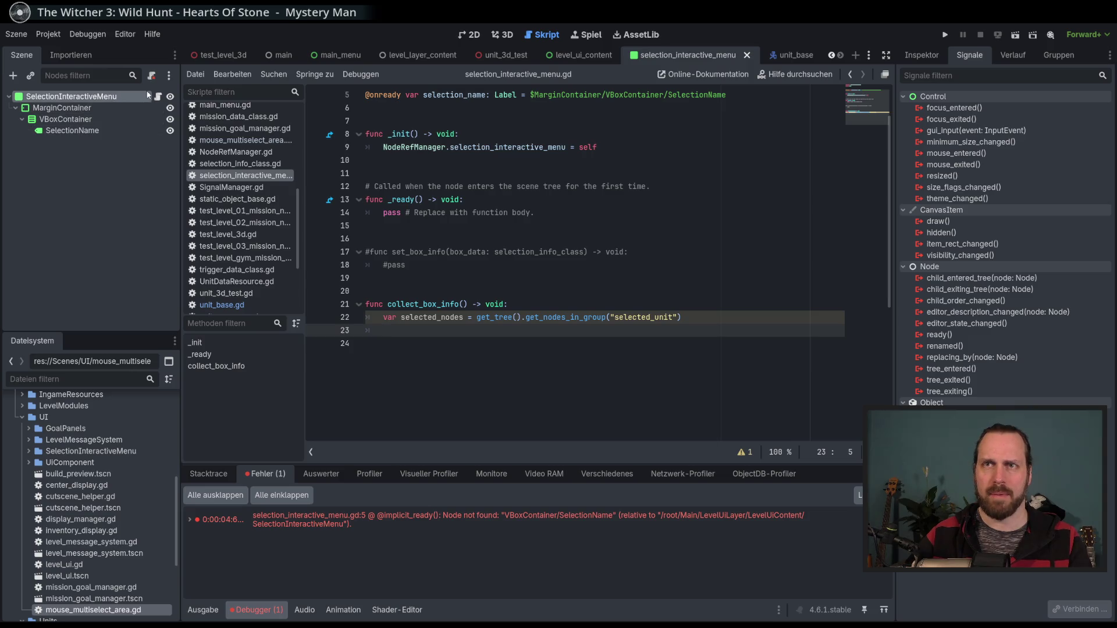
{"action": "left_click", "coordinate": [560, 344]}
{"action": "scroll", "coordinate": [560, 348], "scroll_direction": "up", "scroll_amount": 2}
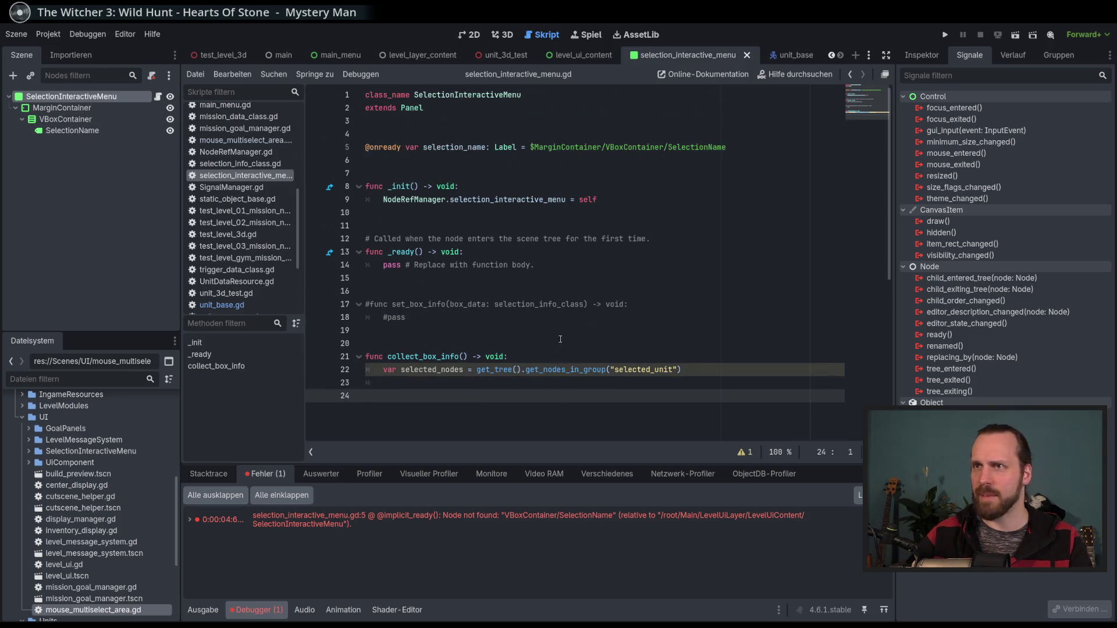
{"action": "scroll", "coordinate": [626, 341], "scroll_direction": "down", "scroll_amount": 1}
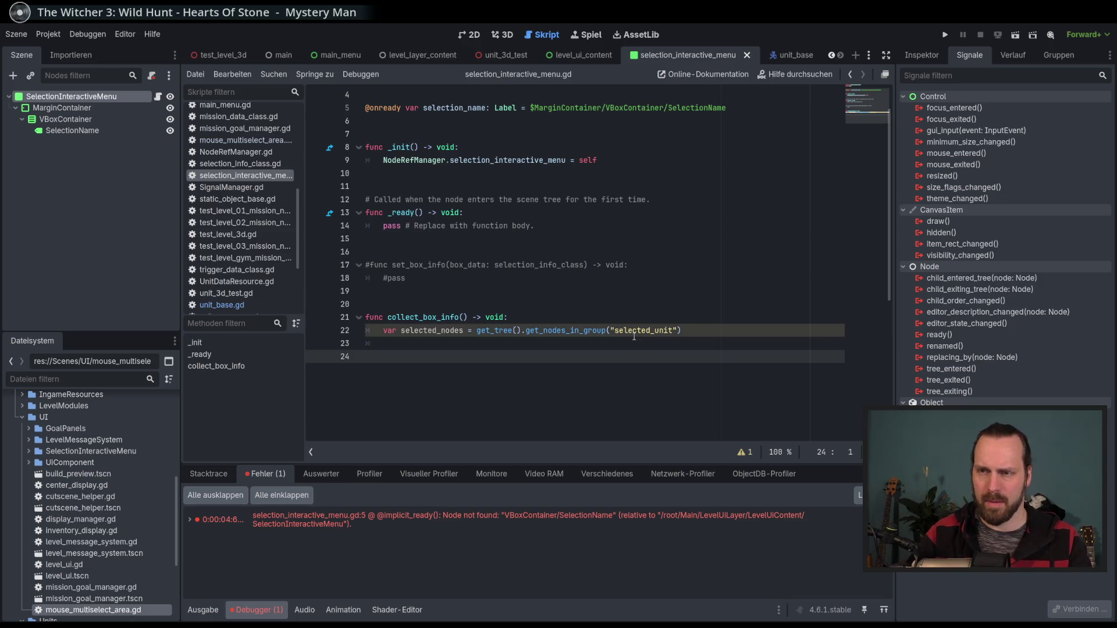
Begin the line selection_name.text = selected_nodes[0]. in collect_box_info.
{"action": "key", "text": "BackSpace"}
{"action": "type", "text": "selec"}
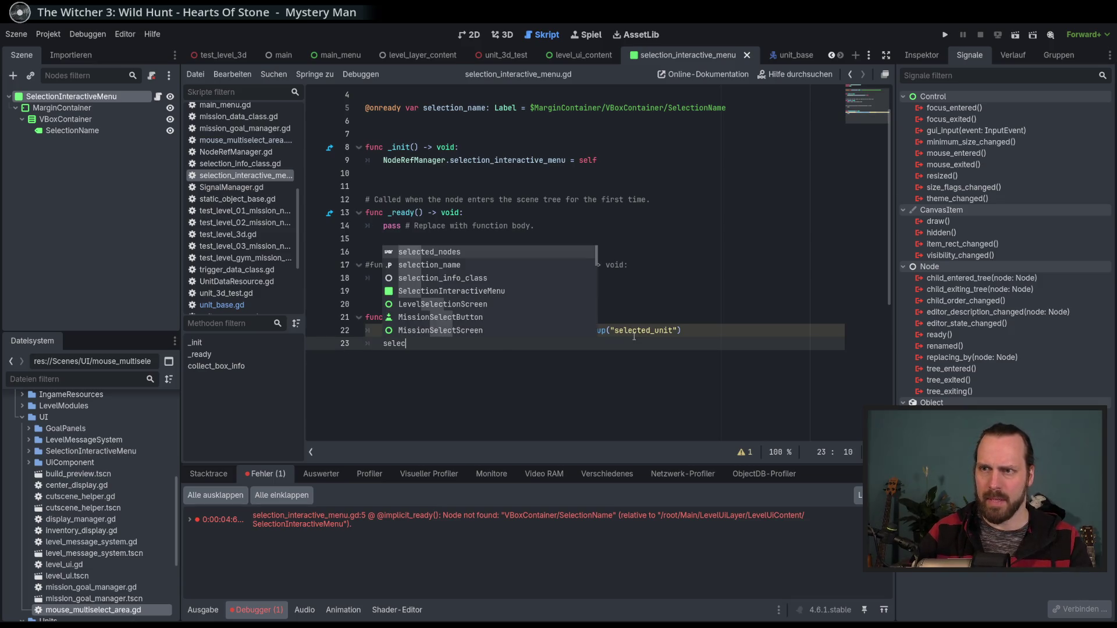
{"action": "key", "text": "Down"}
{"action": "key", "text": "Return"}
{"action": "key", "text": "BackSpace"}
{"action": "key", "text": "BackSpace"}
{"action": "type", "text": ".text ="}
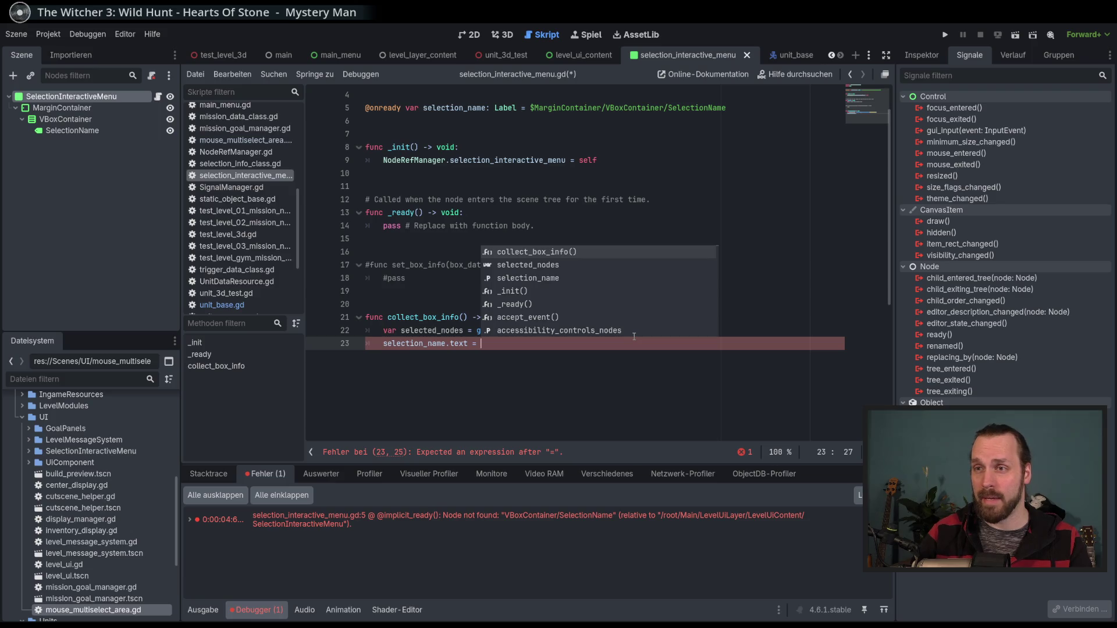
{"action": "type", "text": "selected_nodes[0]."}
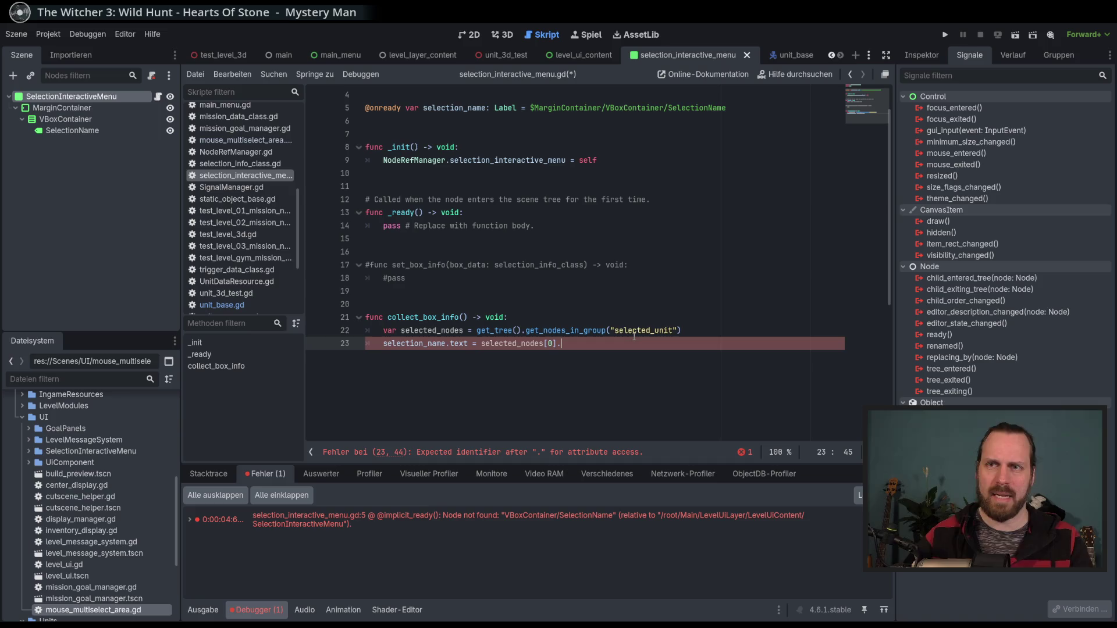
{"action": "left_click", "coordinate": [236, 307]}
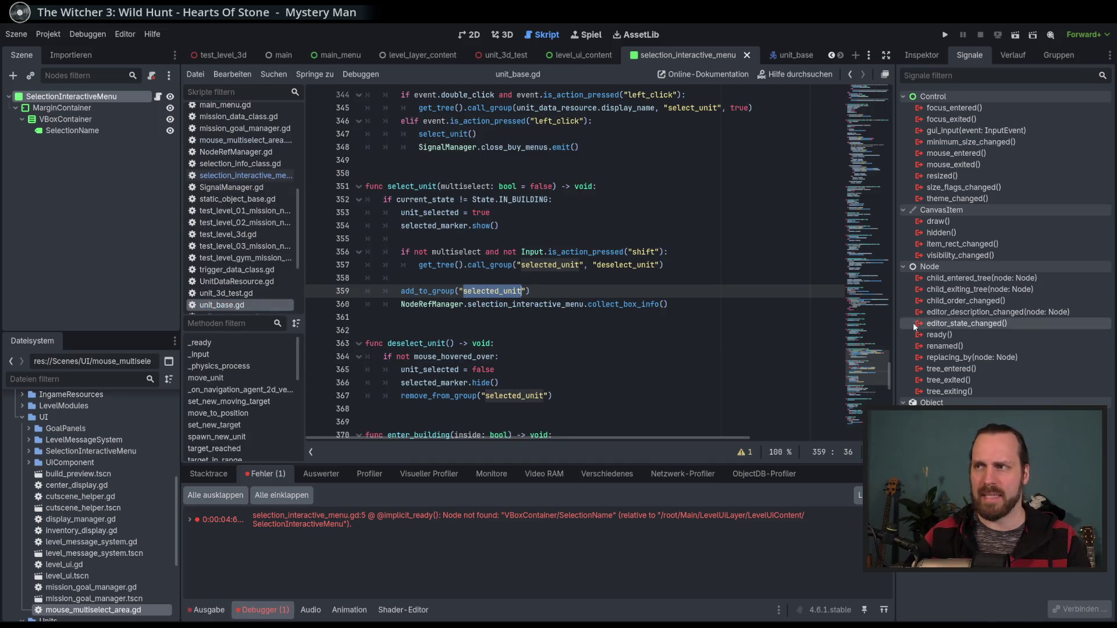
Follow the UnitDataResource reference from unit_base.gd and check its display_name field.
{"action": "left_click", "coordinate": [877, 103]}
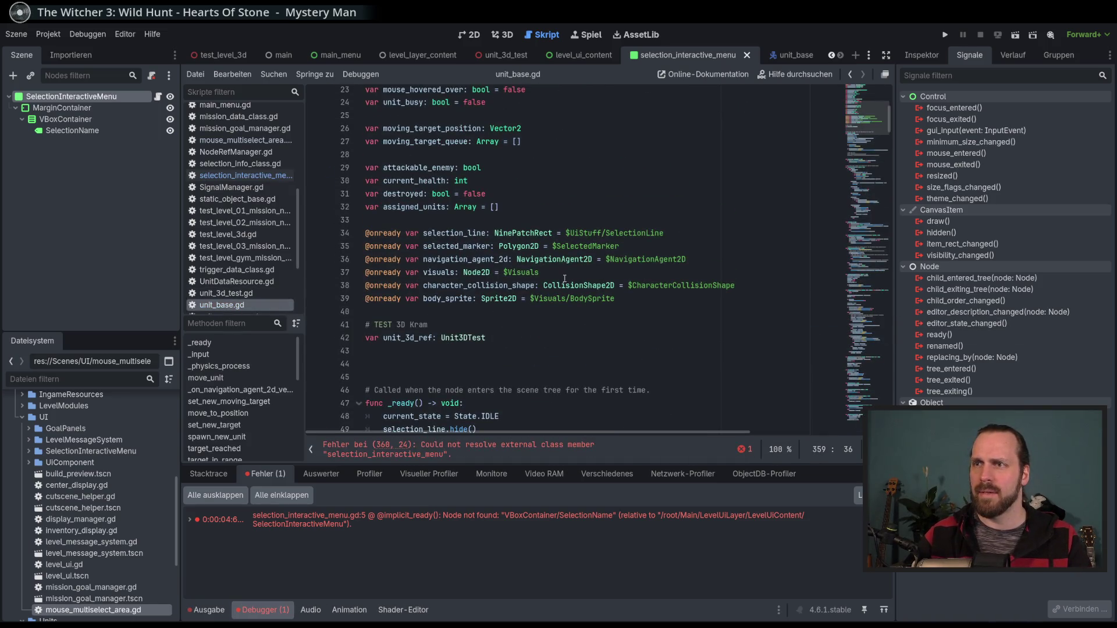
{"action": "scroll", "coordinate": [551, 256], "scroll_direction": "up", "scroll_amount": 5}
{"action": "left_click", "coordinate": [525, 187], "text": "ctrl"}
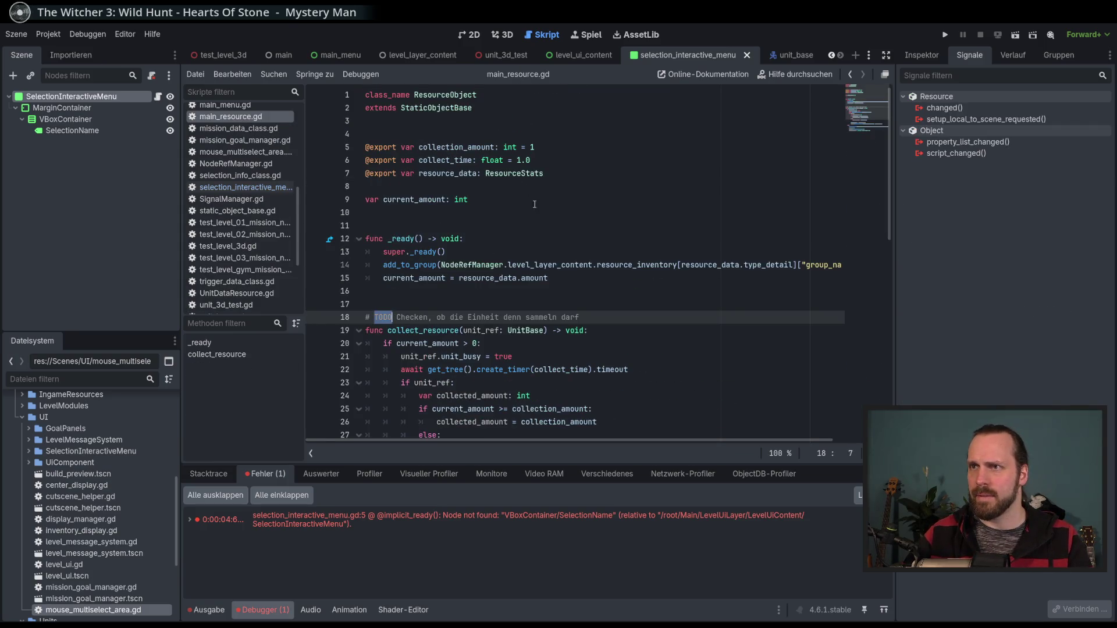
{"action": "scroll", "coordinate": [505, 249], "scroll_direction": "down", "scroll_amount": 5}
{"action": "scroll", "coordinate": [506, 249], "scroll_direction": "up", "scroll_amount": 5}
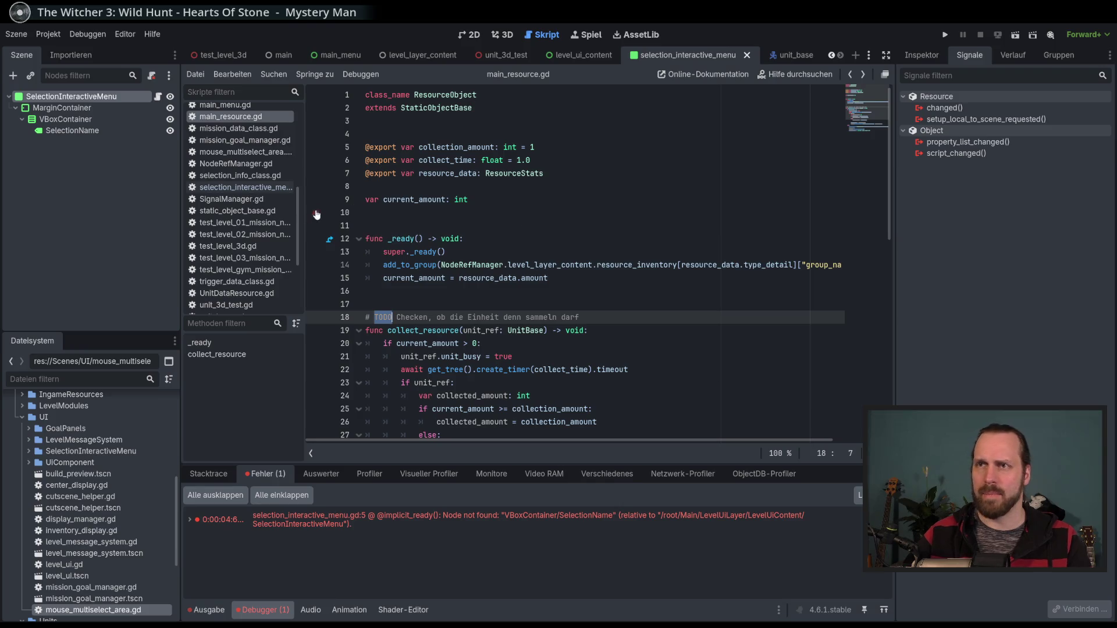
{"action": "scroll", "coordinate": [260, 212], "scroll_direction": "down", "scroll_amount": 5}
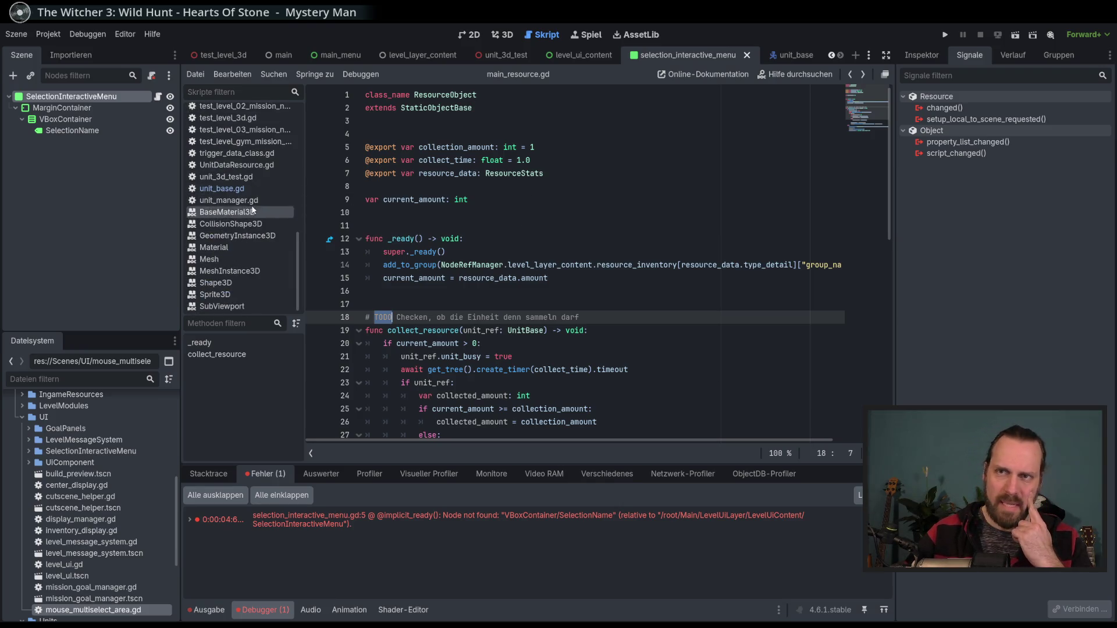
{"action": "left_click", "coordinate": [274, 189]}
{"action": "key", "text": "Left"}
{"action": "key", "text": "Left"}
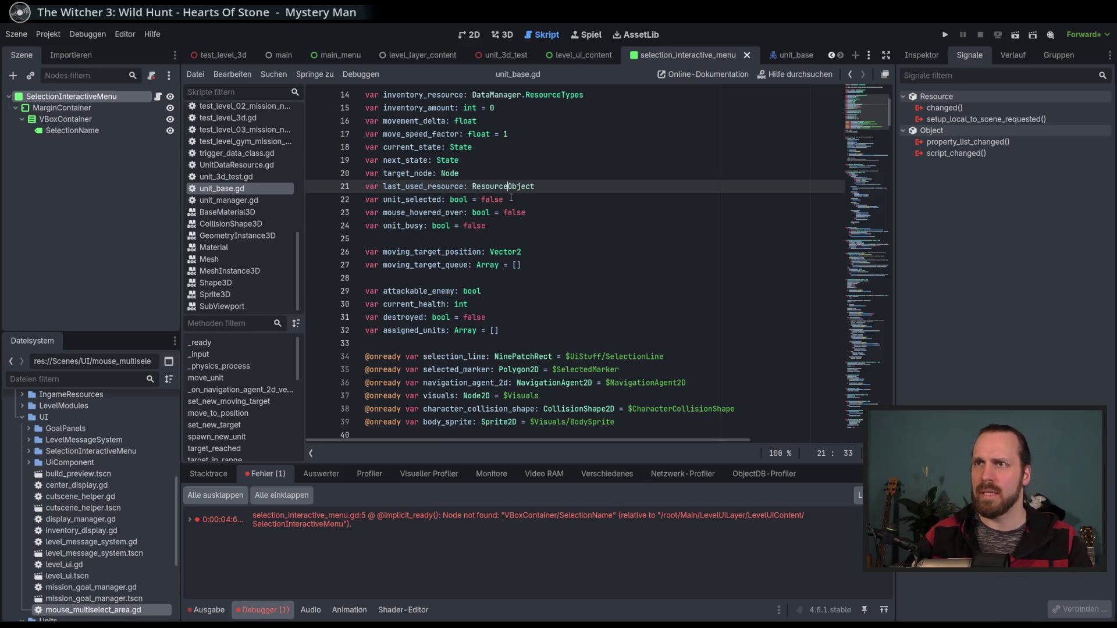
{"action": "scroll", "coordinate": [545, 210], "scroll_direction": "up", "scroll_amount": 2}
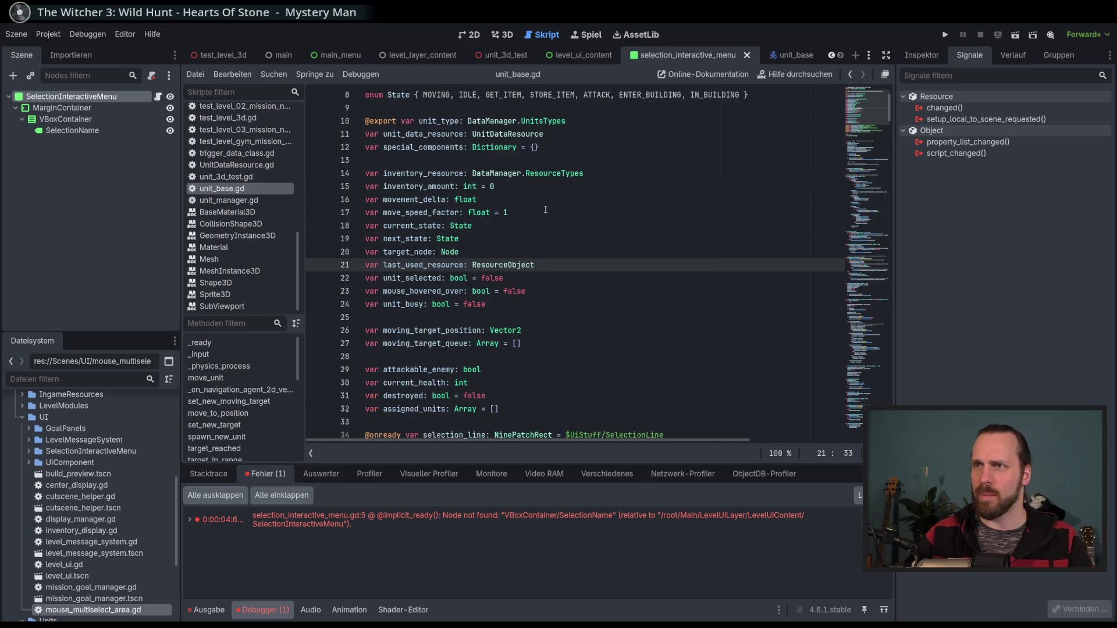
{"action": "left_click", "coordinate": [510, 134], "text": "ctrl"}
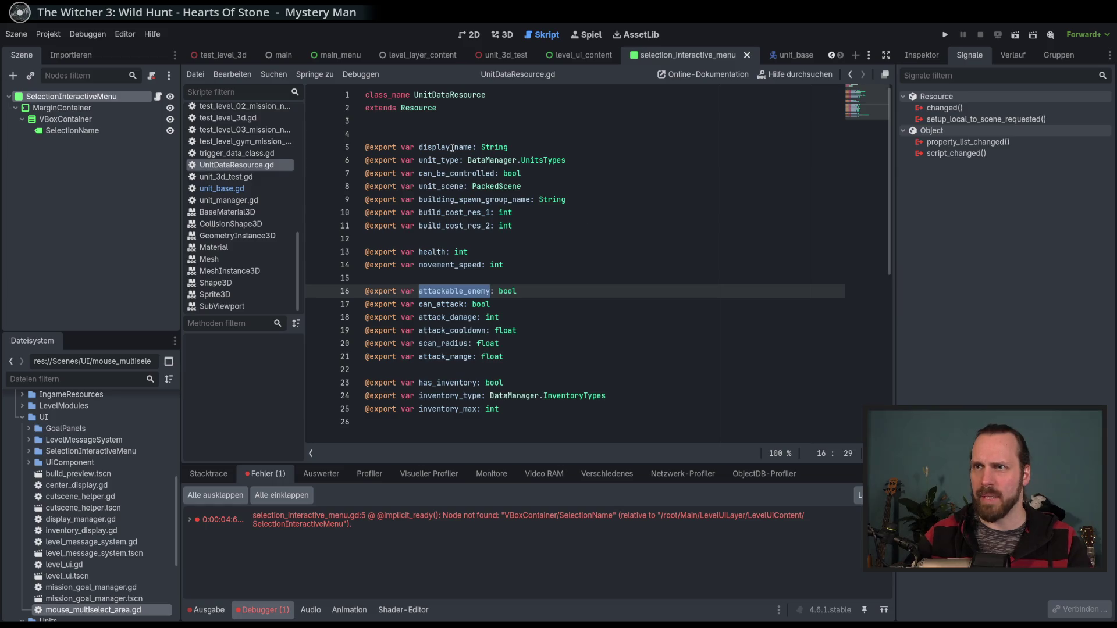
{"action": "double_click", "coordinate": [464, 95]}
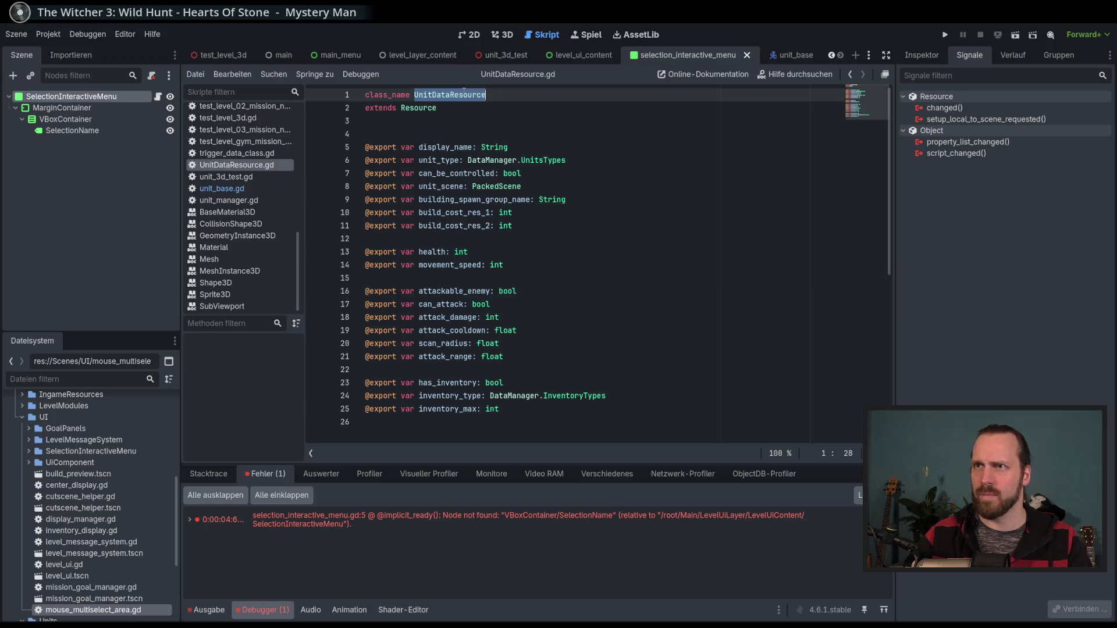
{"action": "double_click", "coordinate": [454, 148]}
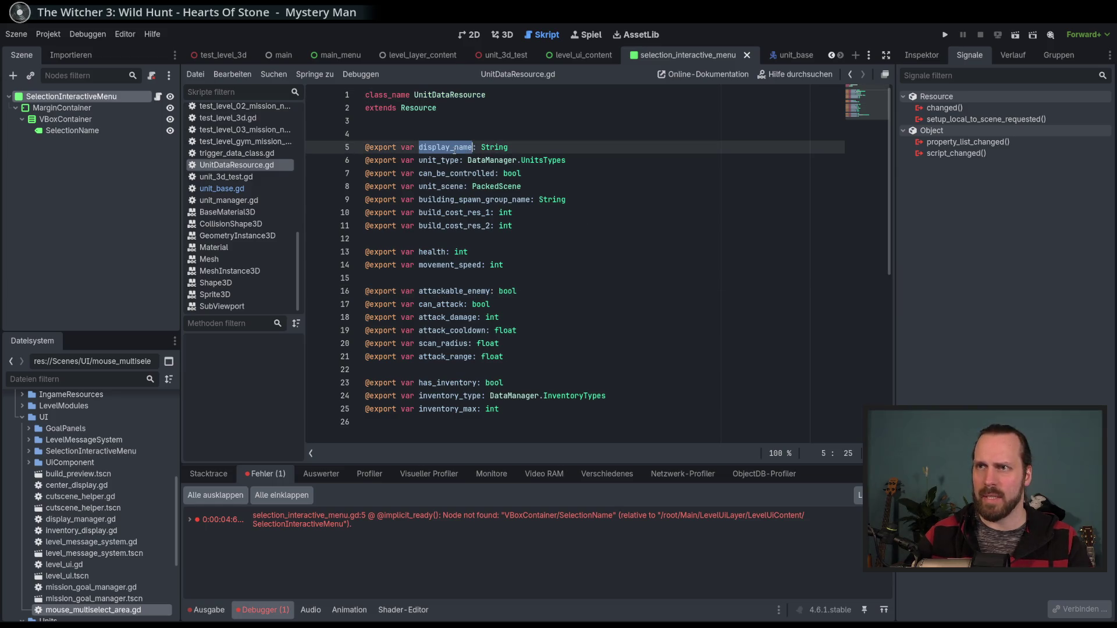
Return to unit_base.gd and add blank lines after destroy() at the end of the file.
{"action": "left_click", "coordinate": [252, 191]}
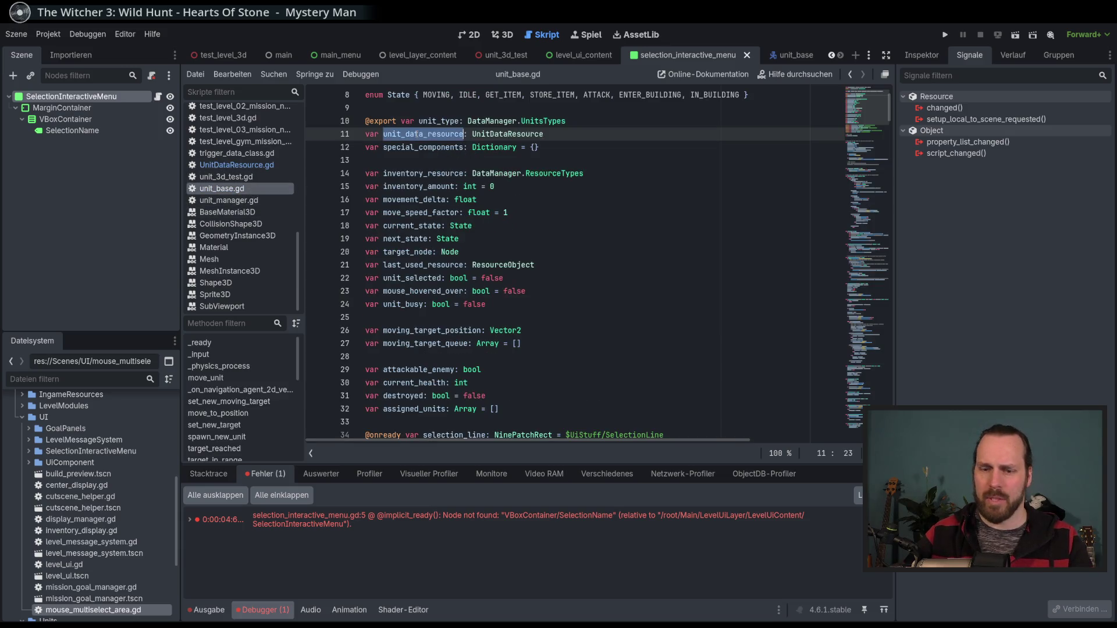
{"action": "left_click", "coordinate": [245, 166]}
{"action": "scroll", "coordinate": [250, 260], "scroll_direction": "up", "scroll_amount": 5}
{"action": "scroll", "coordinate": [247, 265], "scroll_direction": "down", "scroll_amount": 5}
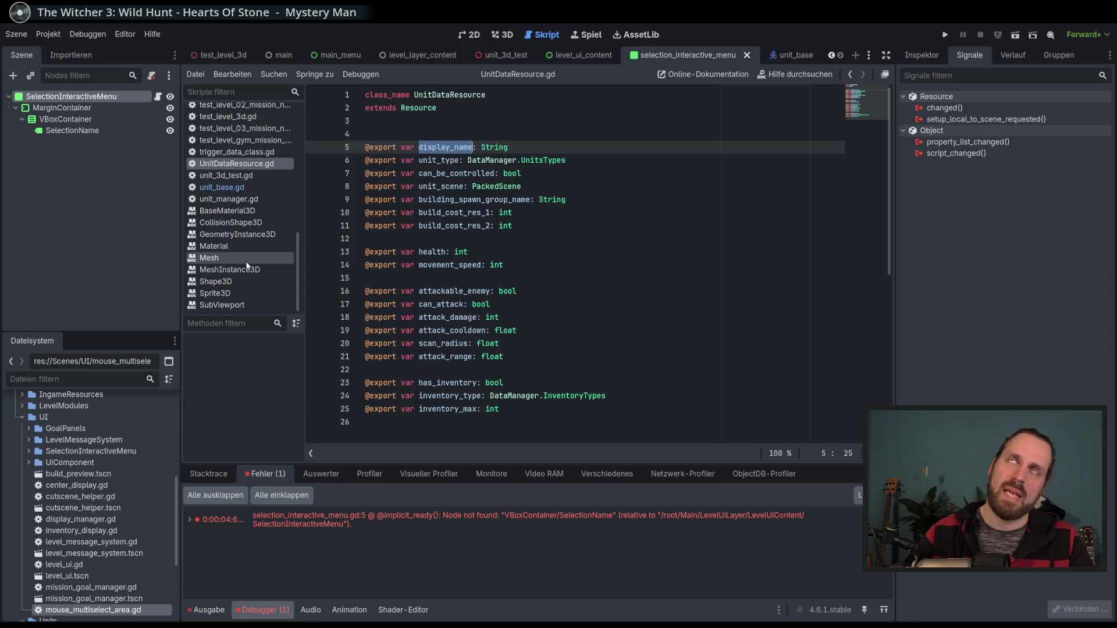
{"action": "left_click", "coordinate": [220, 187]}
{"action": "left_click_drag", "start_coordinate": [867, 107], "coordinate": [870, 402]}
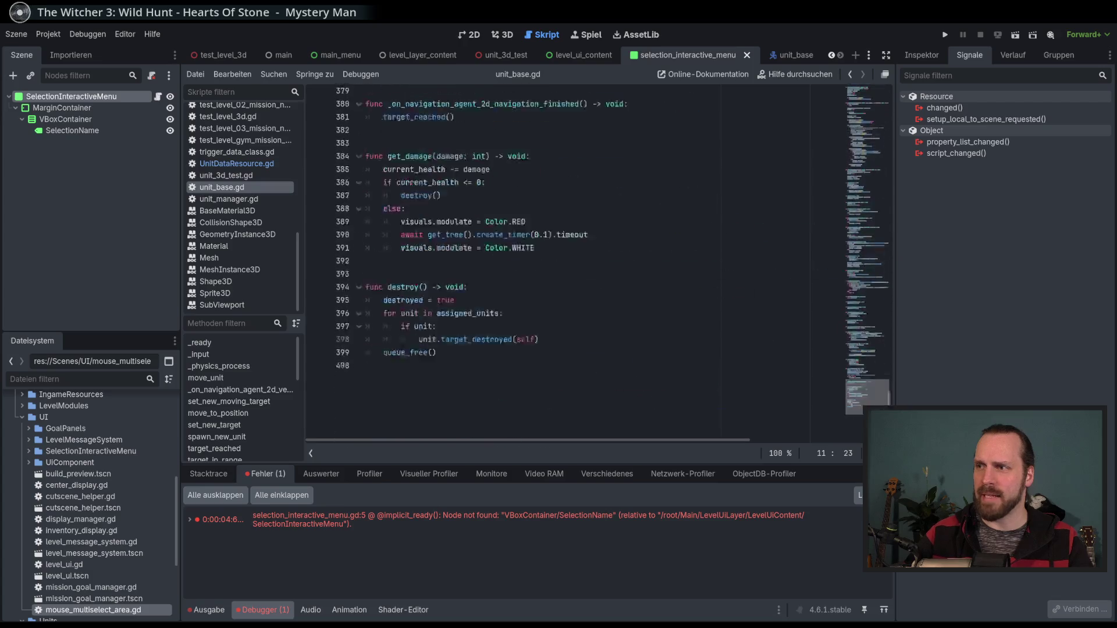
{"action": "left_click", "coordinate": [554, 337]}
{"action": "scroll", "coordinate": [555, 337], "scroll_direction": "up", "scroll_amount": 3}
{"action": "scroll", "coordinate": [555, 337], "scroll_direction": "down", "scroll_amount": 3}
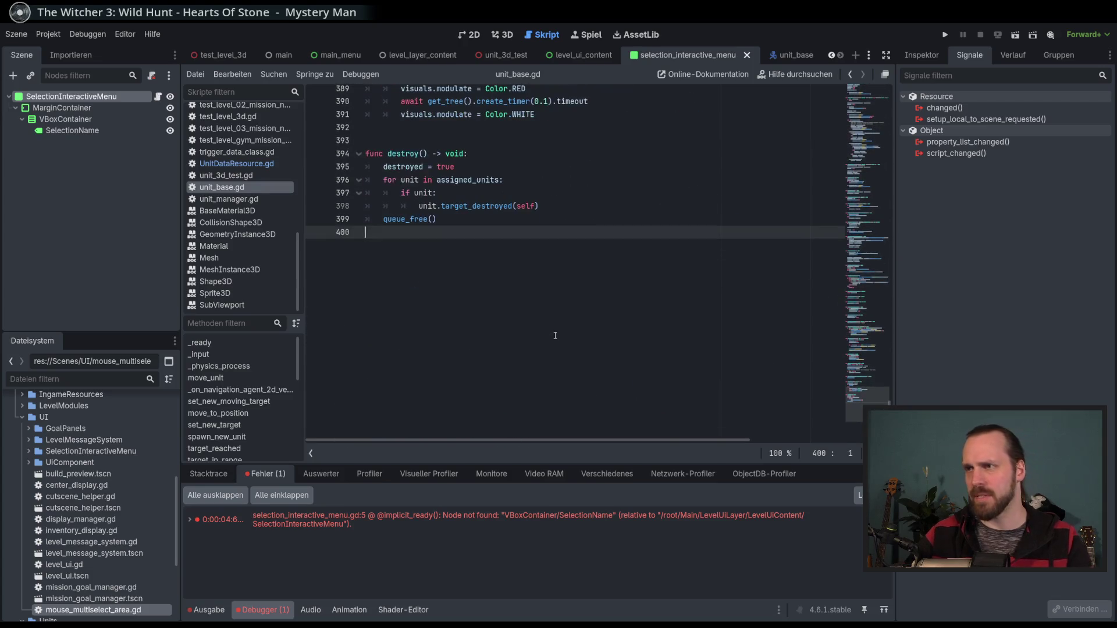
{"action": "key", "text": "Return"}
{"action": "key", "text": "Return"}
Declare func get_unit_selection_box_info() -> selection_info_class and begin a var line in its body.
{"action": "type", "text": "func "}
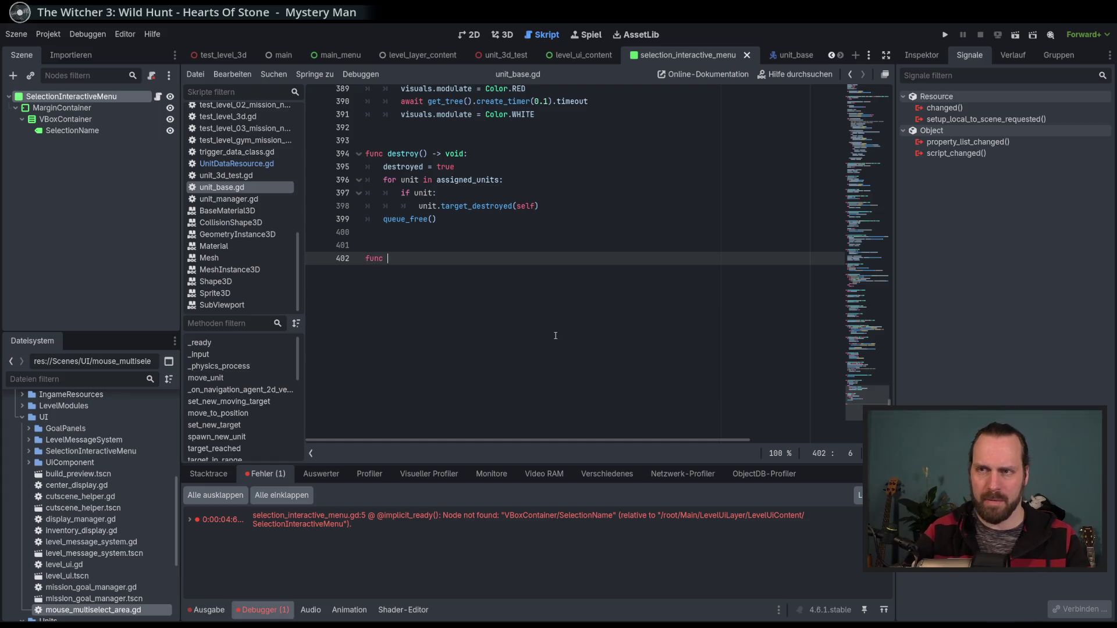
{"action": "type", "text": "get_unit_"}
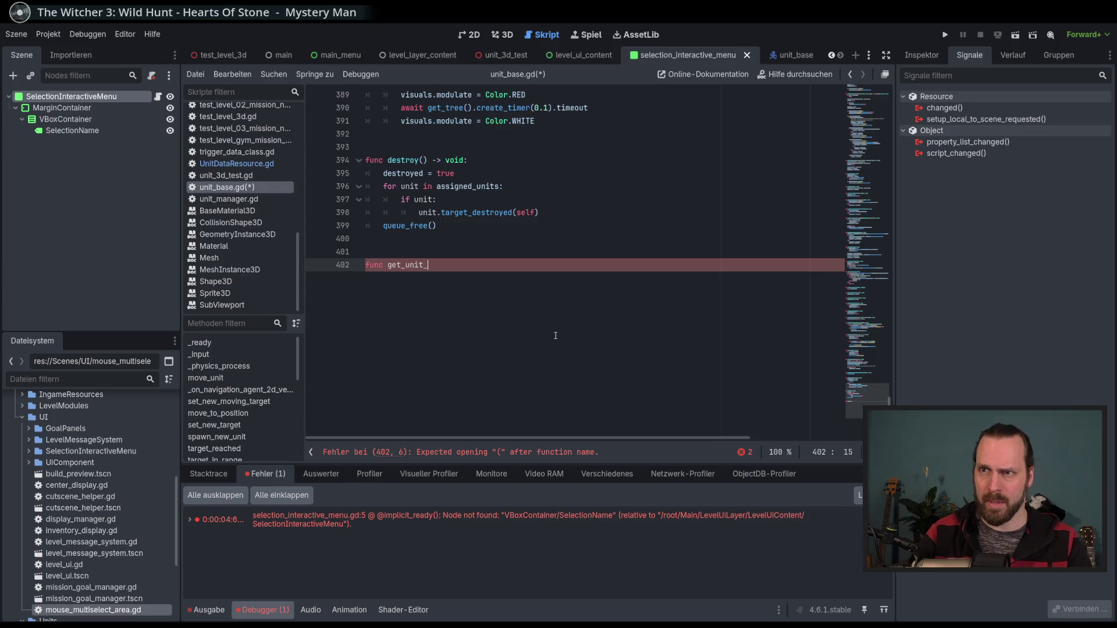
{"action": "type", "text": "selectin"}
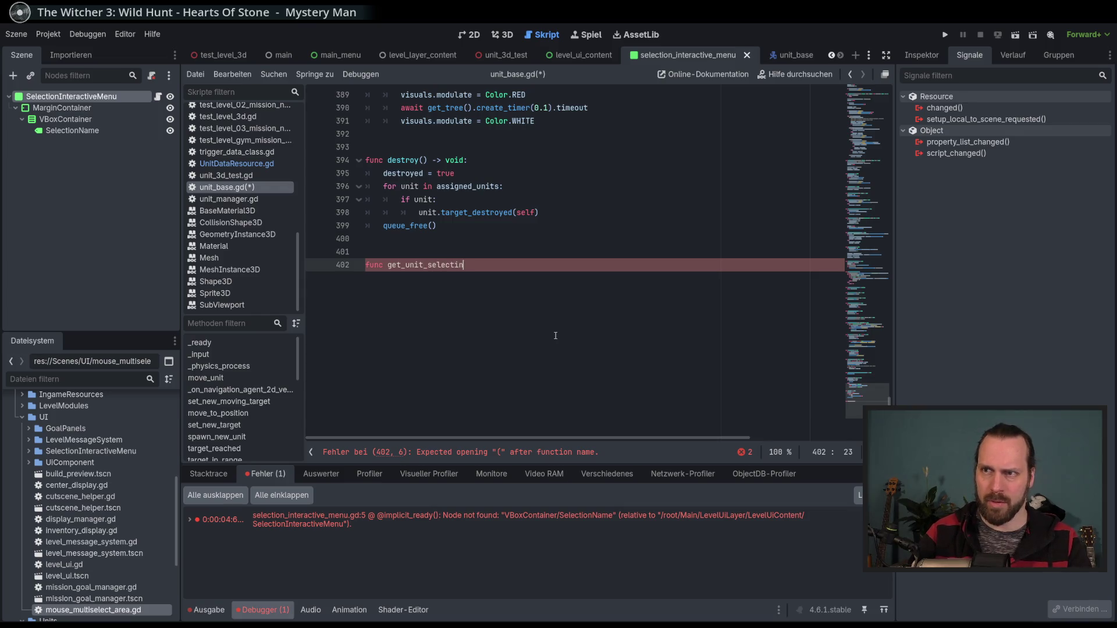
{"action": "type", "text": "on_bo"}
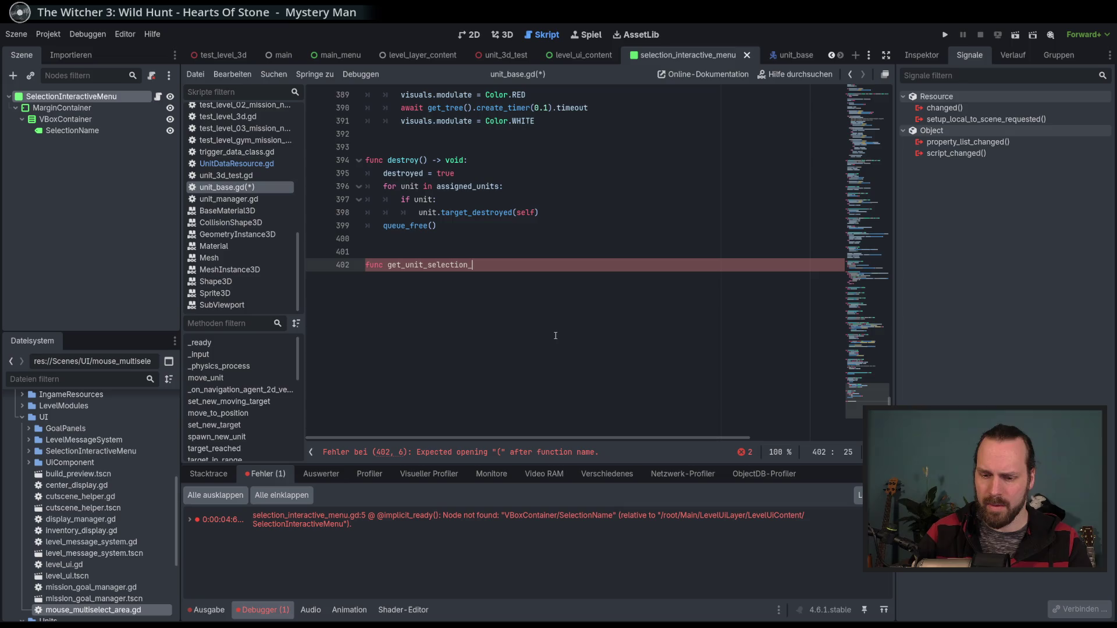
{"action": "type", "text": "x_info"}
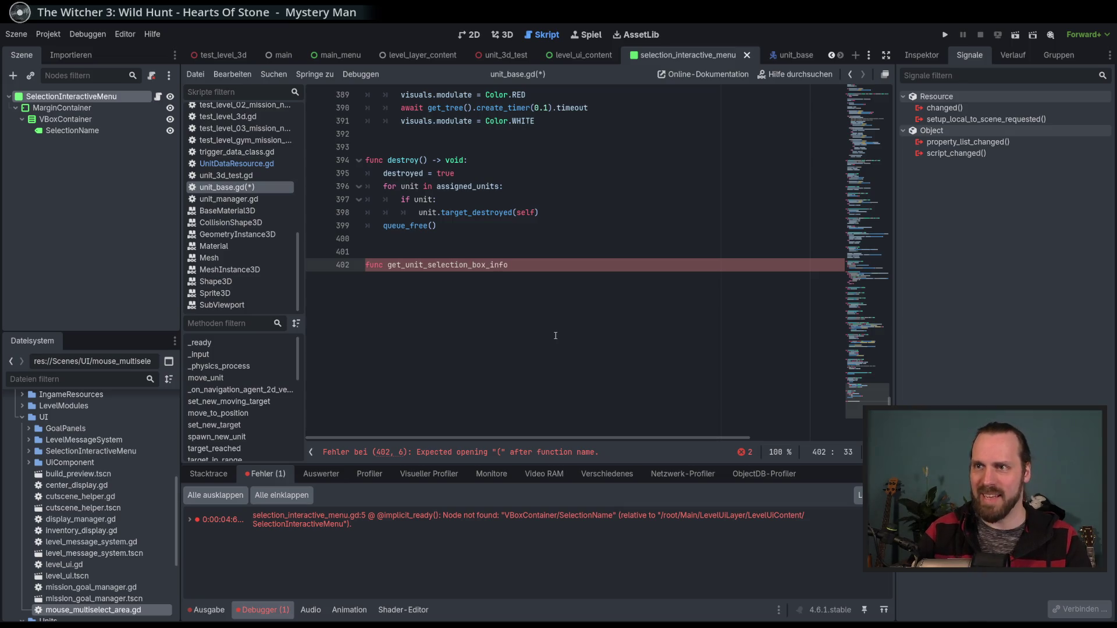
{"action": "type", "text": "() -> v"}
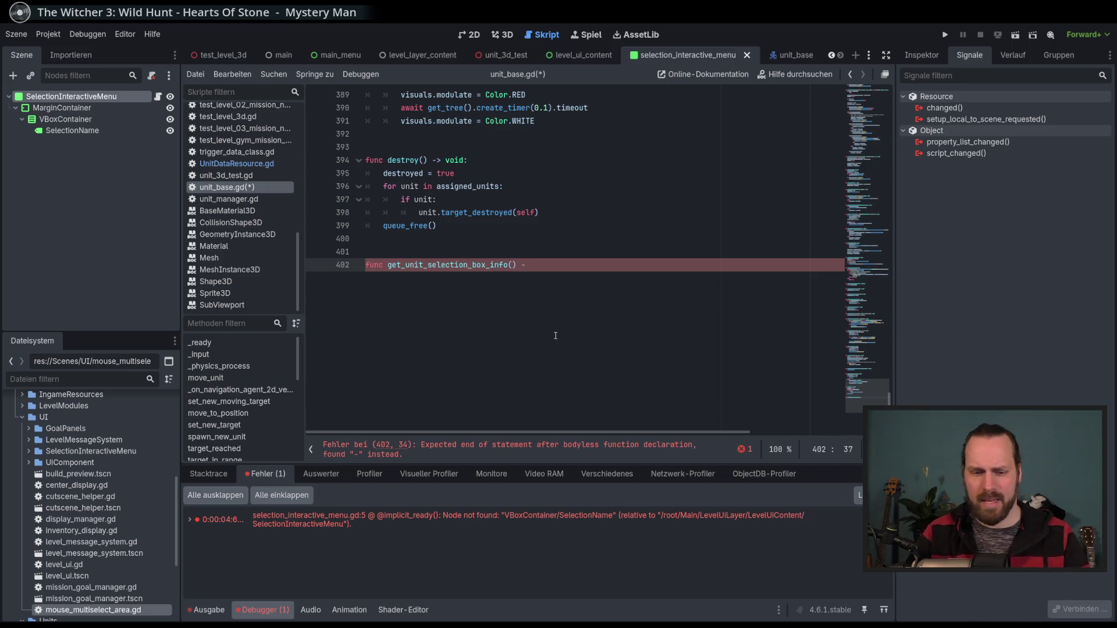
{"action": "type", "text": "oid:"}
{"action": "key", "text": "Return"}
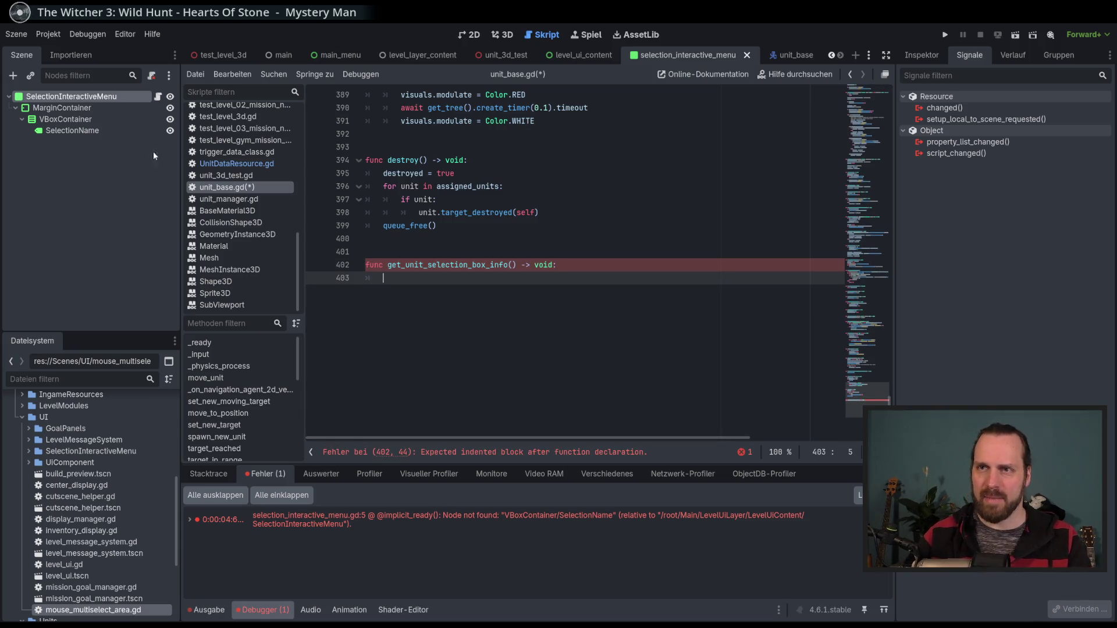
{"action": "left_click", "coordinate": [552, 265]}
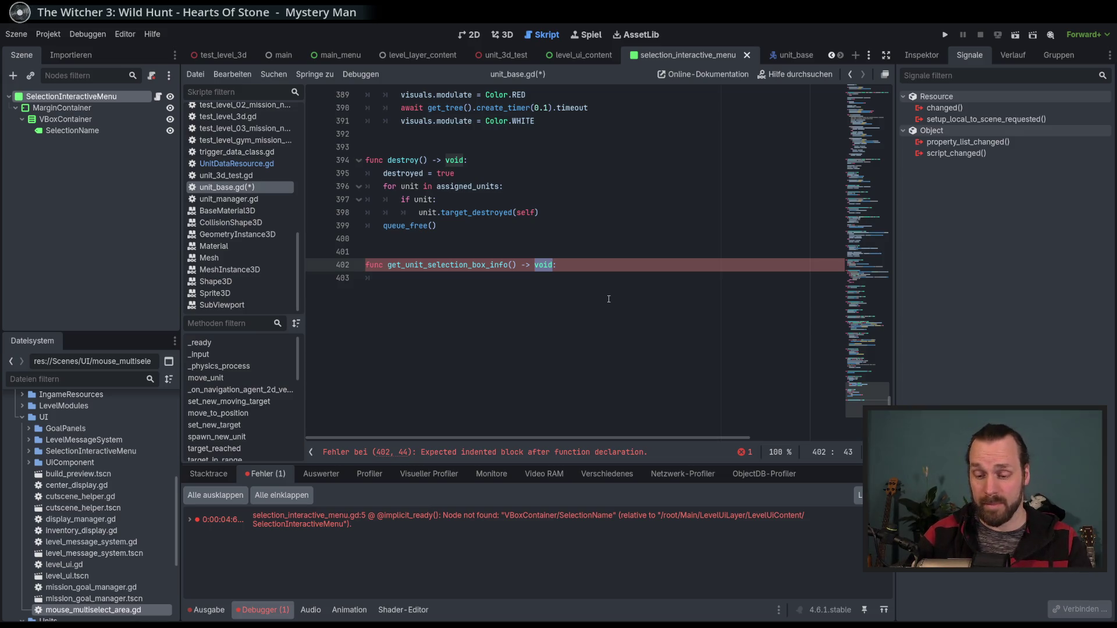
{"action": "type", "text": "Selectio"}
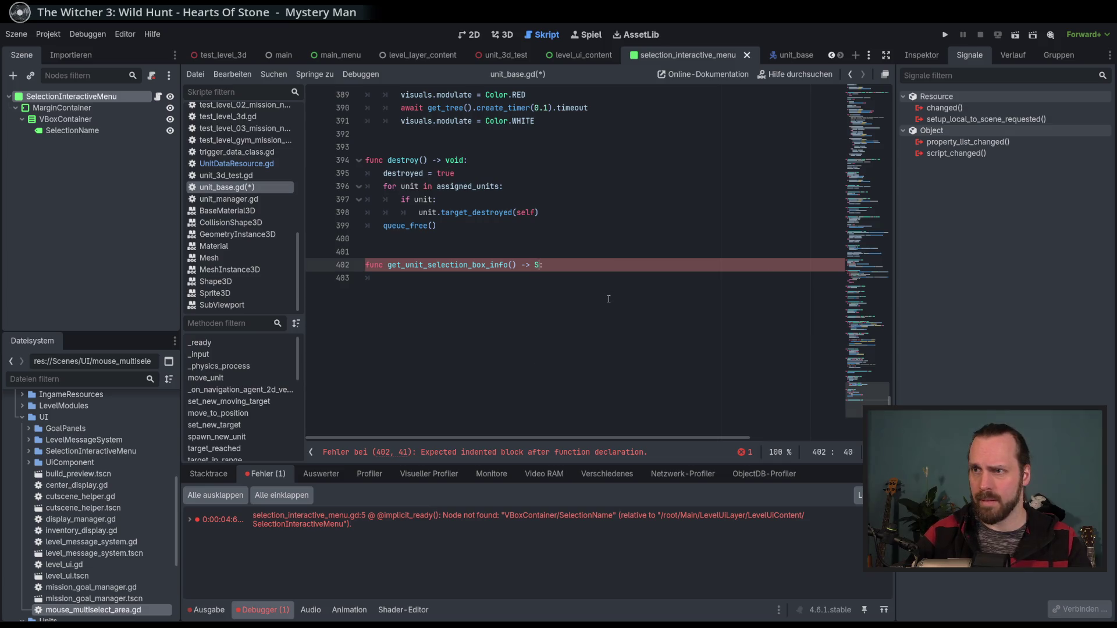
{"action": "type", "text": "n"}
{"action": "key", "text": "Down"}
{"action": "key", "text": "Return"}
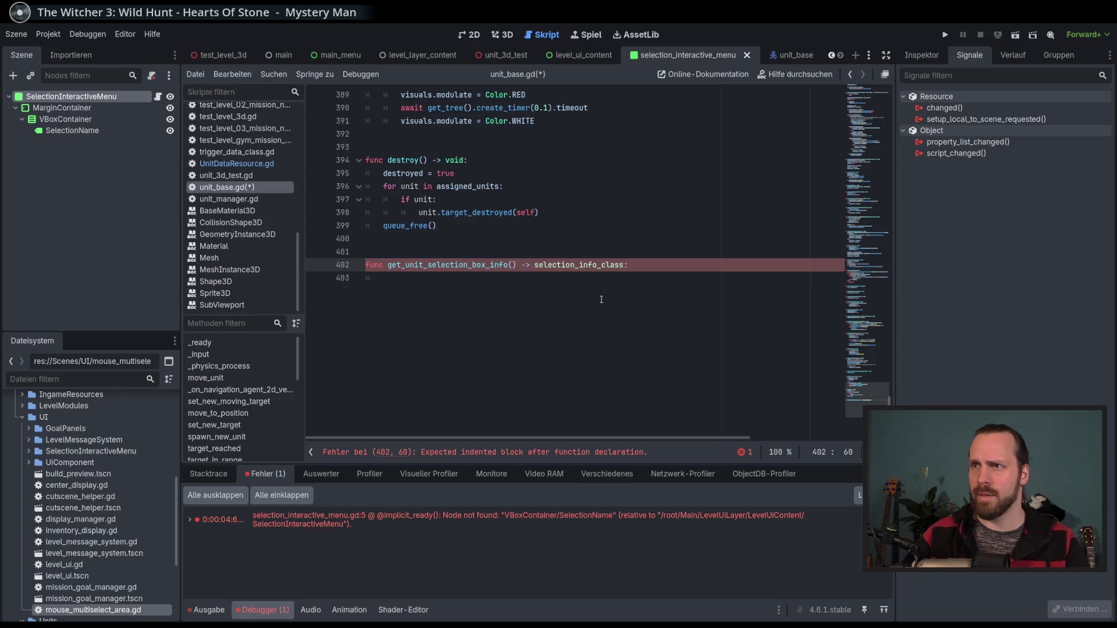
{"action": "left_click", "coordinate": [544, 283]}
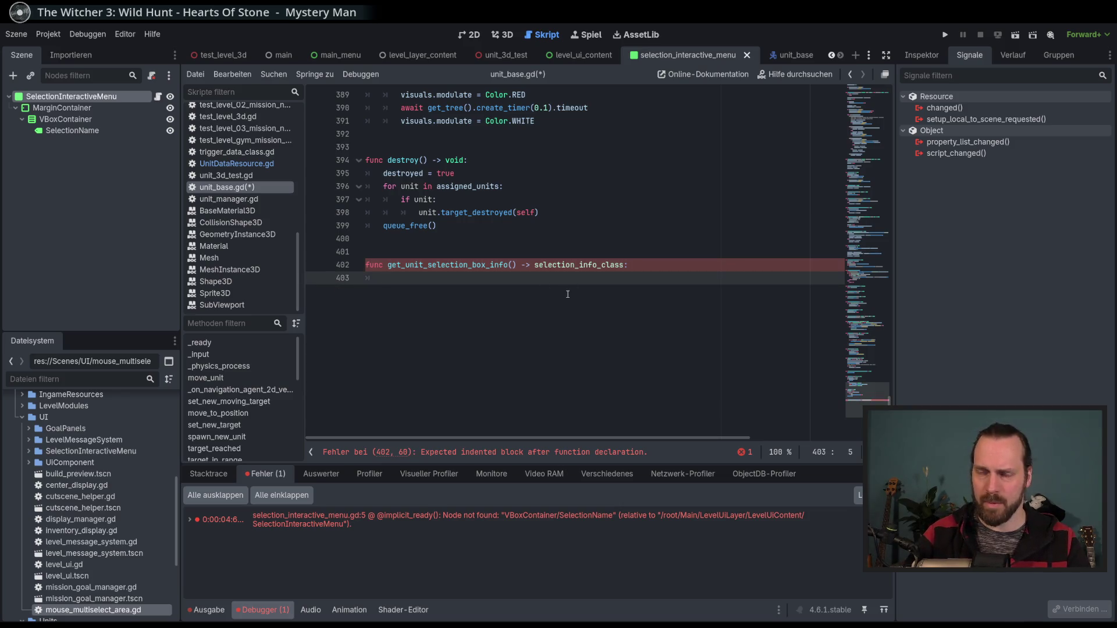
{"action": "type", "text": "var new_"}
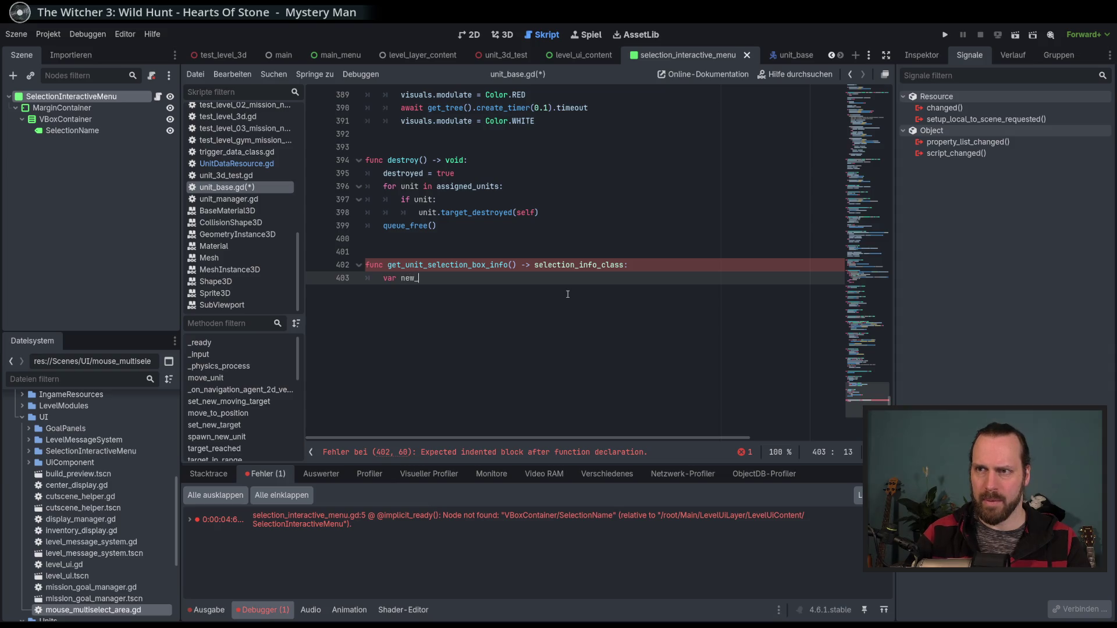
Create the info variable as a new selection_info_class instance.
{"action": "key", "text": "BackSpace"}
{"action": "key", "text": "BackSpace"}
{"action": "key", "text": "BackSpace"}
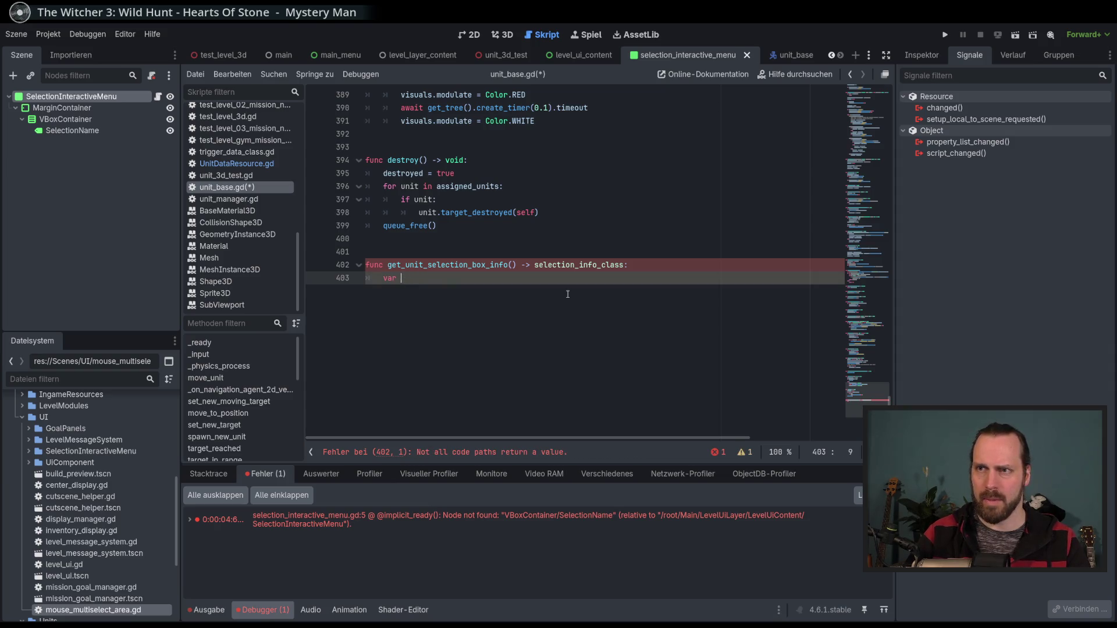
{"action": "type", "text": "info_"}
{"action": "type", "text": "="}
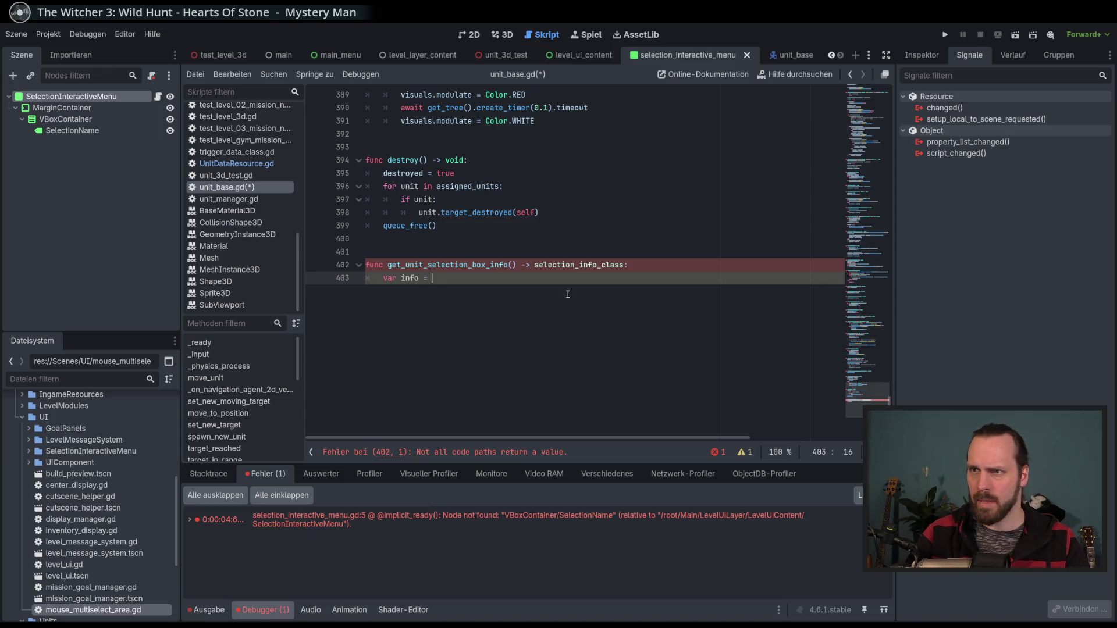
{"action": "key", "text": "BackSpace"}
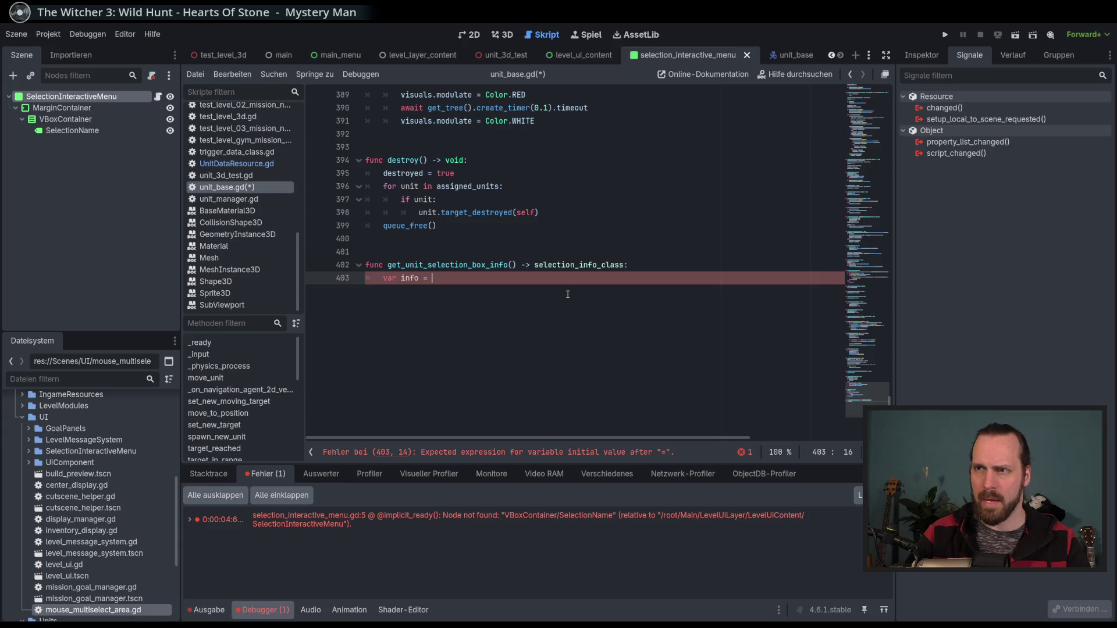
{"action": "type", "text": "se"}
{"action": "key", "text": "BackSpace"}
{"action": "key", "text": "BackSpace"}
{"action": "key", "text": "BackSpace"}
{"action": "type", "text": "Selection"}
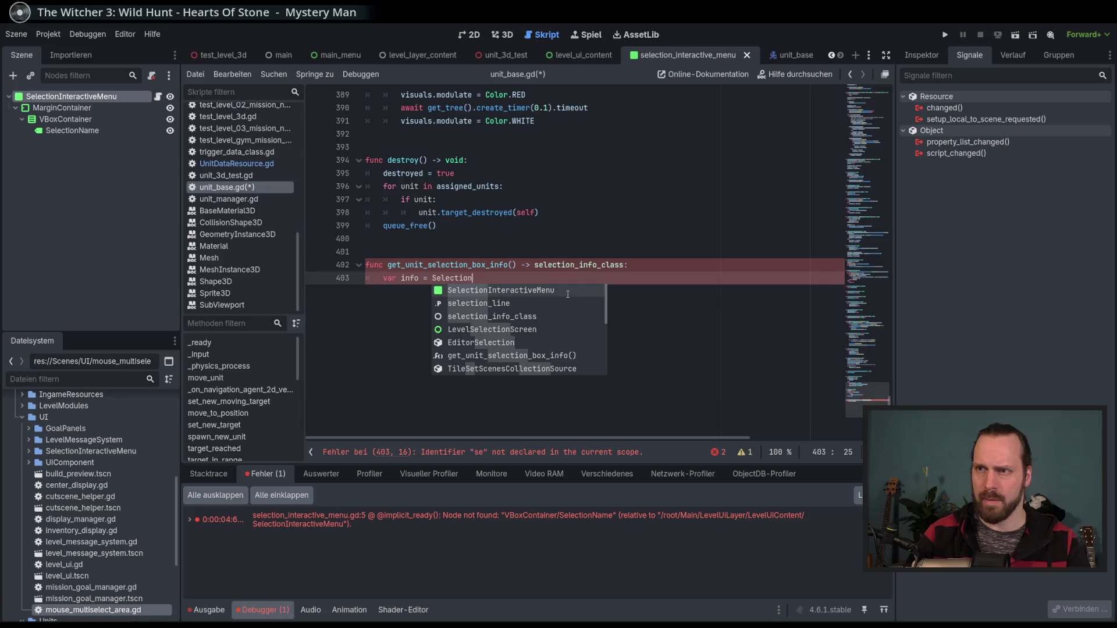
{"action": "key", "text": "Down"}
{"action": "key", "text": "Down"}
{"action": "key", "text": "Return"}
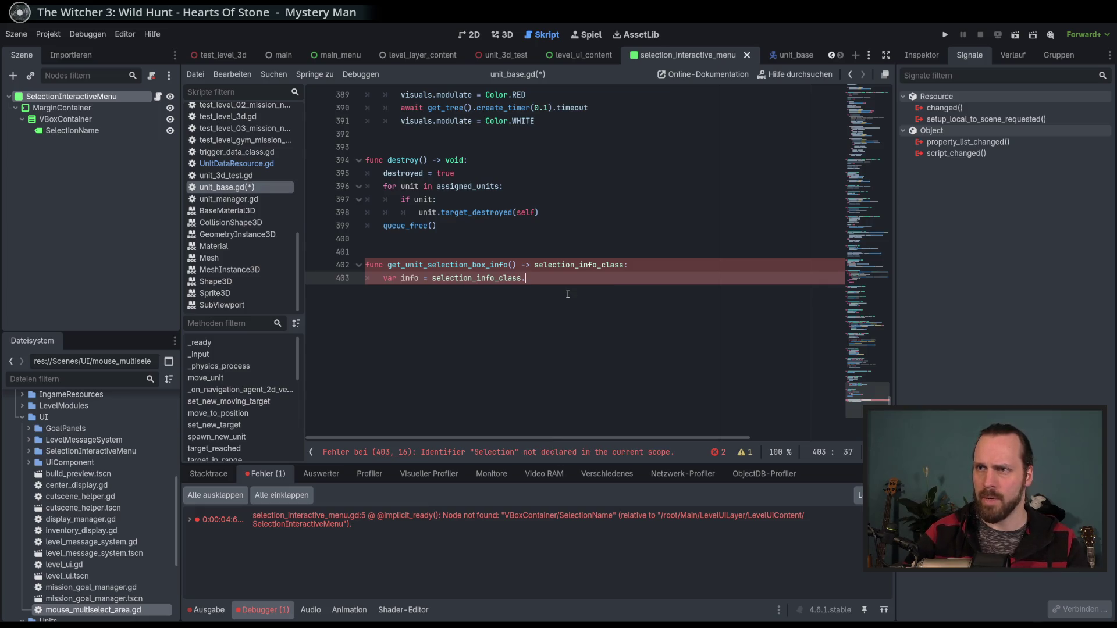
{"action": "key", "text": "Return"}
{"action": "type", "text": ")"}
{"action": "key", "text": "Return"}
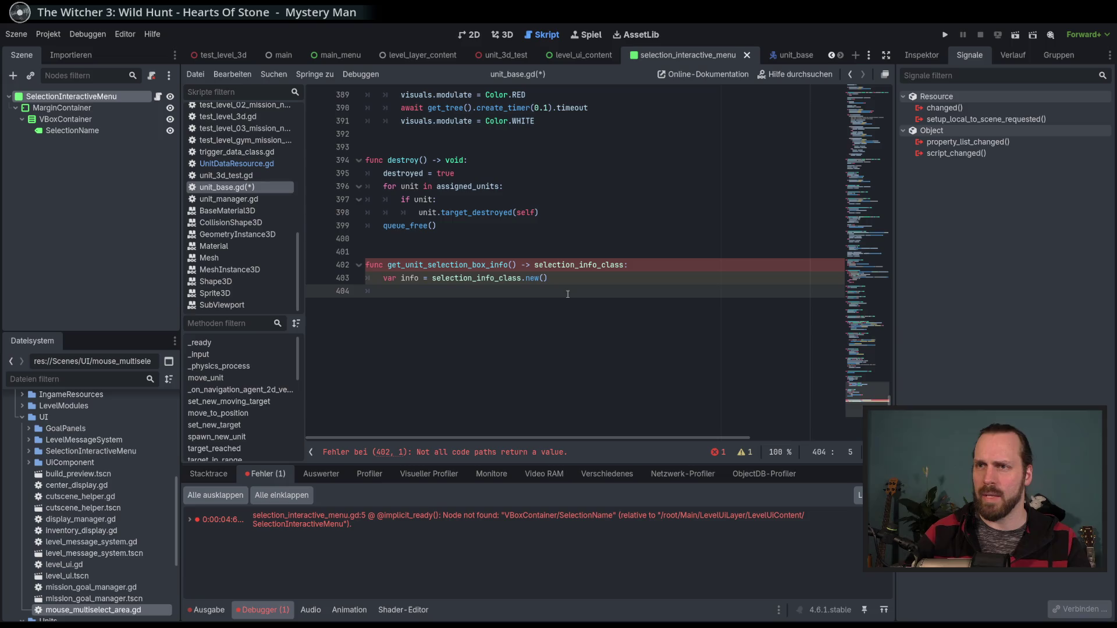
Set info.seleciton_name to unit_data_resource.display_name.
{"action": "type", "text": "info."}
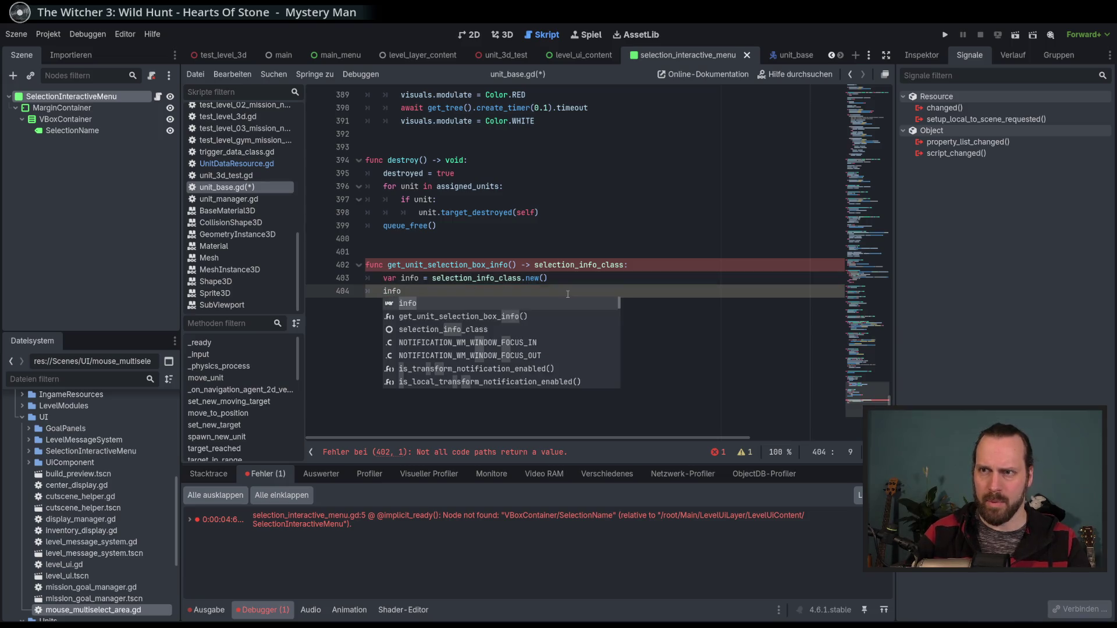
{"action": "key", "text": "Return"}
{"action": "type", "text": "= "}
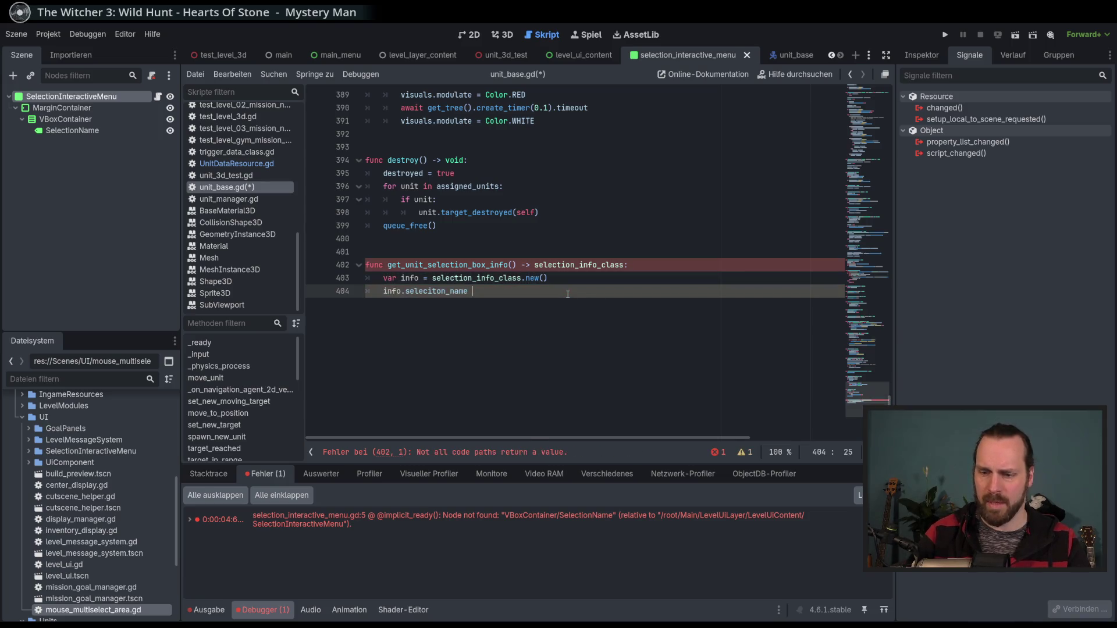
{"action": "type", "text": "dara"}
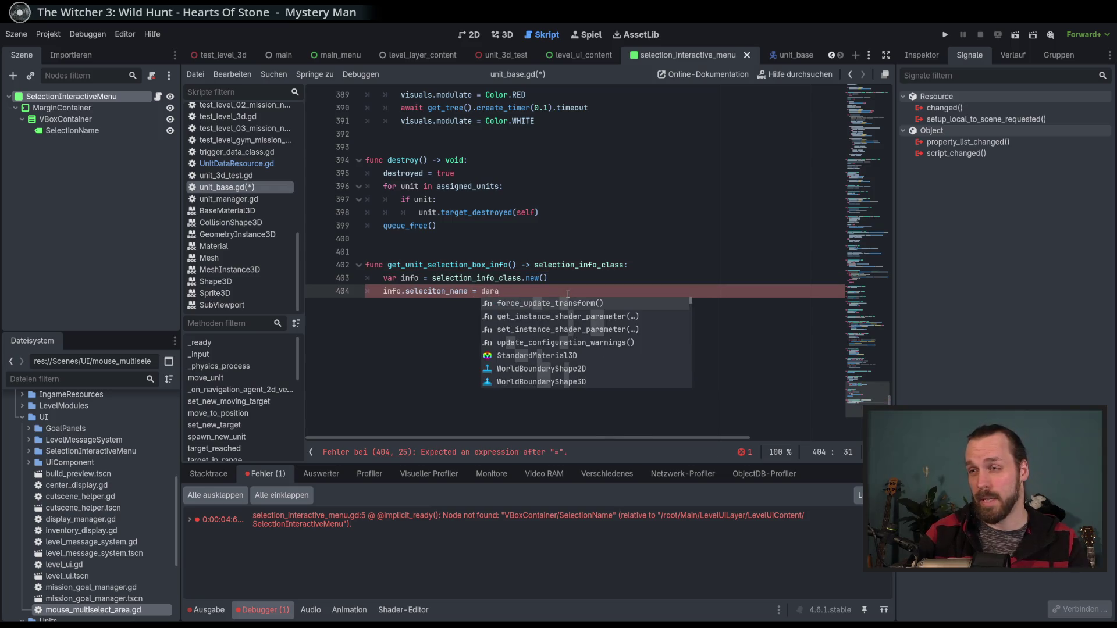
{"action": "key", "text": "BackSpace"}
{"action": "key", "text": "BackSpace"}
{"action": "key", "text": "BackSpace"}
{"action": "type", "text": "unt"}
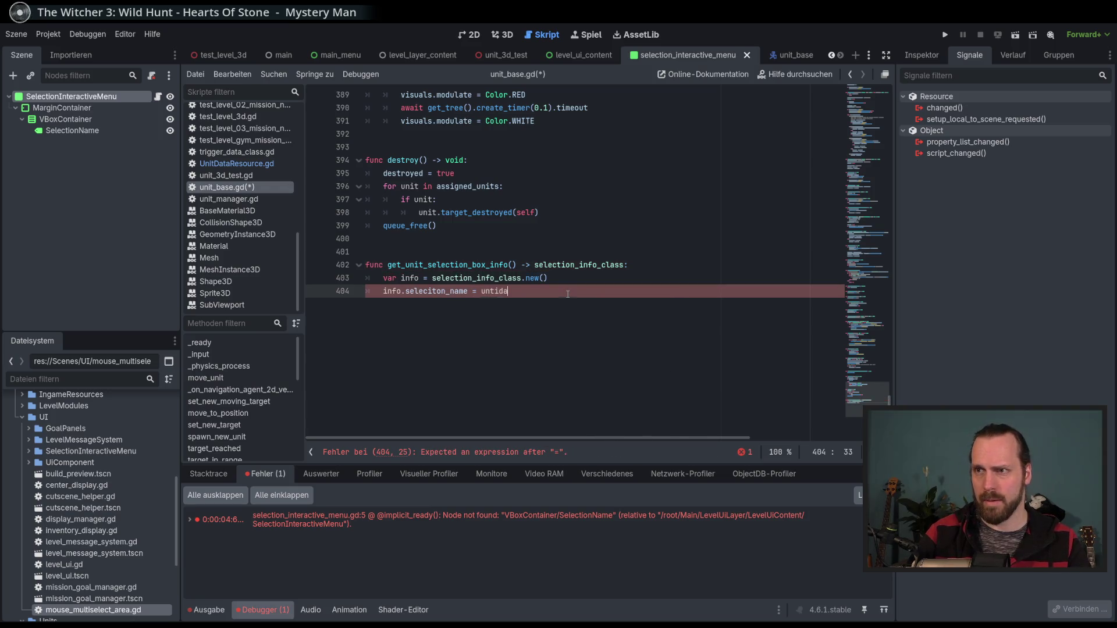
{"action": "key", "text": "BackSpace"}
{"action": "type", "text": "it_da"}
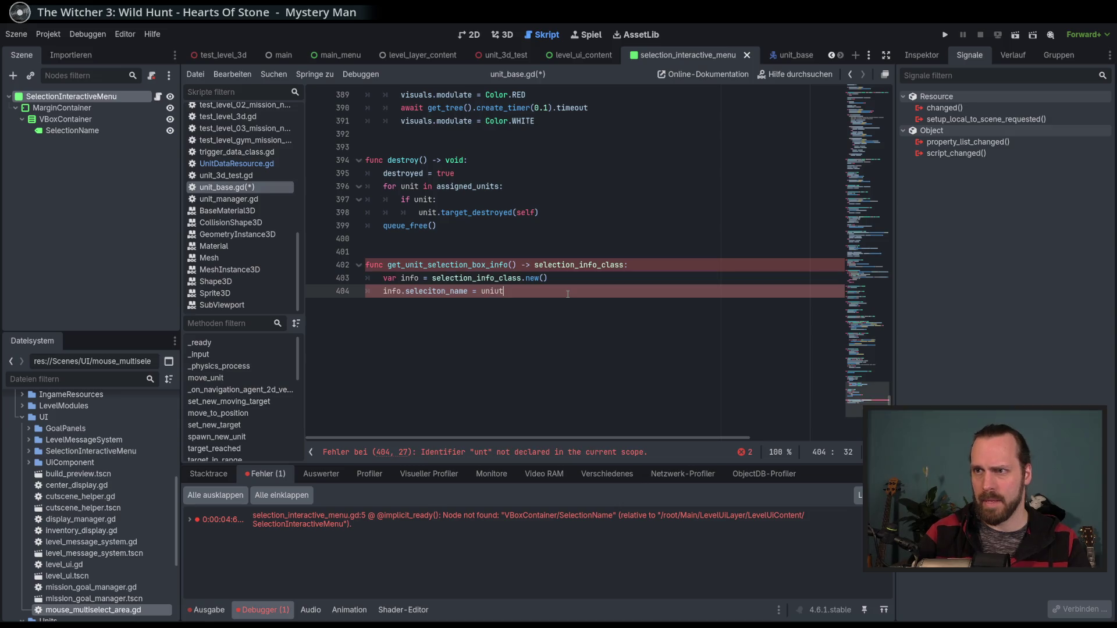
{"action": "key", "text": "Return"}
{"action": "type", "text": ".du"}
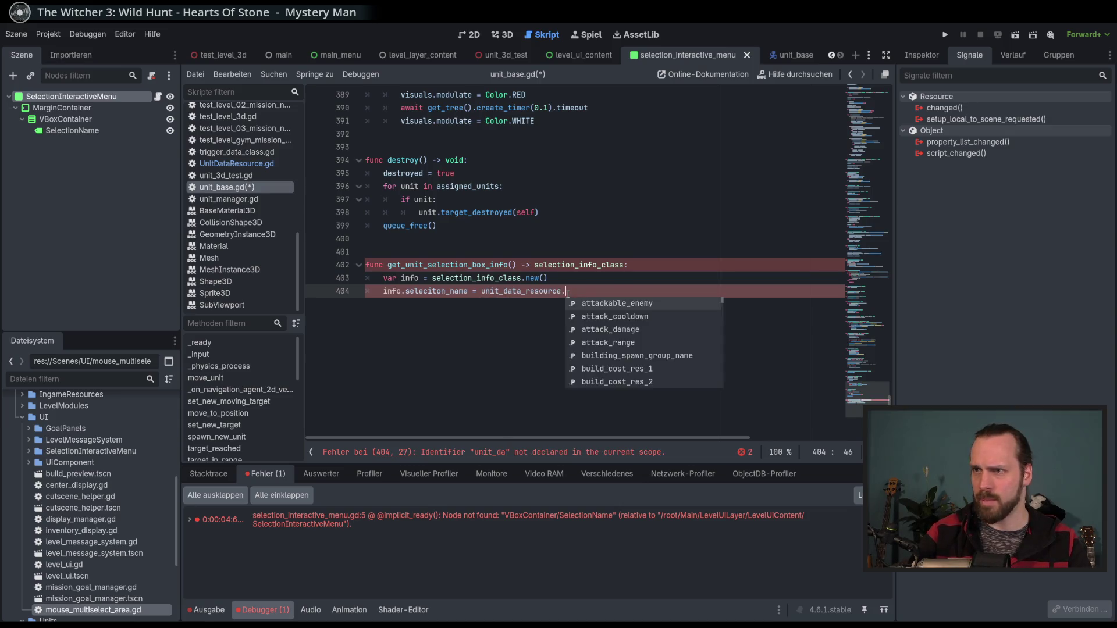
{"action": "key", "text": "BackSpace"}
{"action": "type", "text": "is"}
{"action": "key", "text": "Return"}
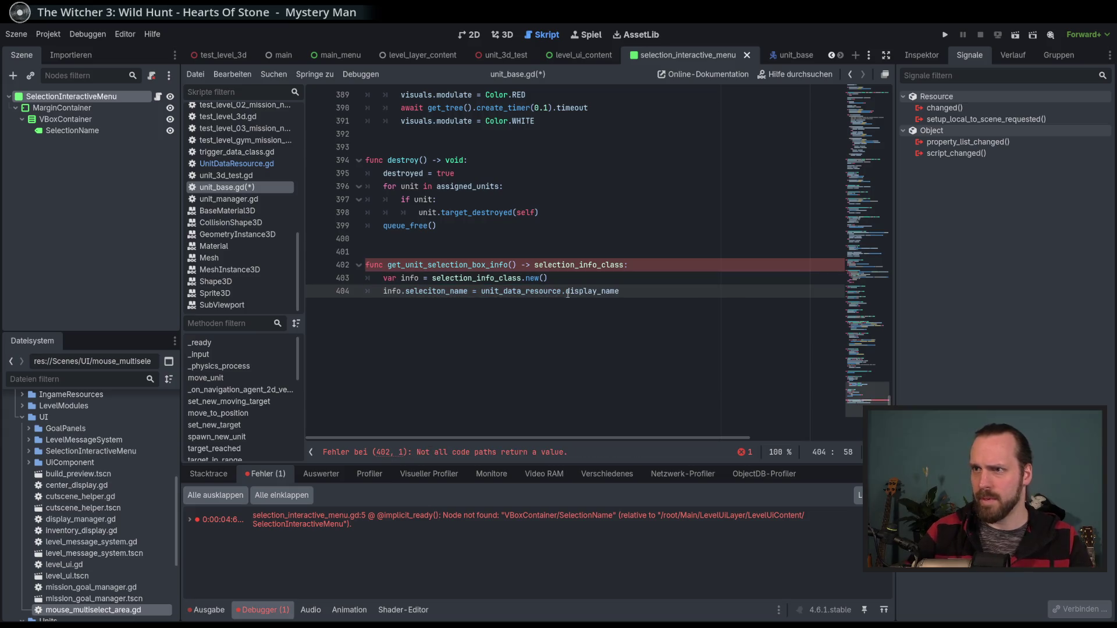
Add 'return info' with a blank line before it, and save unit_base.gd.
{"action": "key", "text": "Return"}
{"action": "type", "text": "return "}
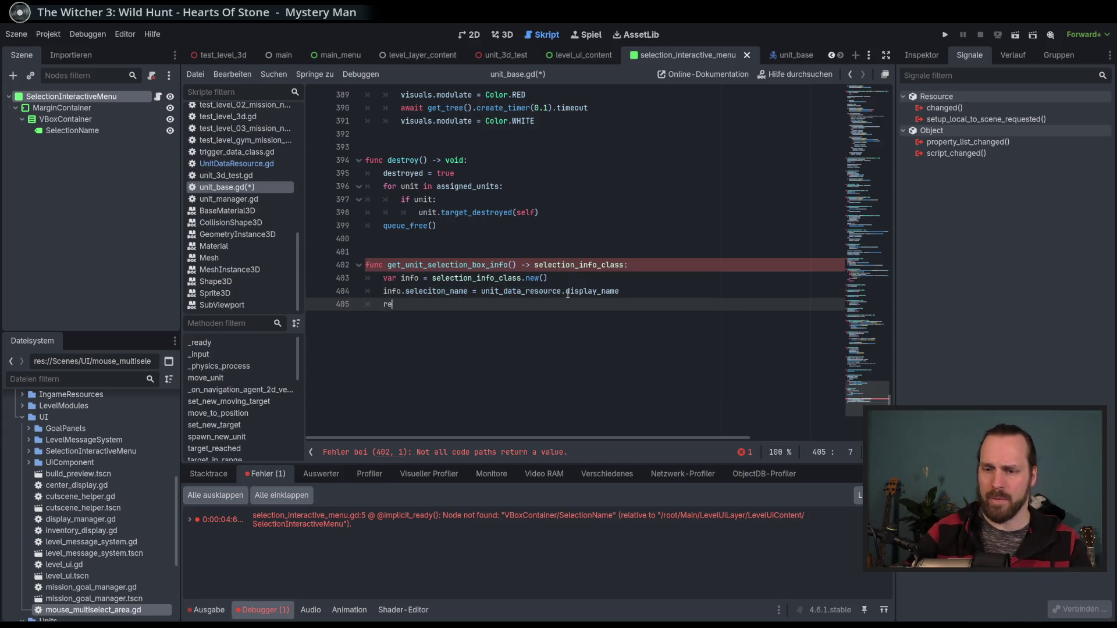
{"action": "type", "text": "info"}
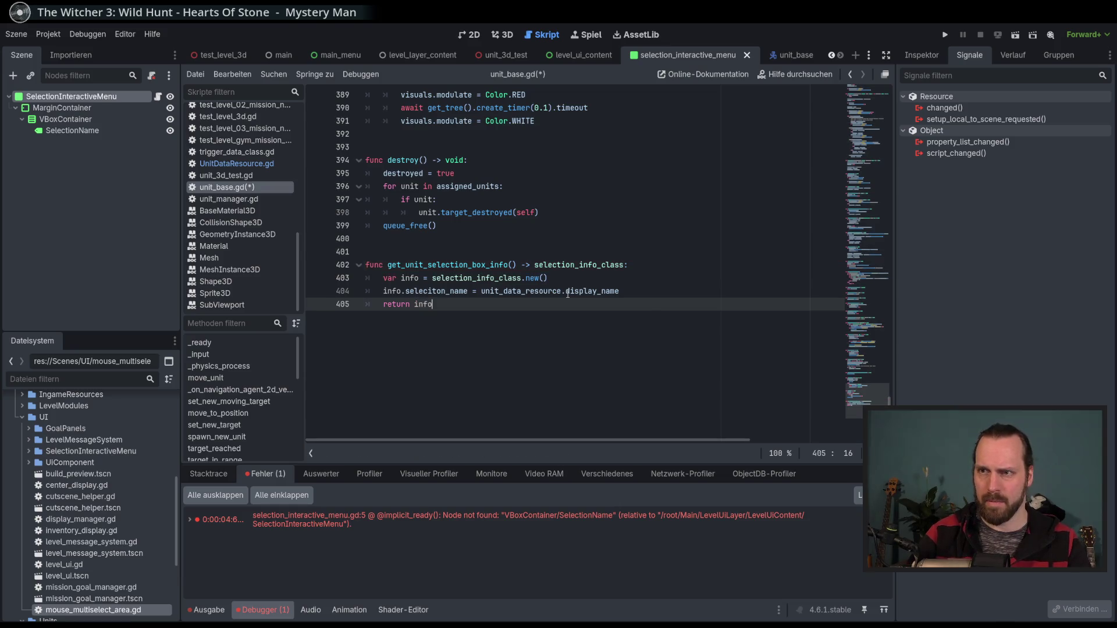
{"action": "key", "text": "Home"}
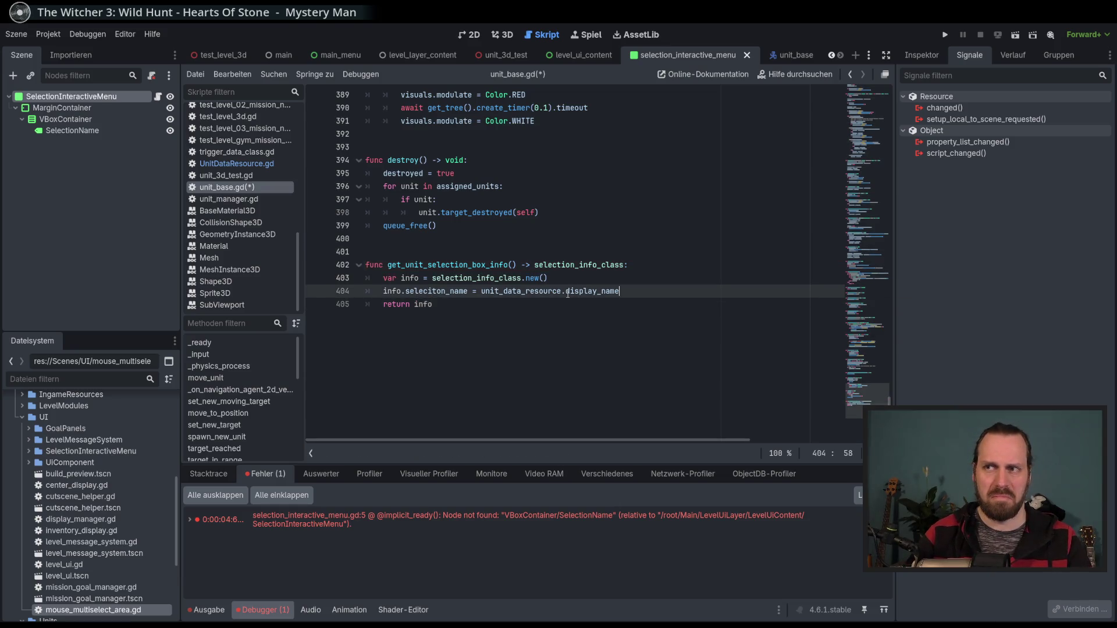
{"action": "key", "text": "Return"}
{"action": "key", "text": "Up"}
{"action": "key", "text": "ctrl+s"}
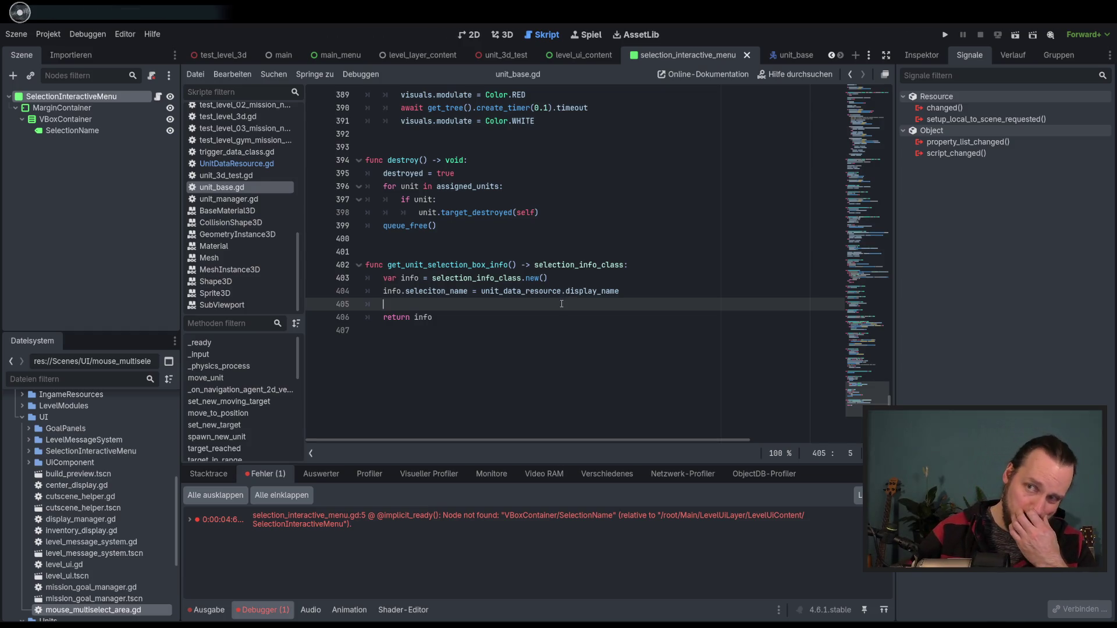
Jump to the line 360 collect_box_info error in select_unit and inspect the unresolved call.
{"action": "left_click", "coordinate": [553, 318]}
{"action": "left_click", "coordinate": [516, 448]}
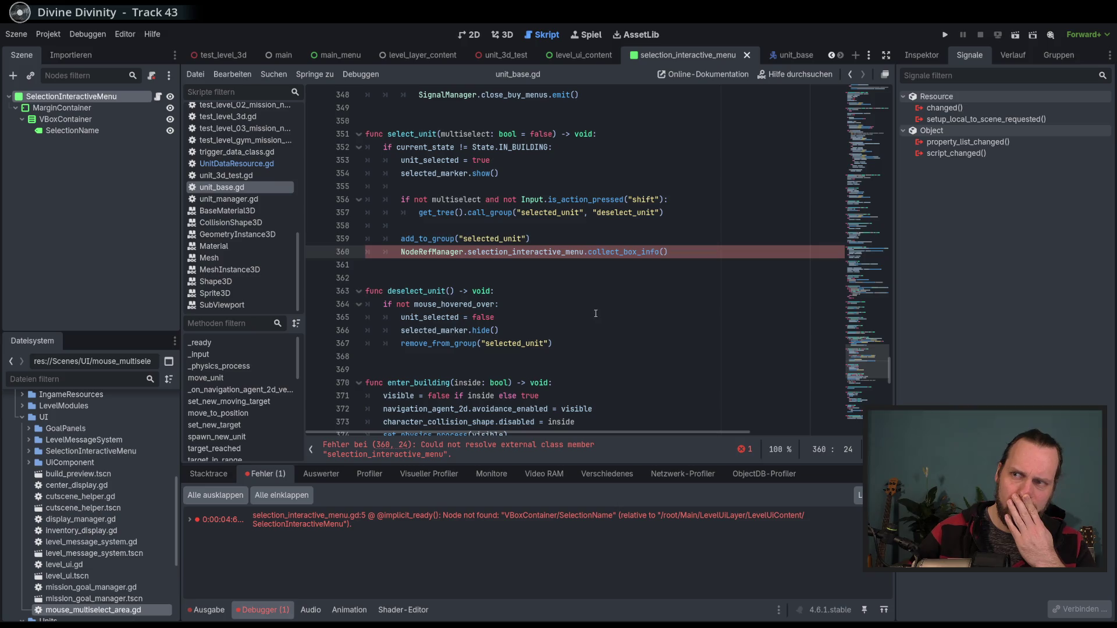
{"action": "left_click", "coordinate": [663, 252]}
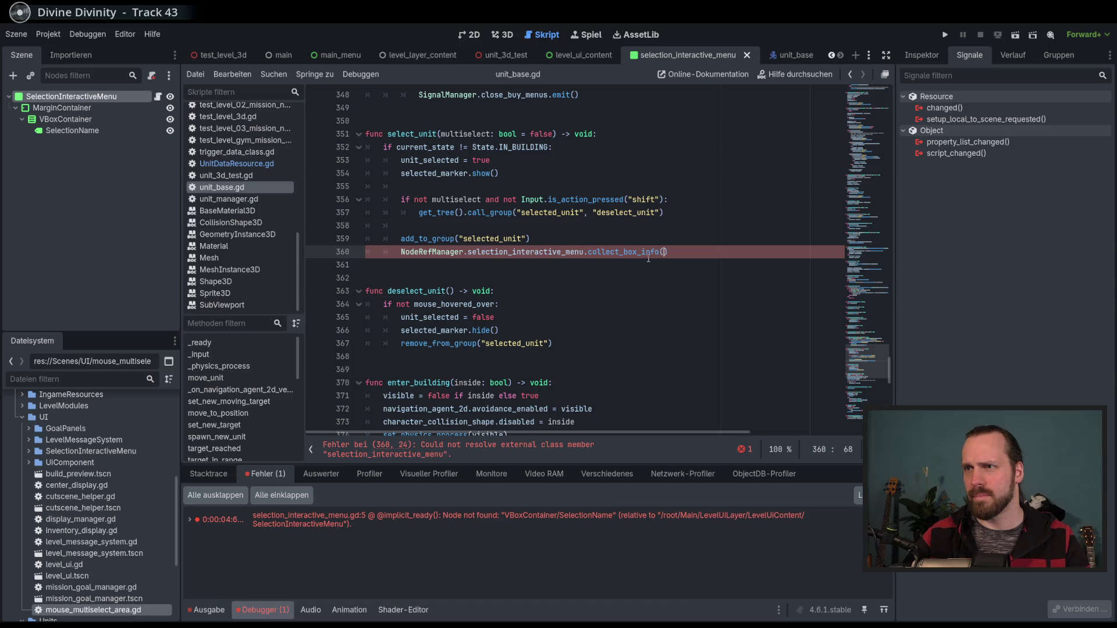
{"action": "left_click", "coordinate": [611, 251]}
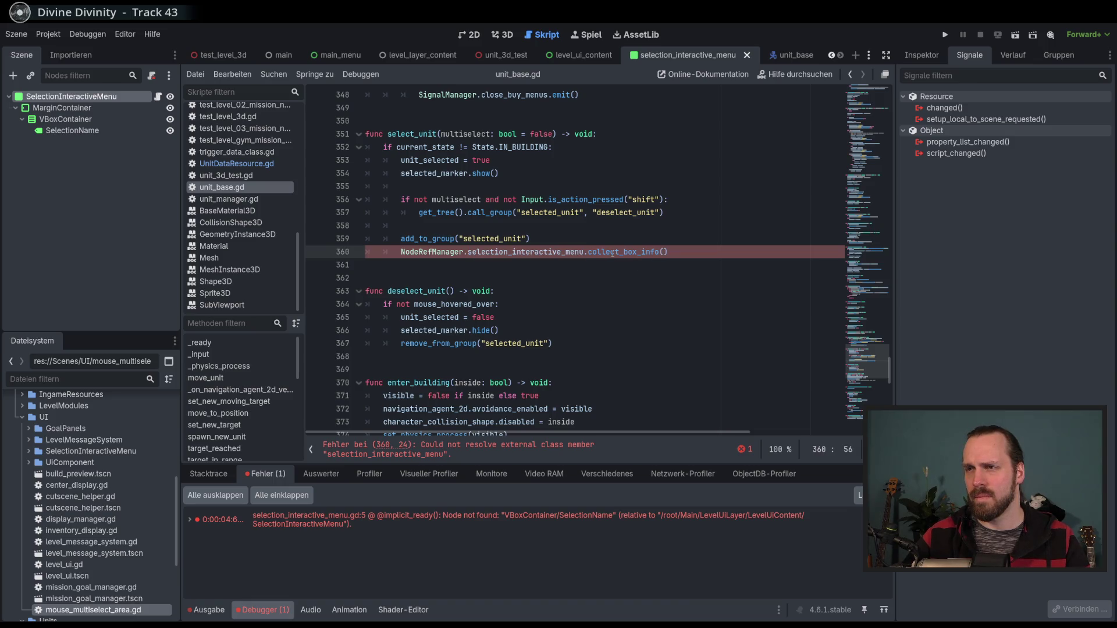
{"action": "mouse_move", "coordinate": [614, 252]}
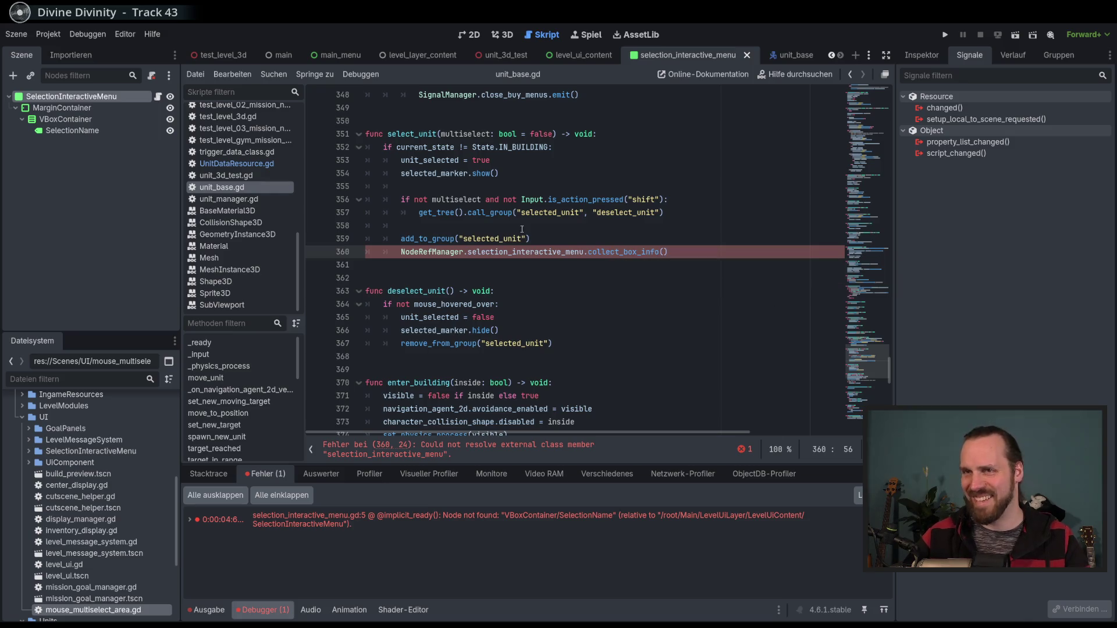
{"action": "left_click", "coordinate": [230, 165]}
{"action": "left_click", "coordinate": [222, 187]}
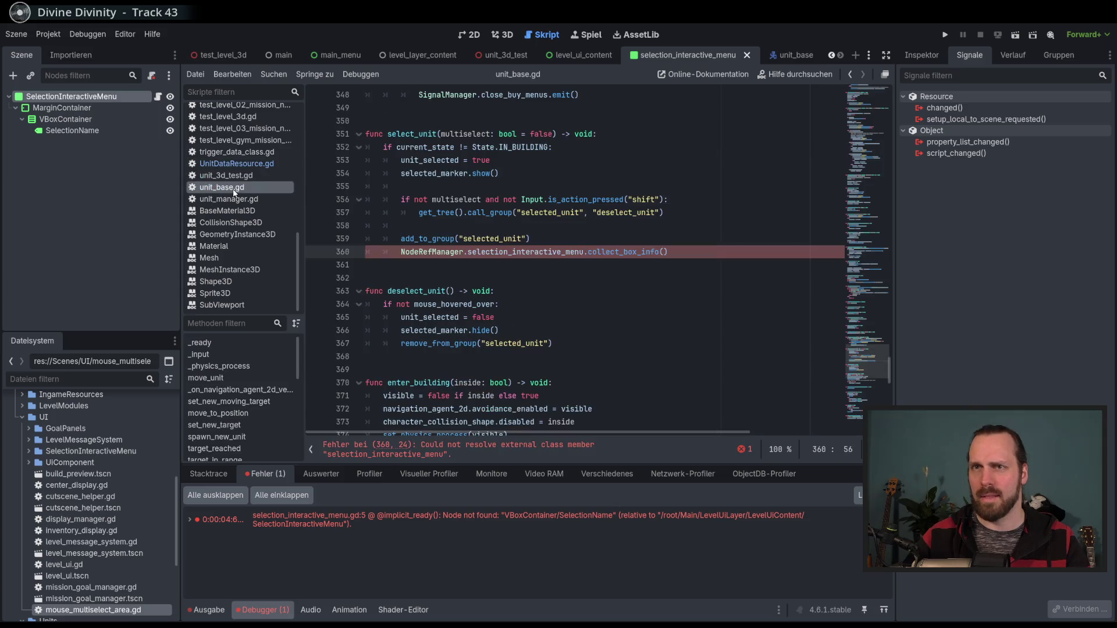
{"action": "scroll", "coordinate": [240, 224], "scroll_direction": "up", "scroll_amount": 5}
{"action": "scroll", "coordinate": [240, 227], "scroll_direction": "down", "scroll_amount": 5}
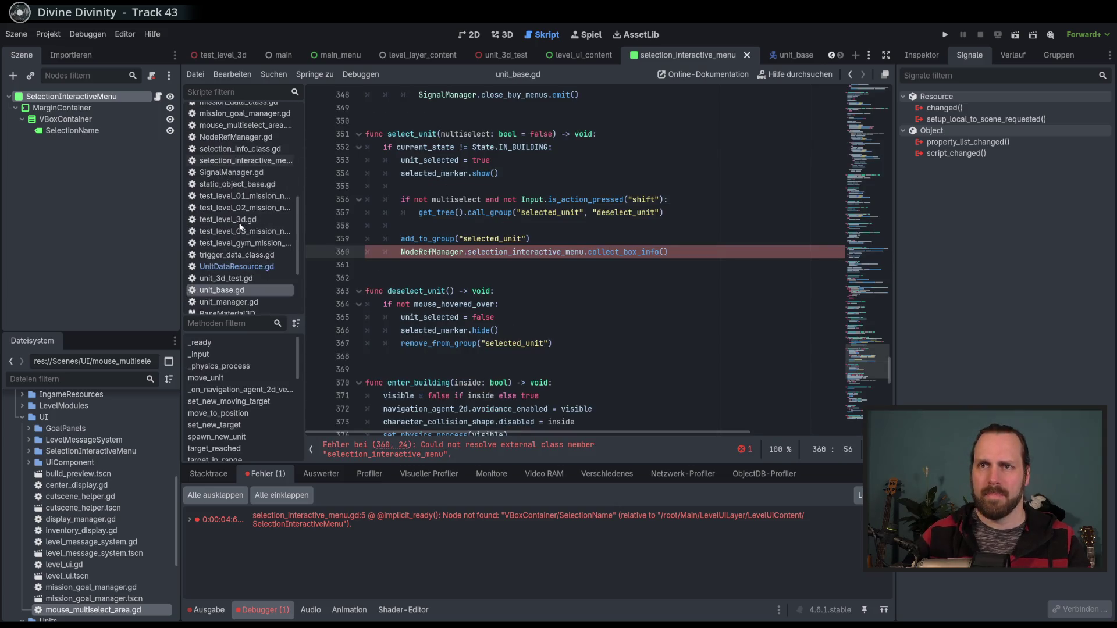
{"action": "left_click", "coordinate": [232, 92]}
Filter the script list by 'selec' and open selection_interactive_menu.gd at line 23.
{"action": "type", "text": "seel"}
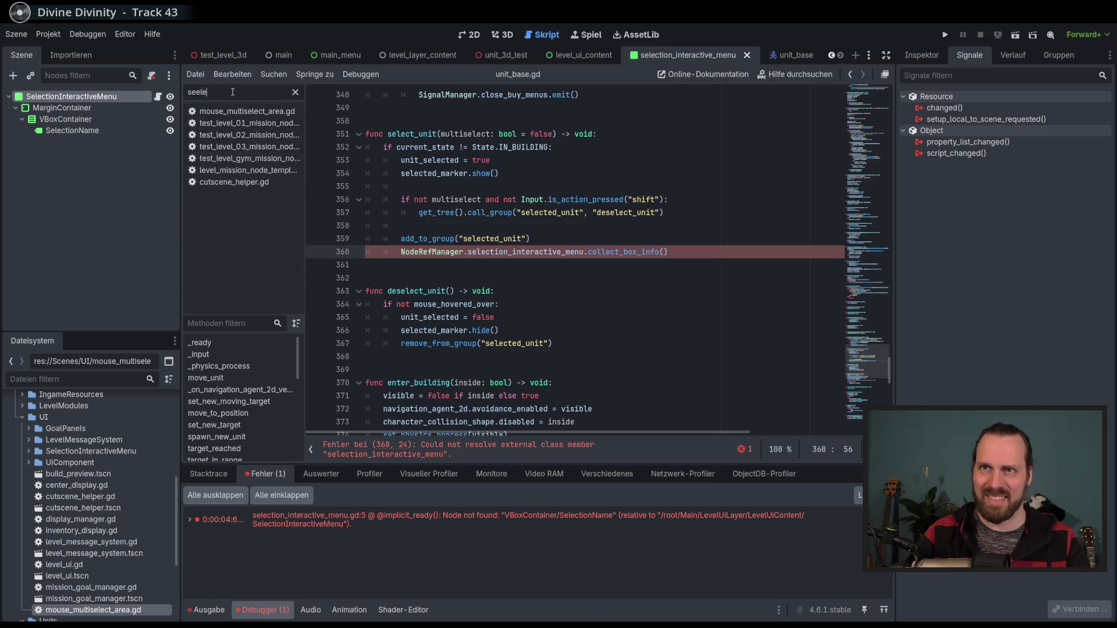
{"action": "key", "text": "BackSpace"}
{"action": "type", "text": "lec"}
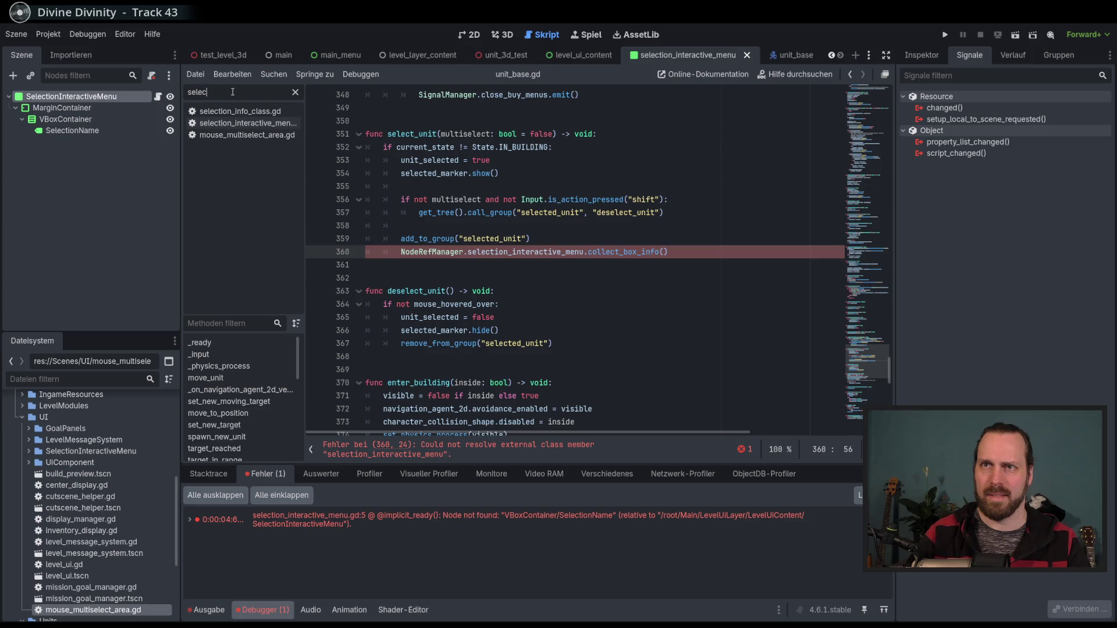
{"action": "left_click", "coordinate": [247, 122]}
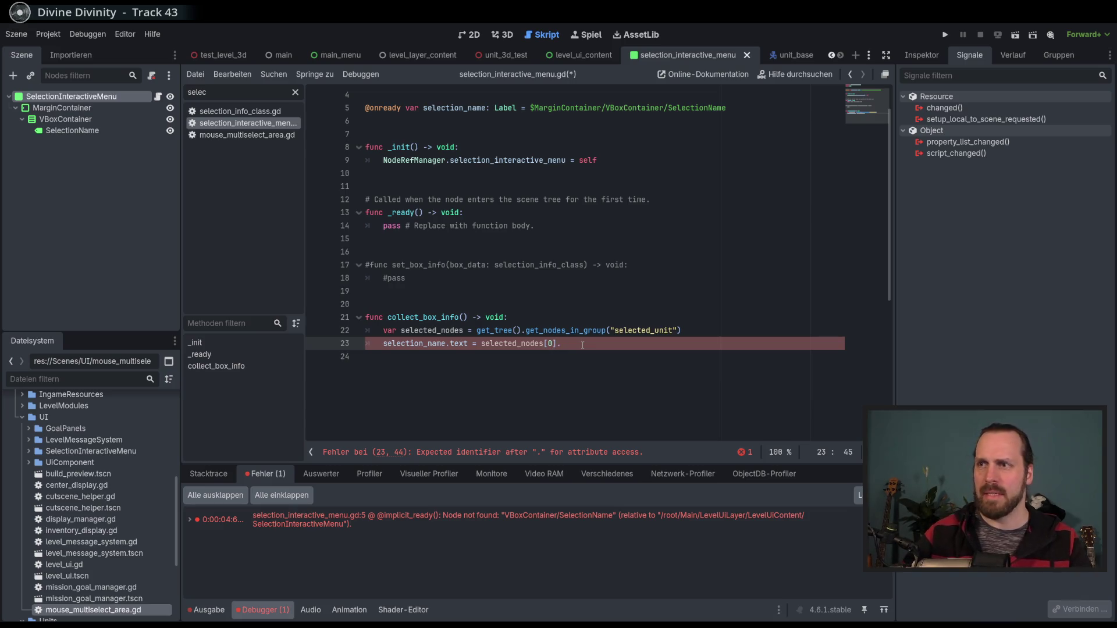
{"action": "left_click", "coordinate": [464, 330]}
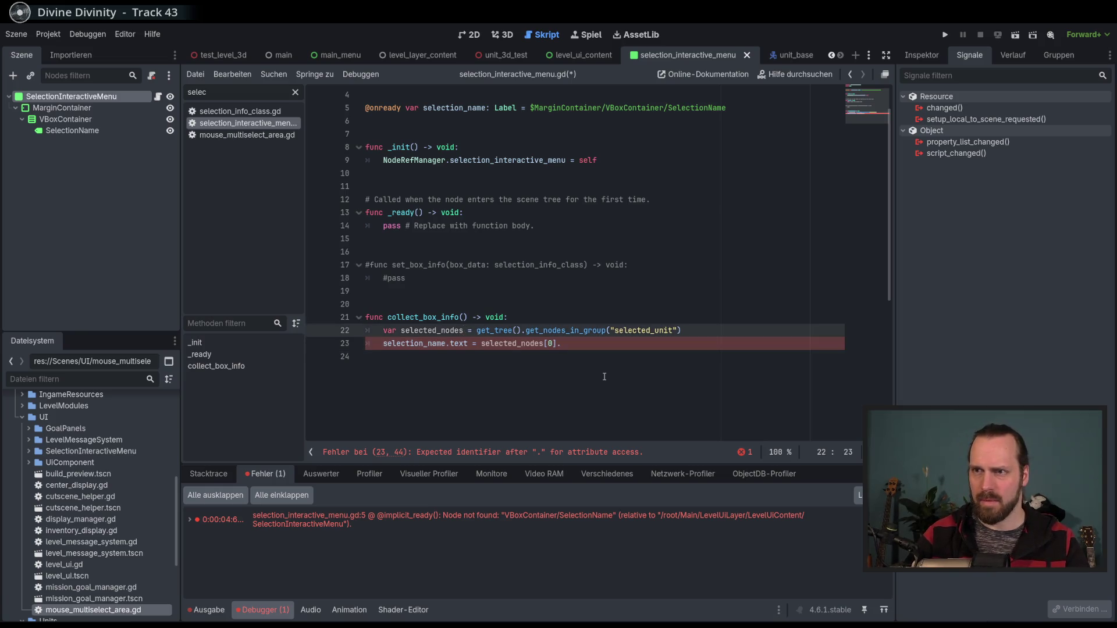
{"action": "left_click", "coordinate": [612, 338]}
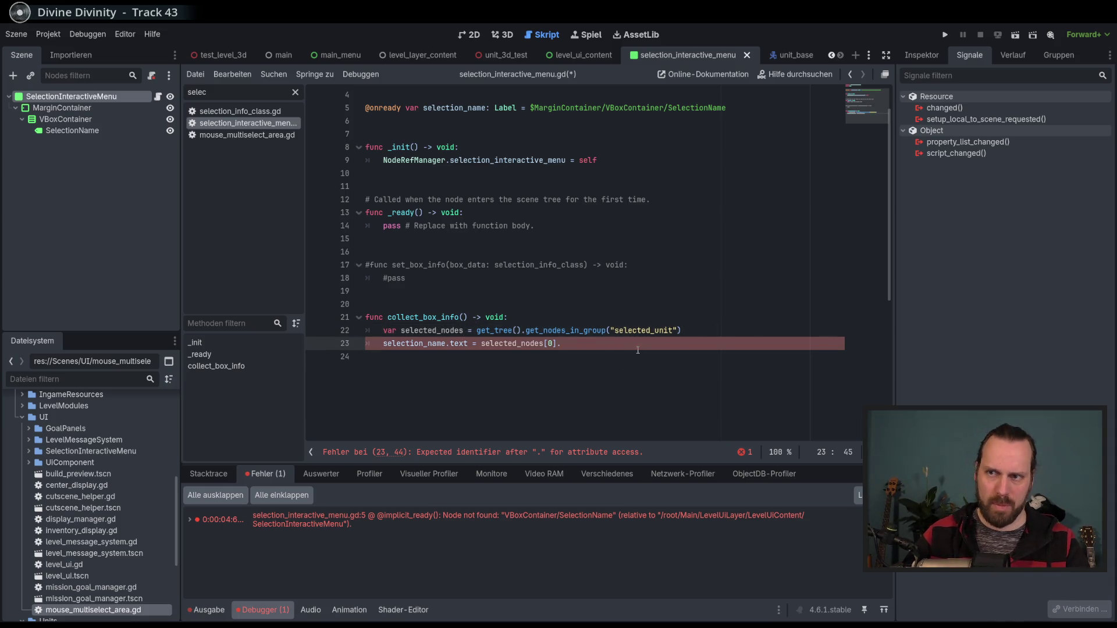
Write 'if selected_nodes[0] is UnitBase:' and begin 'selected_nodes[0].' inside the block.
{"action": "key", "text": "ctrl+shift+Left"}
{"action": "key", "text": "ctrl+shift+Left"}
{"action": "key", "text": "ctrl+shift+Left"}
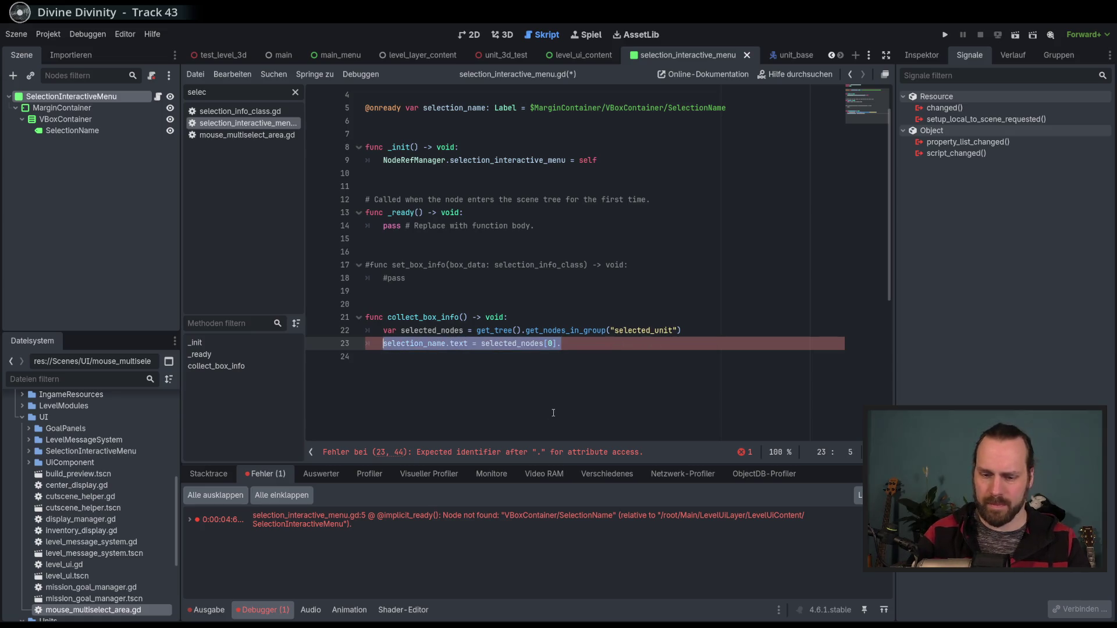
{"action": "type", "text": "o"}
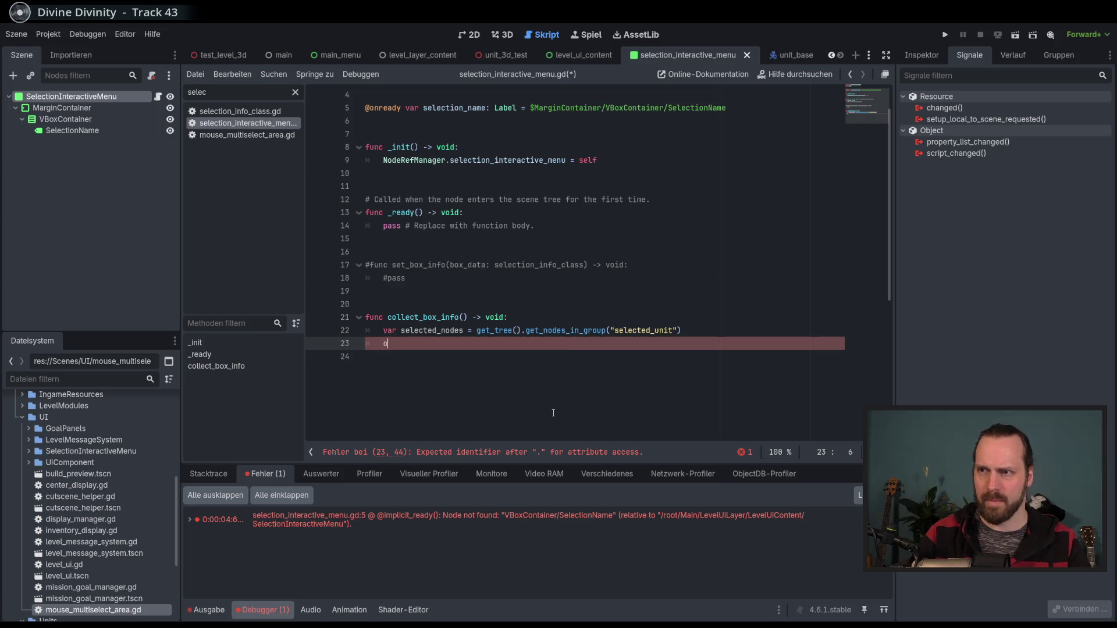
{"action": "key", "text": "BackSpace"}
{"action": "key", "text": "BackSpace"}
{"action": "key", "text": "BackSpace"}
{"action": "type", "text": "if sele"}
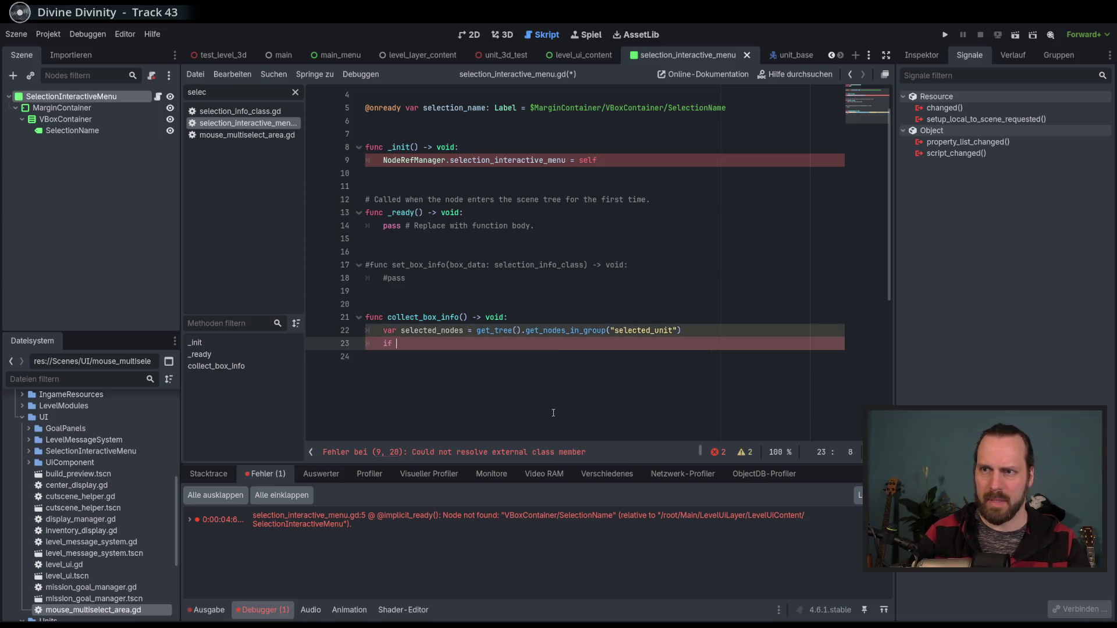
{"action": "key", "text": "Return"}
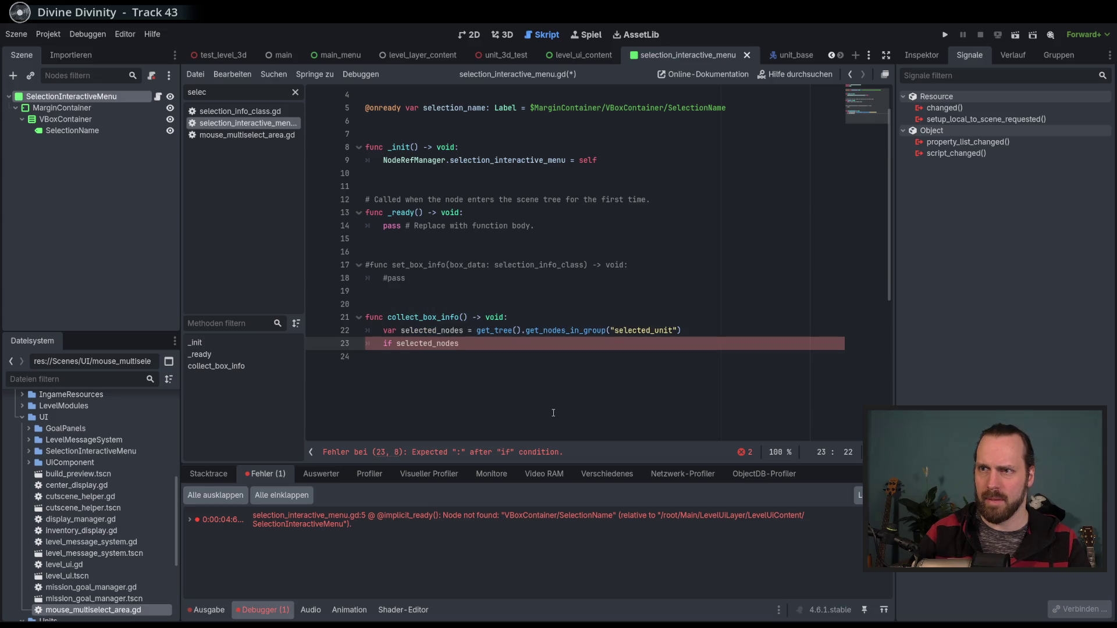
{"action": "type", "text": "[0]"}
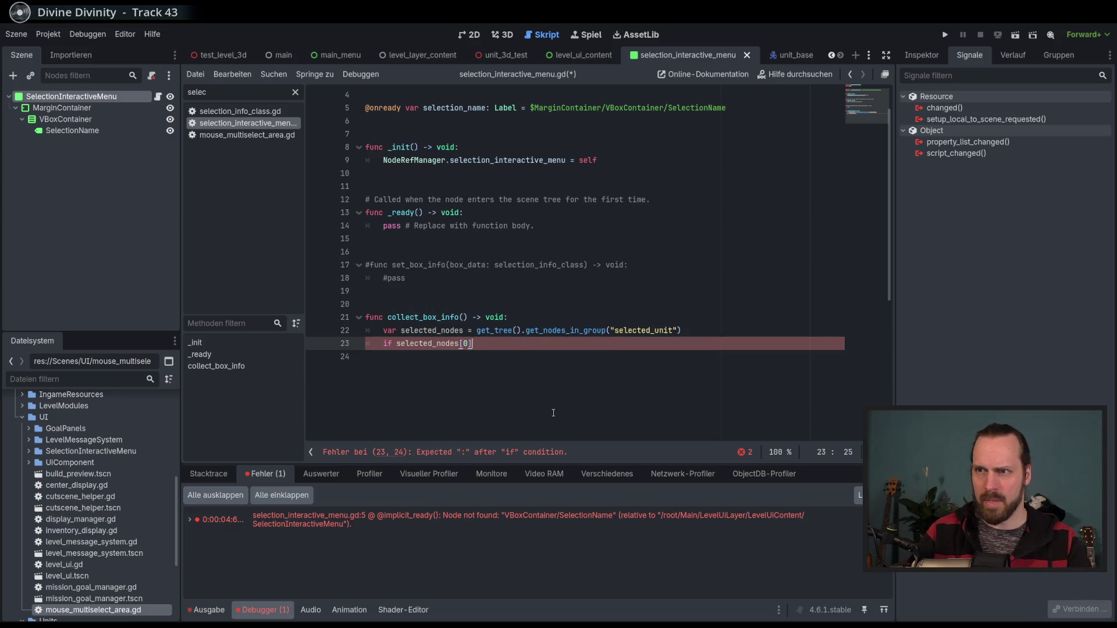
{"action": "type", "text": " is "}
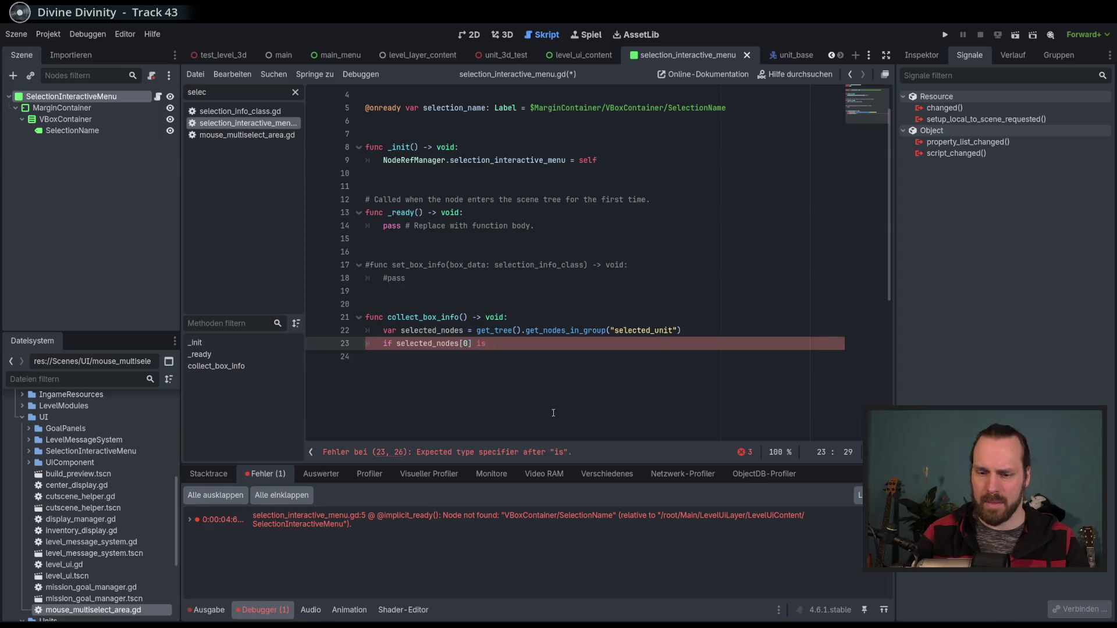
{"action": "type", "text": "Unit"}
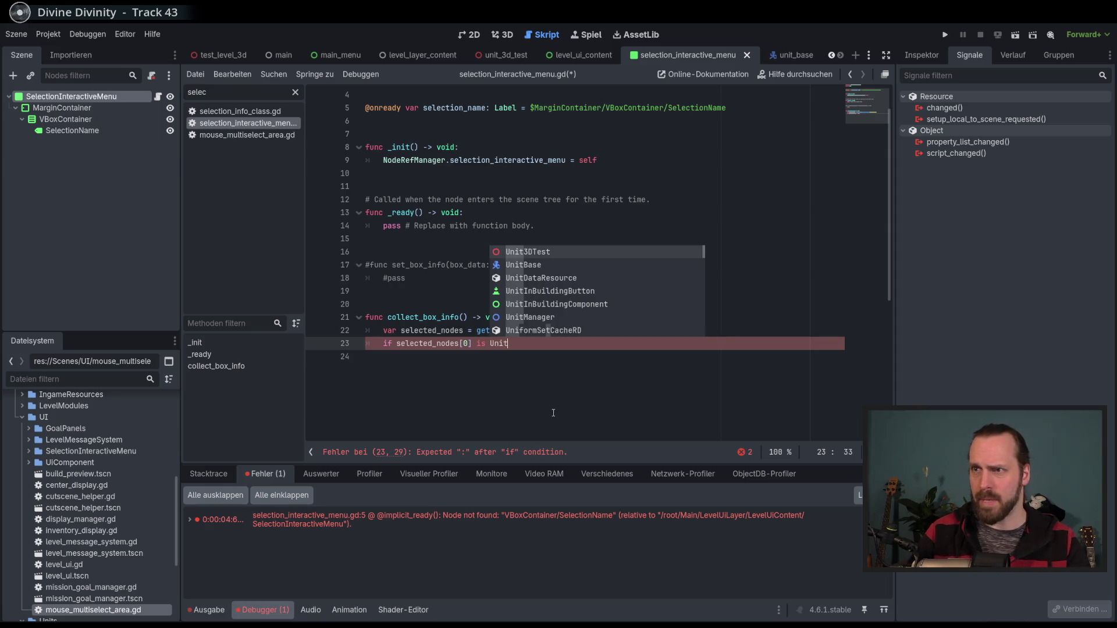
{"action": "type", "text": "B"}
{"action": "key", "text": "Return"}
{"action": "type", "text": ":"}
{"action": "key", "text": "Return"}
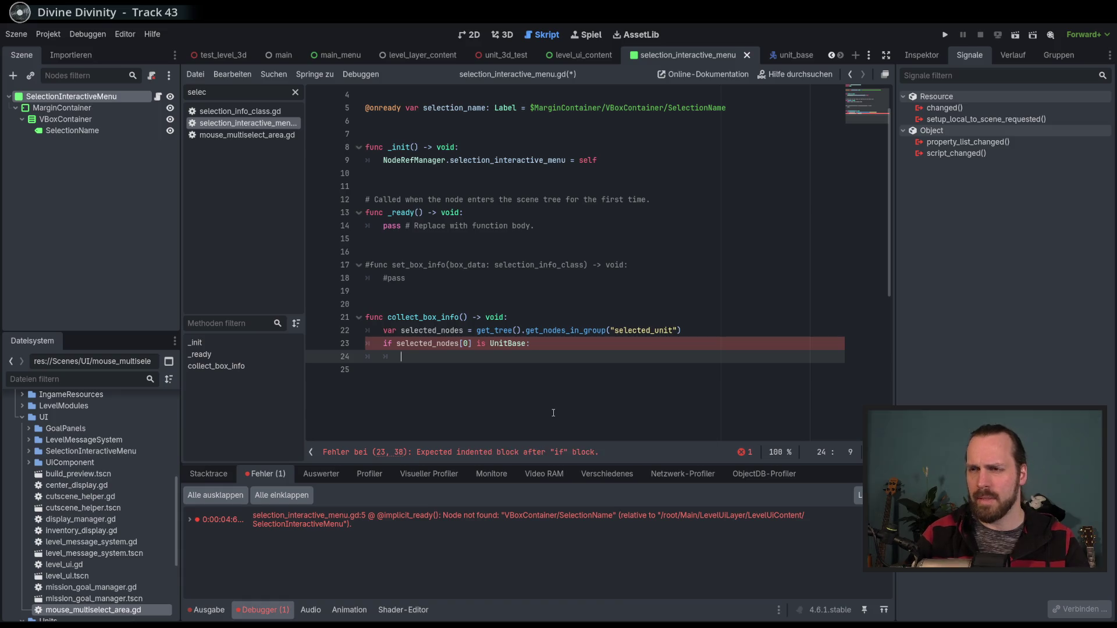
{"action": "type", "text": "selected_nodes"}
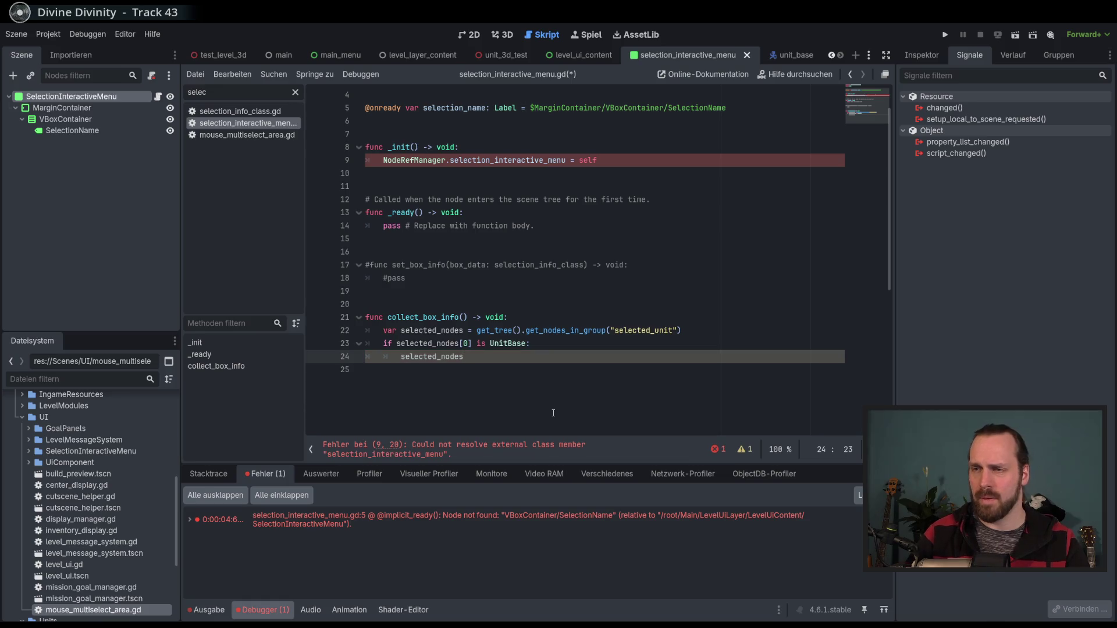
{"action": "type", "text": "[0]."}
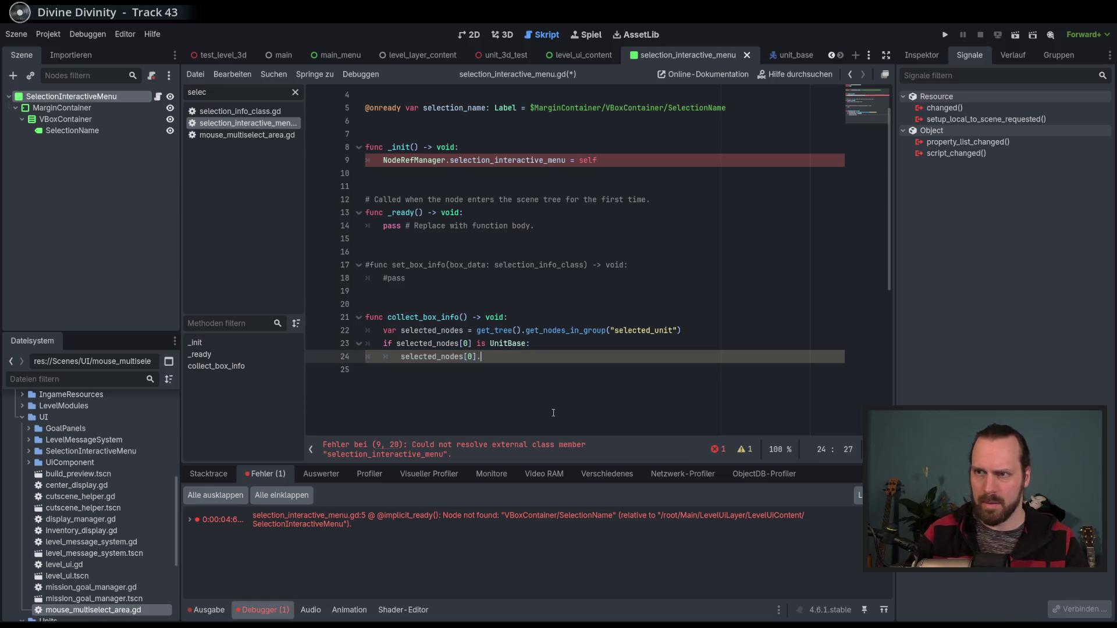
{"action": "type", "text": "get_"}
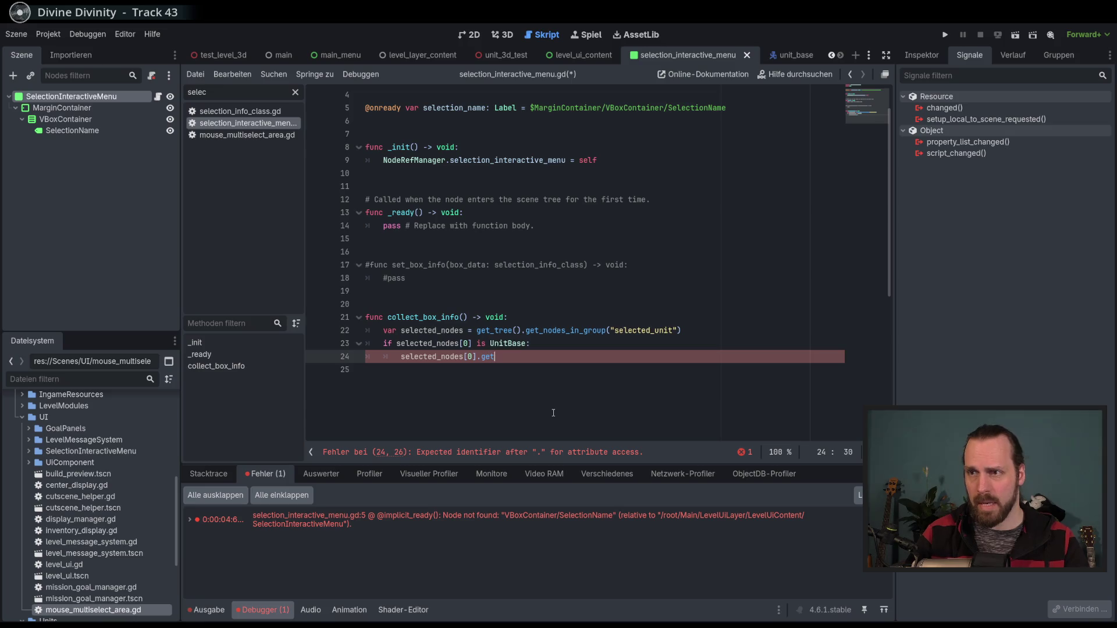
{"action": "key", "text": "BackSpace"}
{"action": "key", "text": "BackSpace"}
{"action": "key", "text": "BackSpace"}
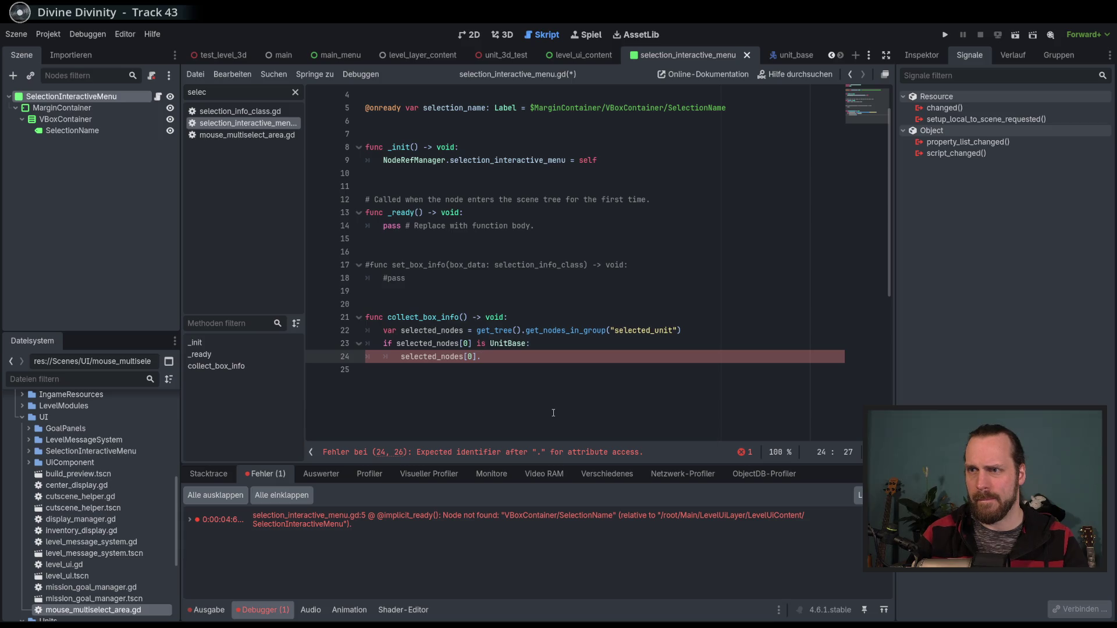
Comment out the collect_box_info call on unit_base.gd line 360 with Ctrl+K.
{"action": "left_click", "coordinate": [508, 344], "text": "ctrl"}
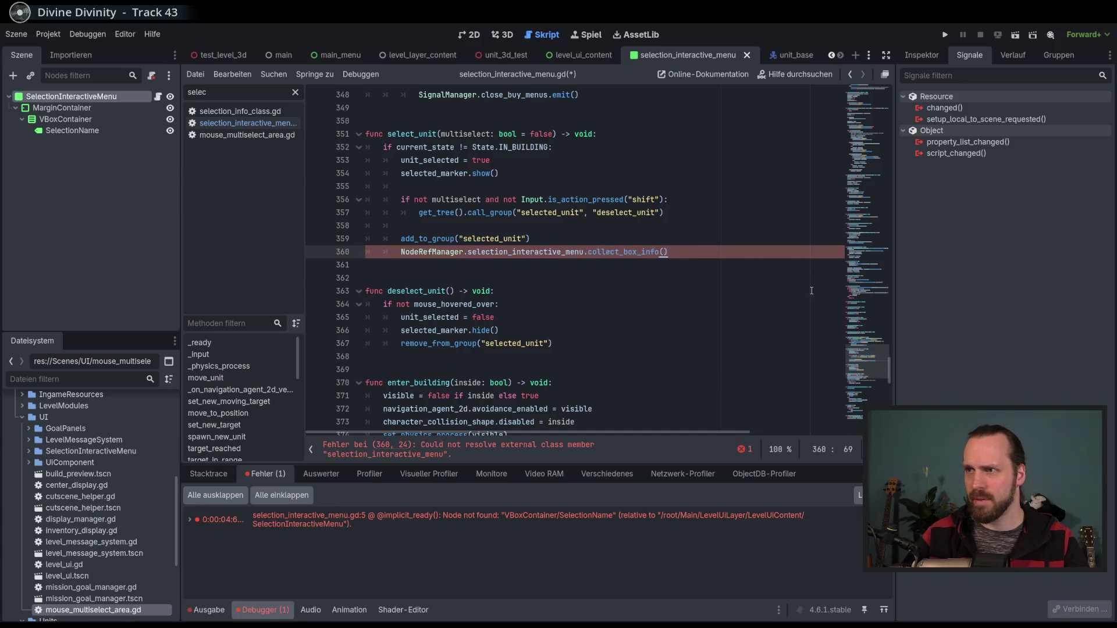
{"action": "key", "text": "ctrl+k"}
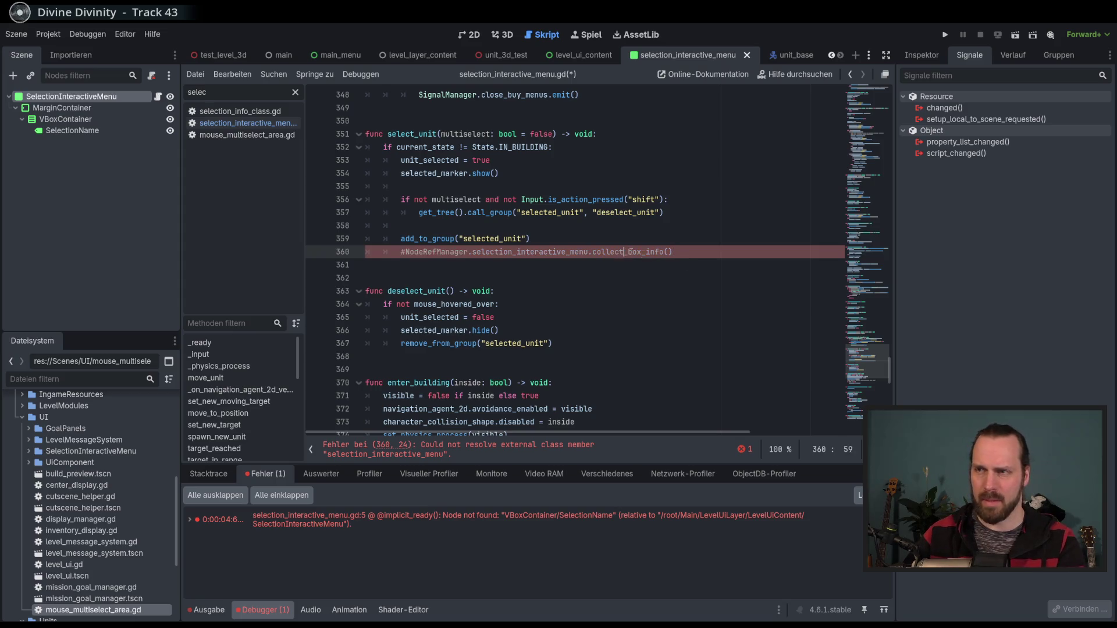
{"action": "left_click", "coordinate": [259, 135]}
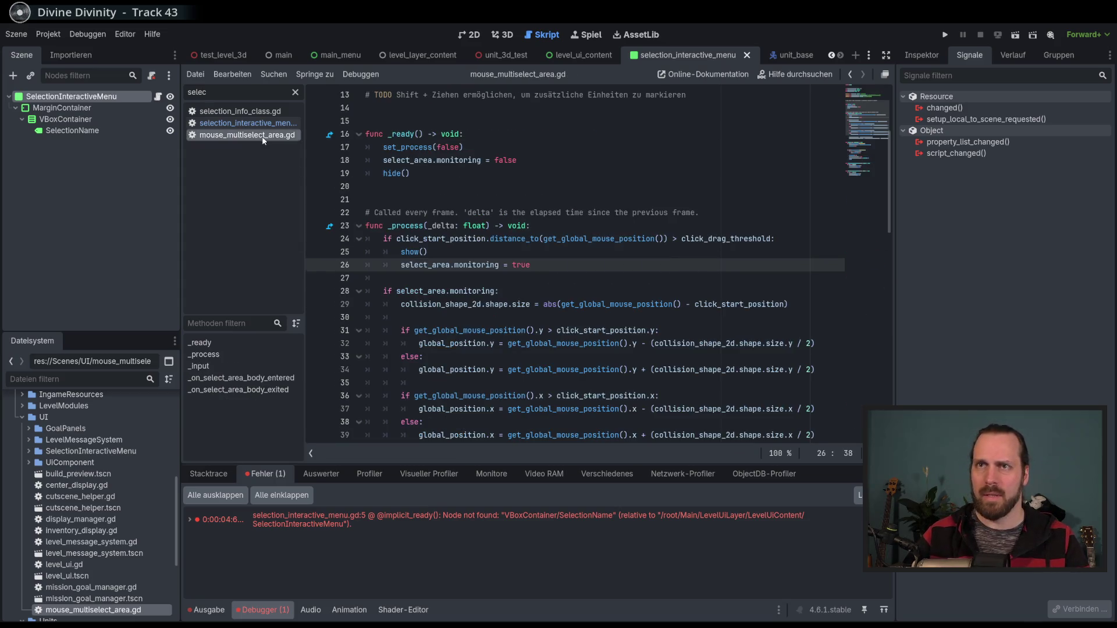
{"action": "left_click", "coordinate": [262, 123]}
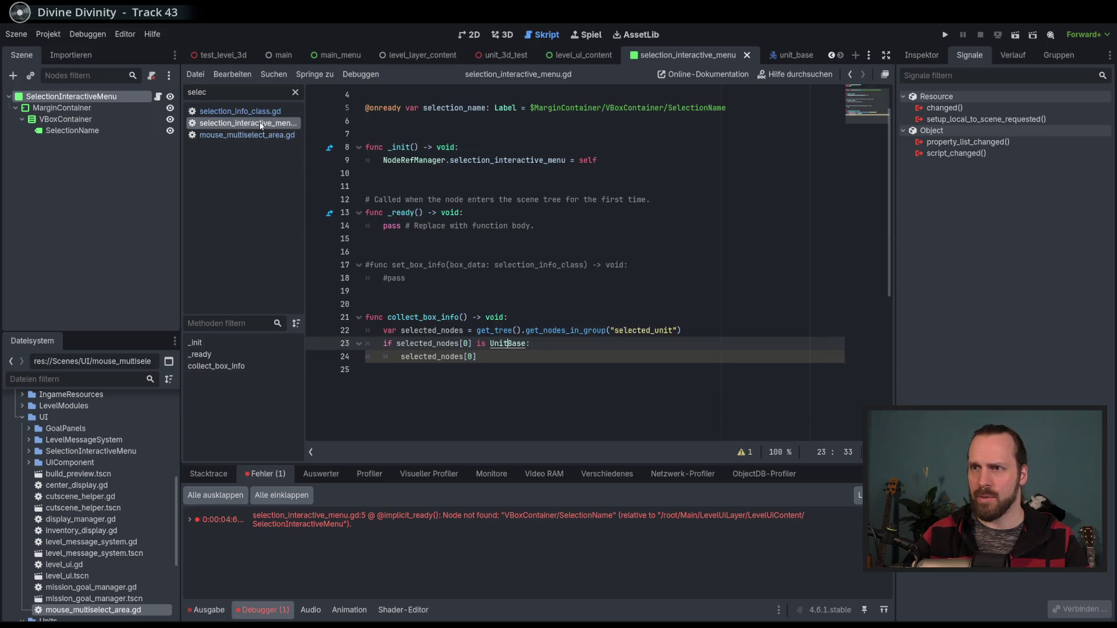
Copy the get_unit_selection_box_info function name from unit_base.gd for line 24.
{"action": "left_click", "coordinate": [522, 357]}
{"action": "type", "text": "."}
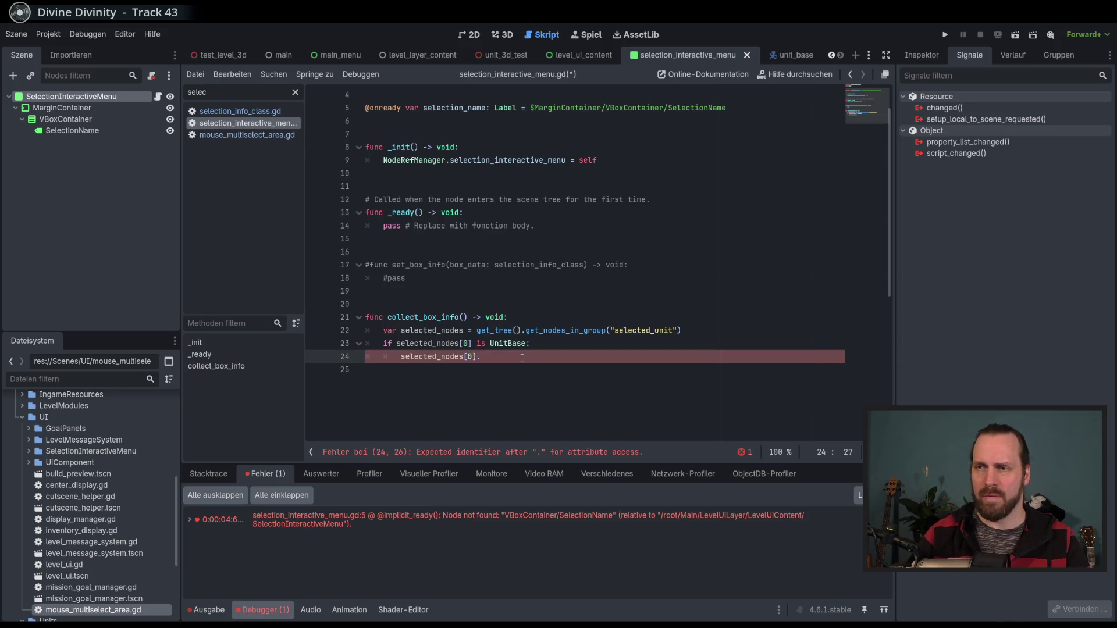
{"action": "double_click", "coordinate": [432, 343]}
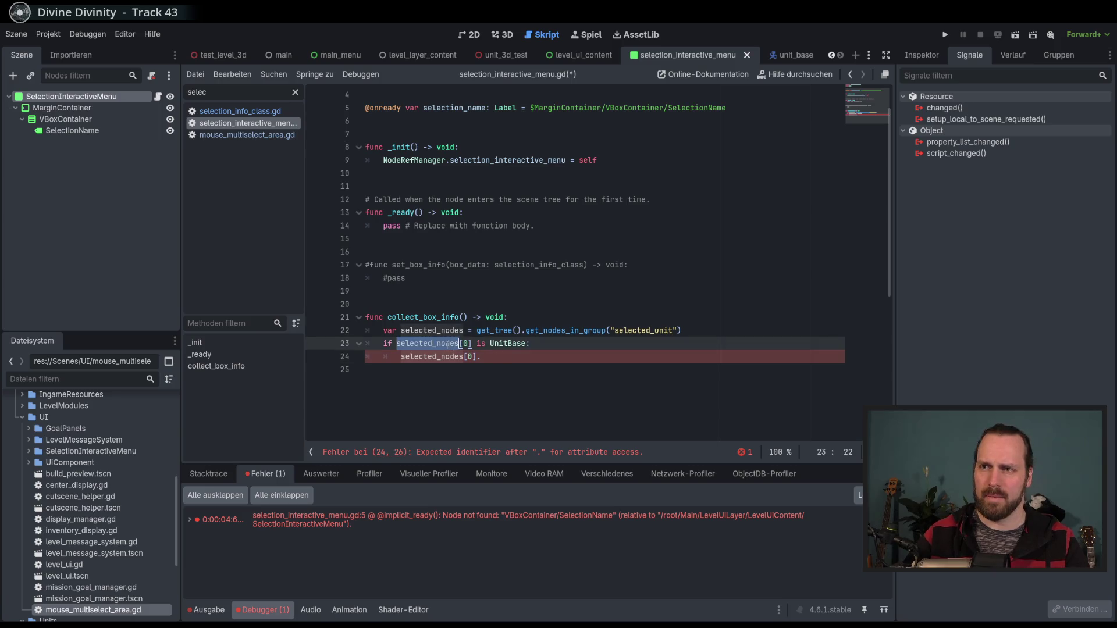
{"action": "double_click", "coordinate": [498, 343]}
{"action": "left_click", "coordinate": [504, 357]}
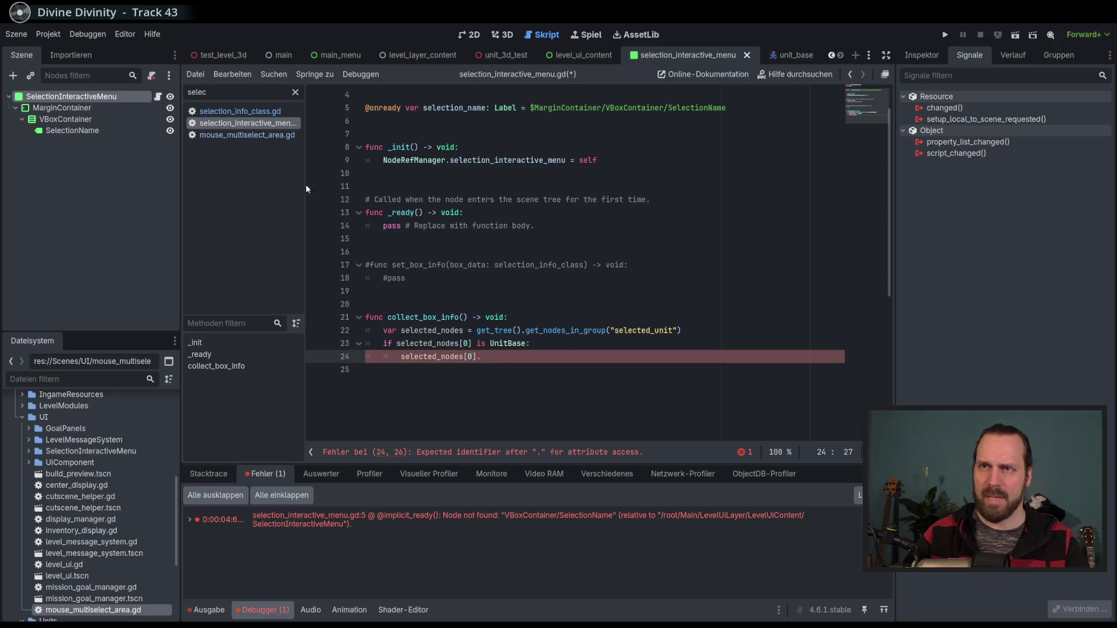
{"action": "key", "text": "alt+Left"}
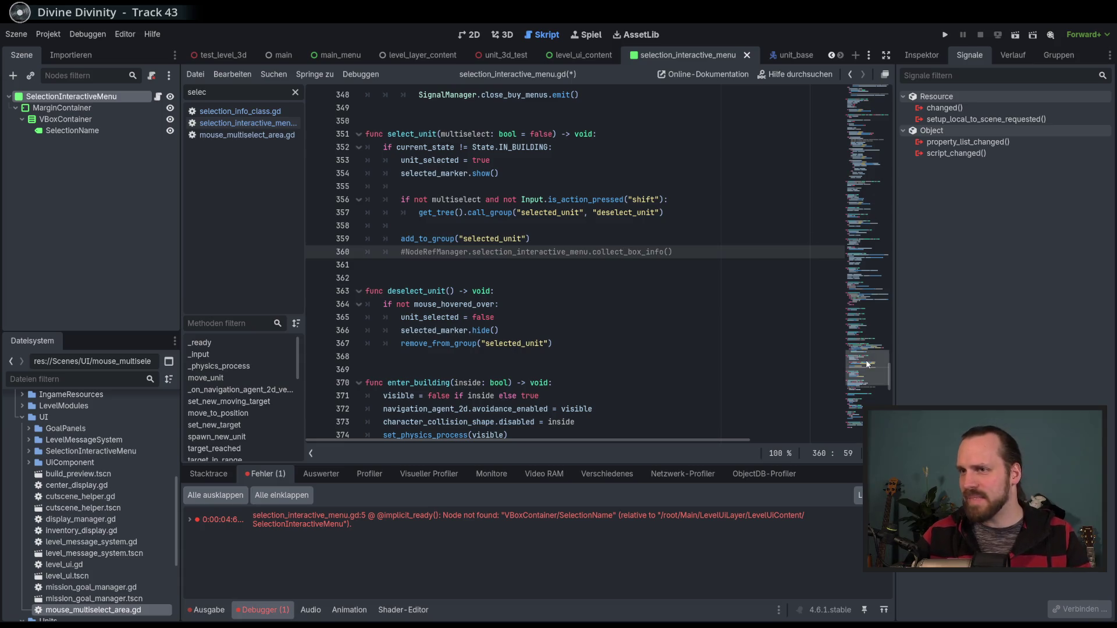
{"action": "scroll", "coordinate": [867, 363], "scroll_direction": "down", "scroll_amount": 12}
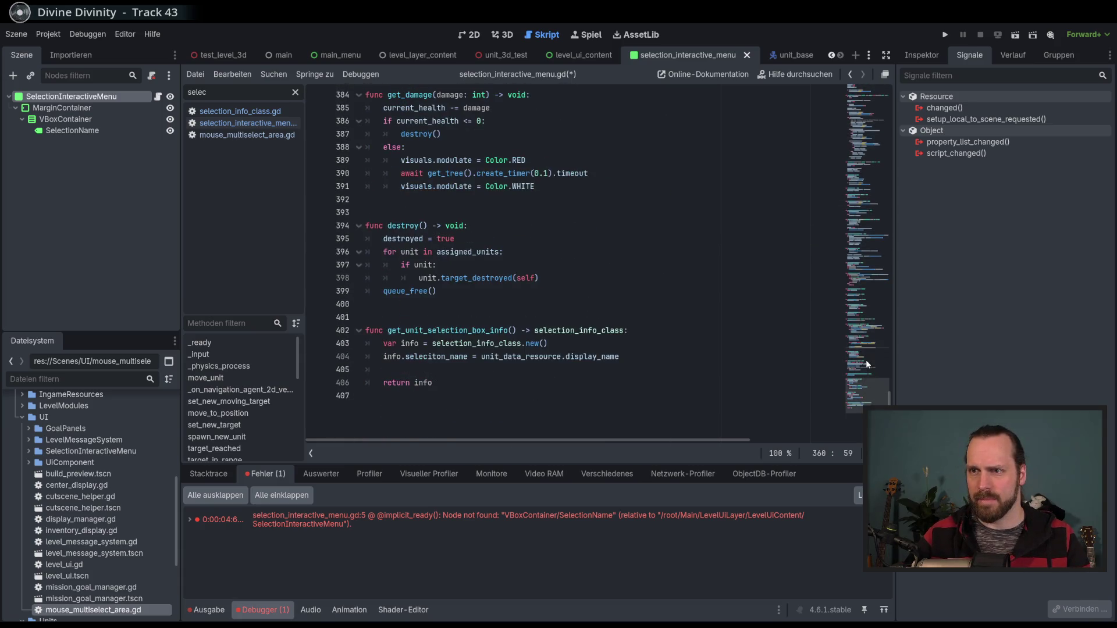
{"action": "double_click", "coordinate": [448, 331]}
{"action": "key", "text": "ctrl+c"}
Make line 24 'var selected_unit_data = selected_nodes[0].get_unit_selection_box_info()'.
{"action": "left_click", "coordinate": [244, 123]}
{"action": "key", "text": "ctrl+v"}
{"action": "type", "text": "()"}
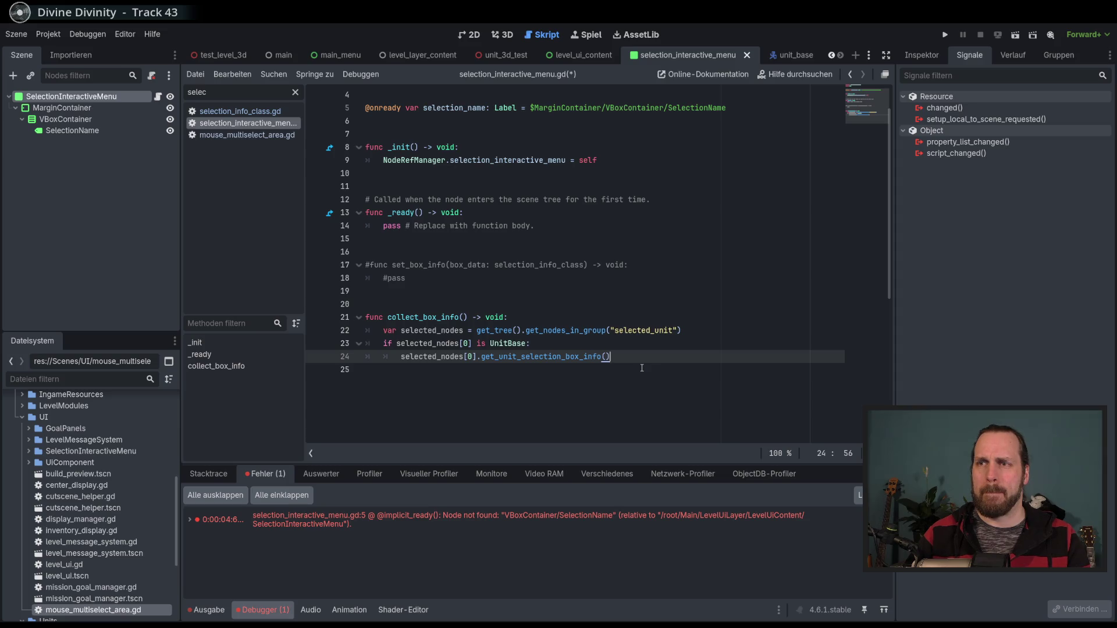
{"action": "key", "text": "Home"}
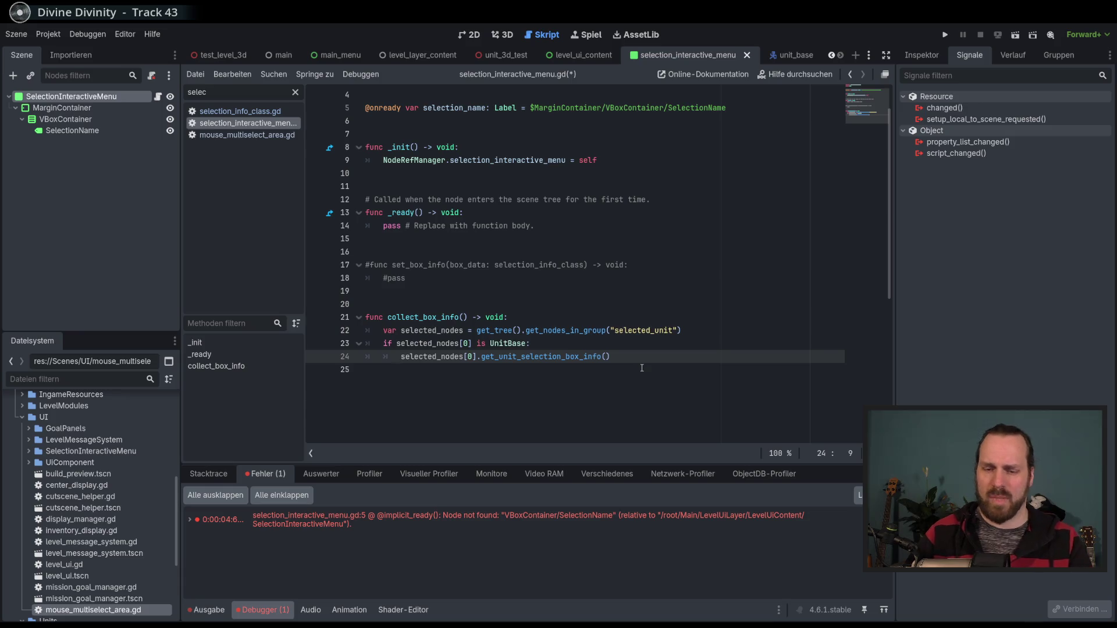
{"action": "type", "text": "var "}
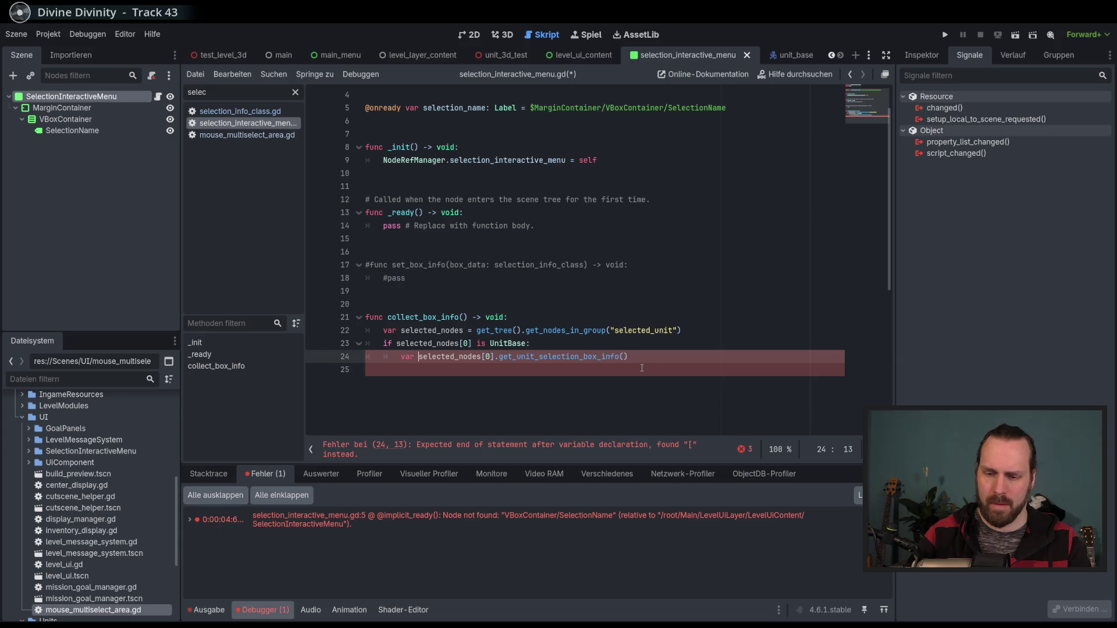
{"action": "type", "text": "infod"}
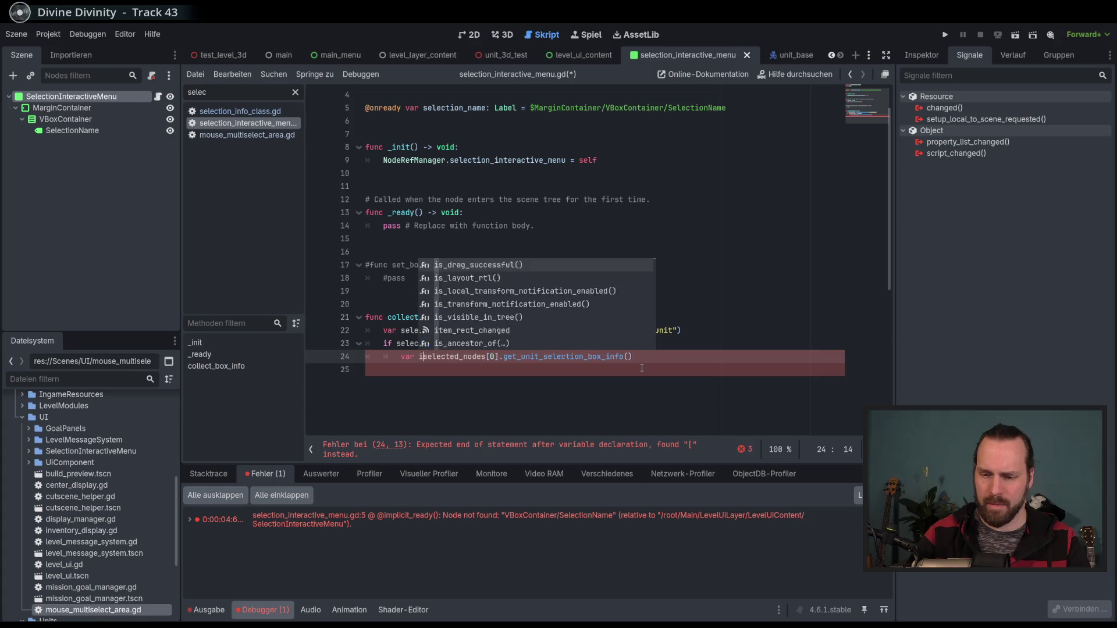
{"action": "key", "text": "BackSpace"}
{"action": "type", "text": "_data ="}
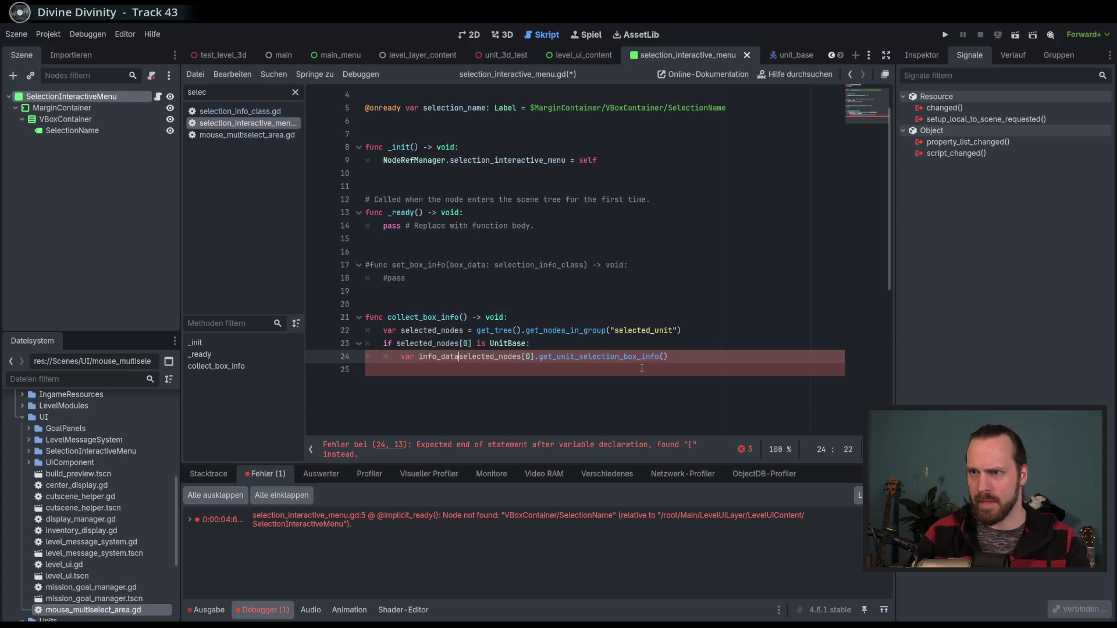
{"action": "key", "text": "End"}
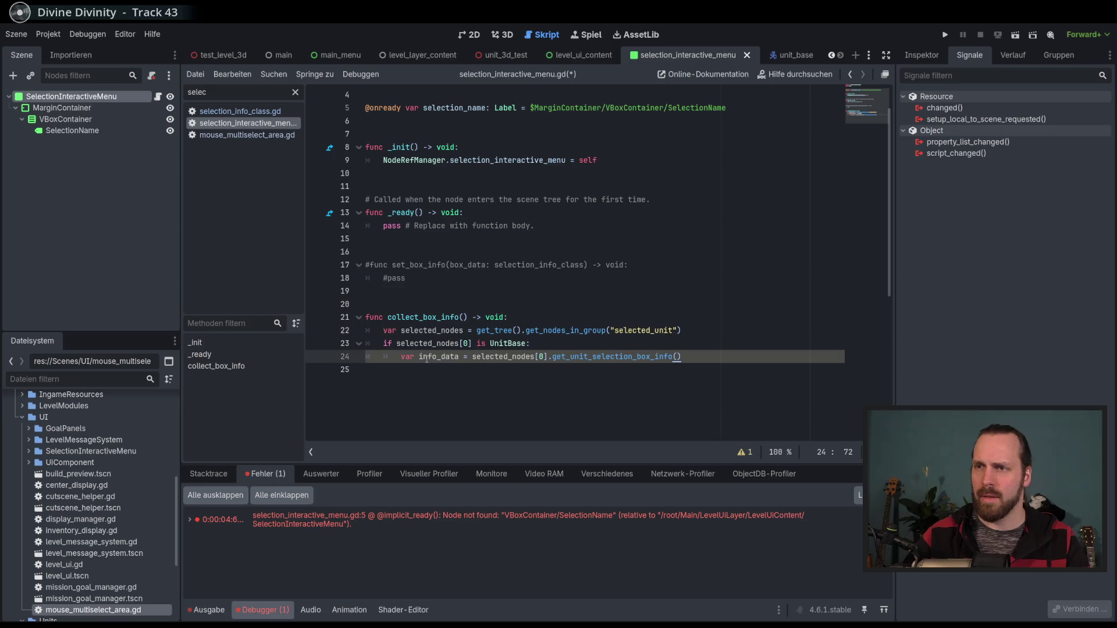
{"action": "left_click_drag", "start_coordinate": [437, 356], "coordinate": [420, 356]}
{"action": "type", "text": "selecte"}
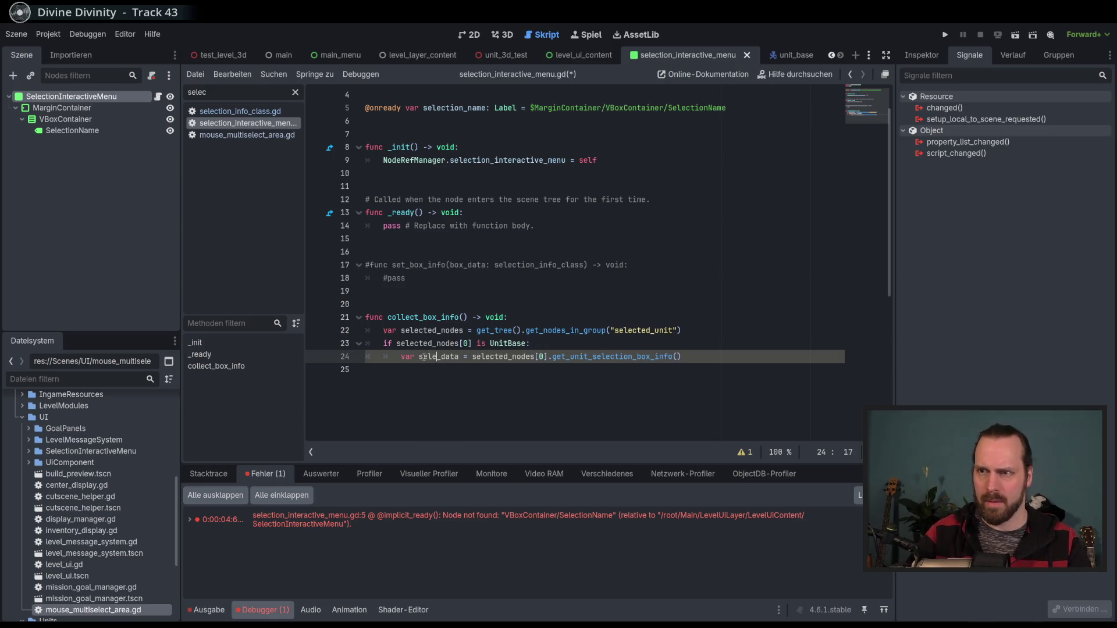
{"action": "type", "text": "d"}
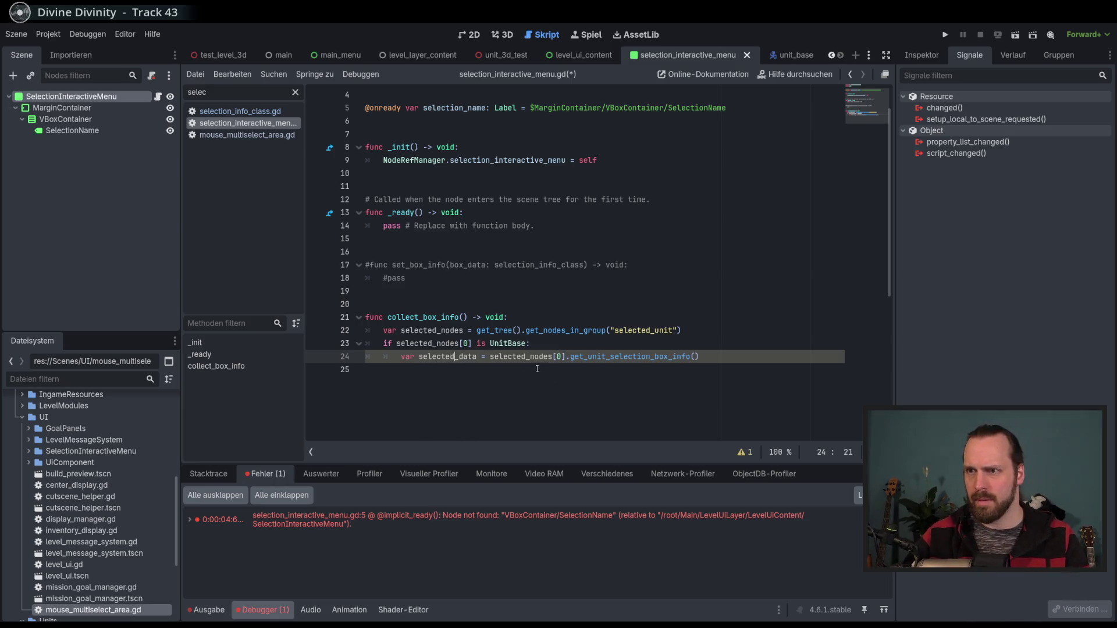
{"action": "type", "text": "_unit"}
{"action": "key", "text": "End"}
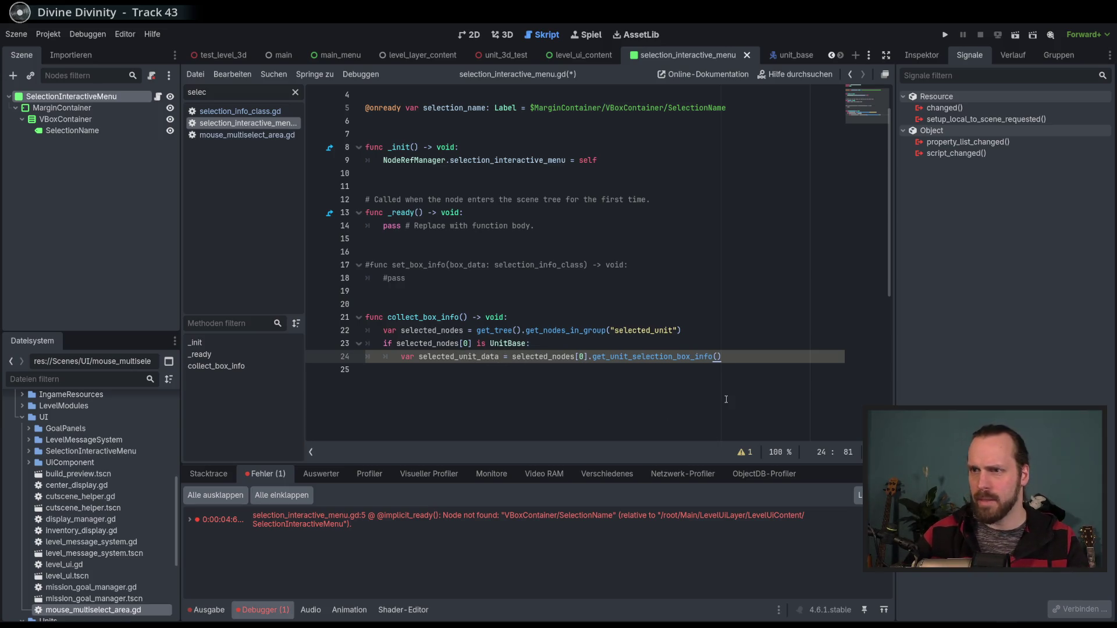
Assign selected_unit_data to selection_name.text on line 25, drop the stray dot, and save.
{"action": "key", "text": "Return"}
{"action": "type", "text": "se"}
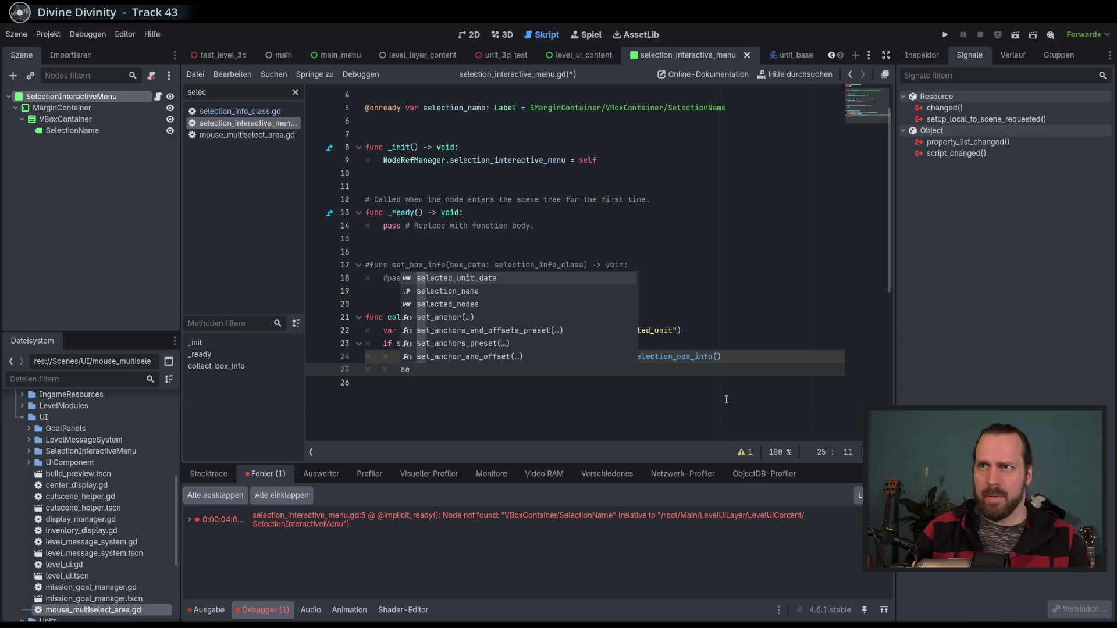
{"action": "key", "text": "Down"}
{"action": "key", "text": "Return"}
{"action": "type", "text": "."}
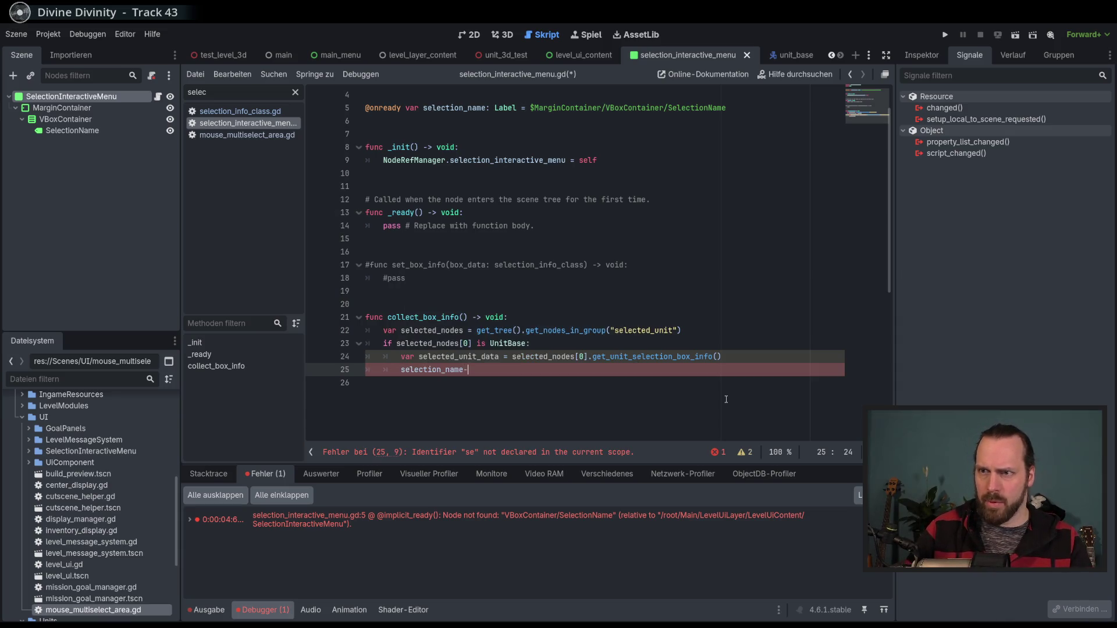
{"action": "type", "text": "text "}
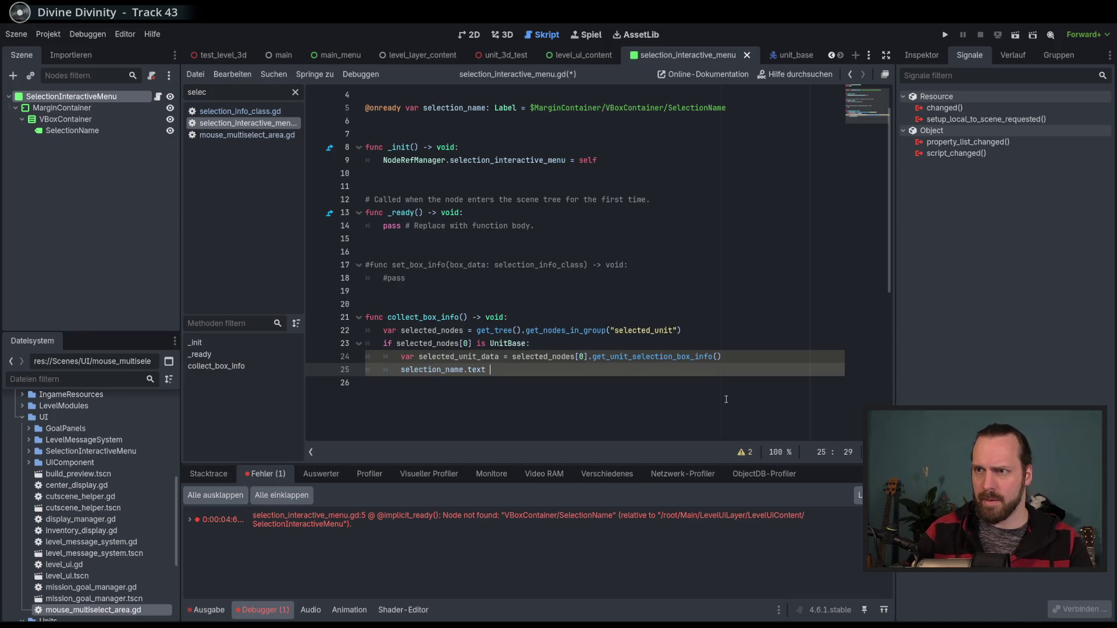
{"action": "type", "text": "= "}
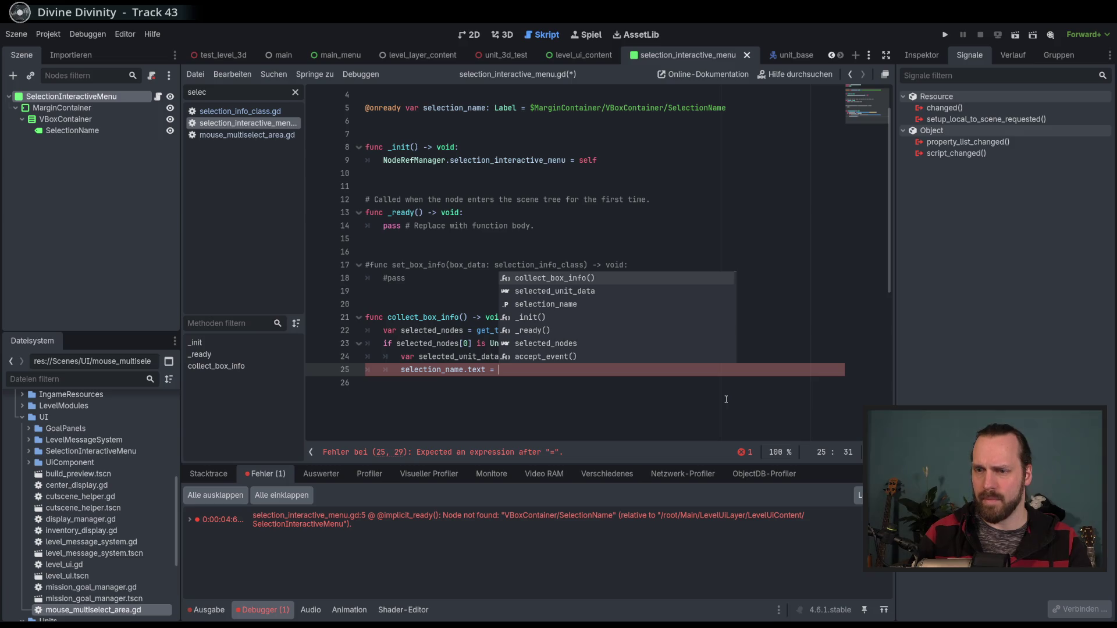
{"action": "type", "text": "sel"}
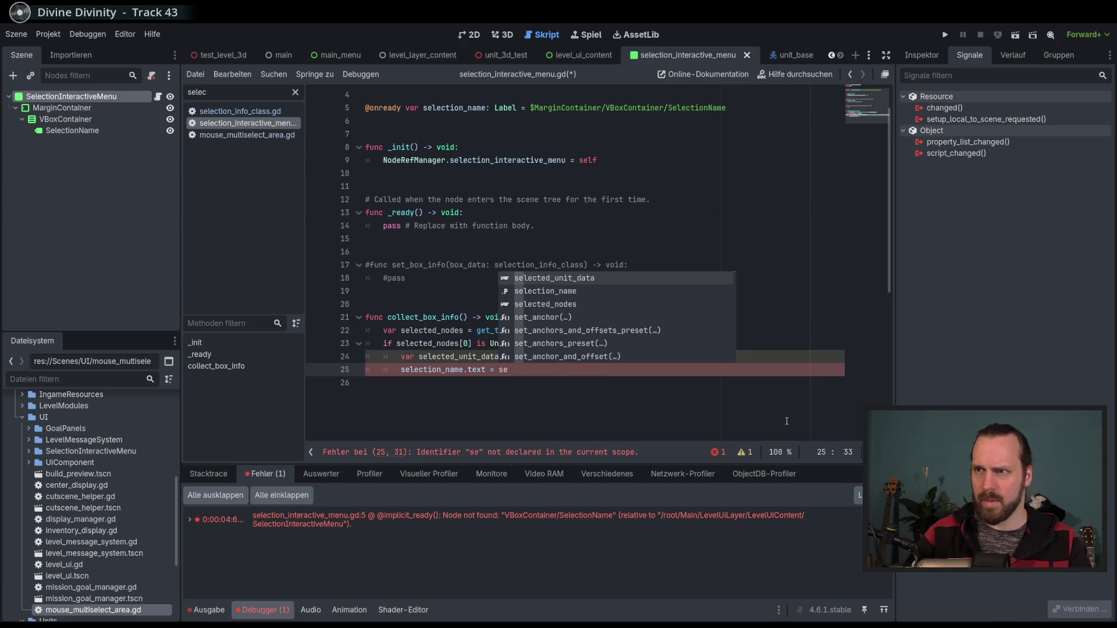
{"action": "key", "text": "Return"}
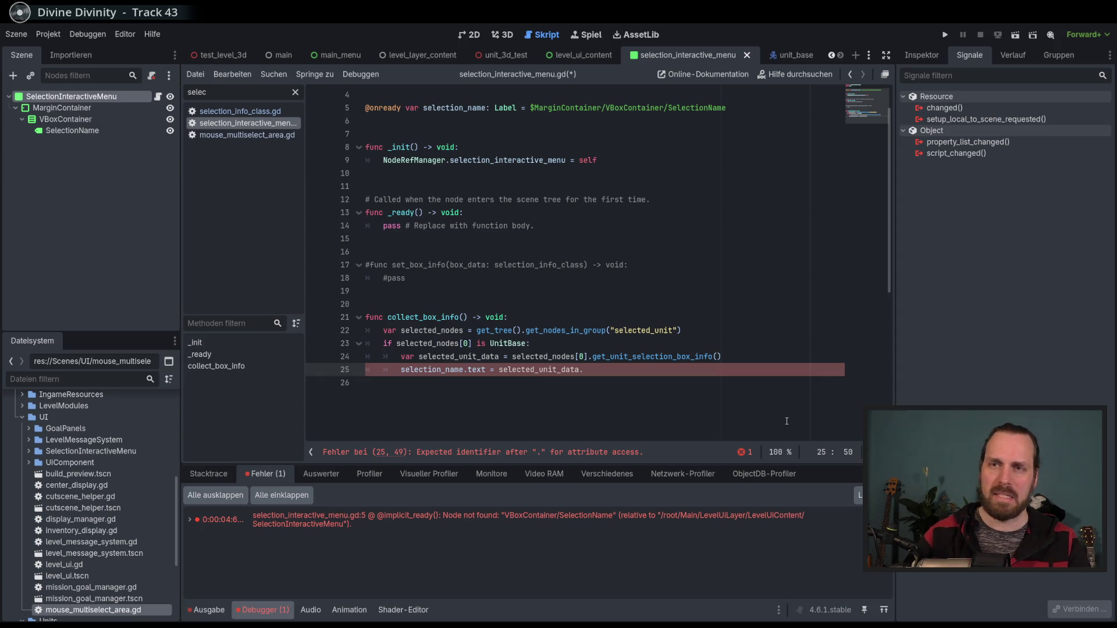
{"action": "key", "text": "BackSpace"}
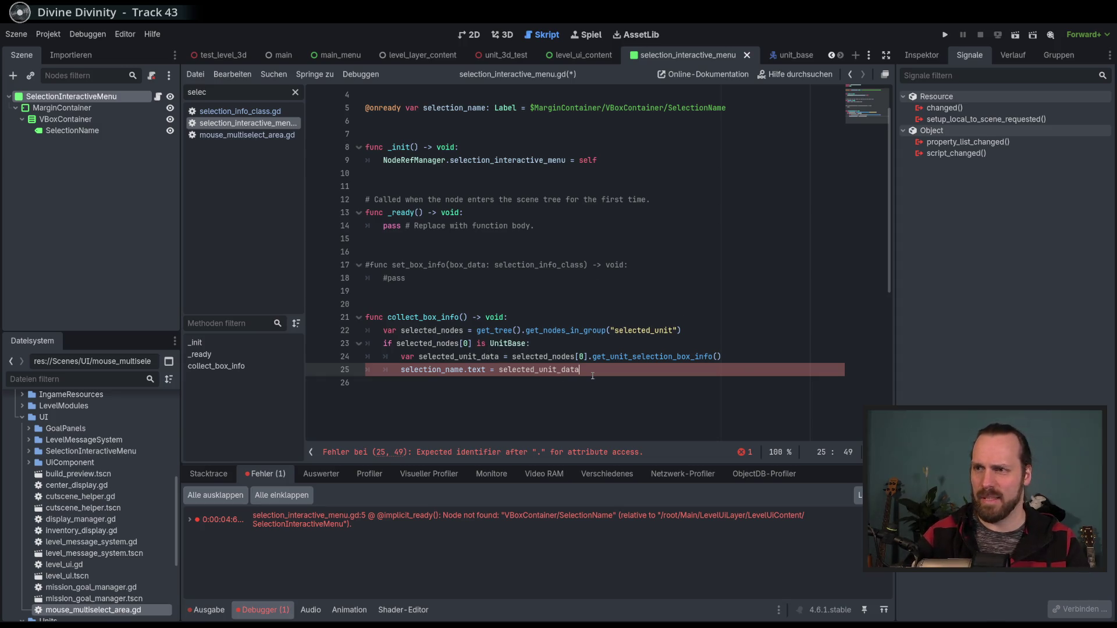
{"action": "key", "text": "ctrl+s"}
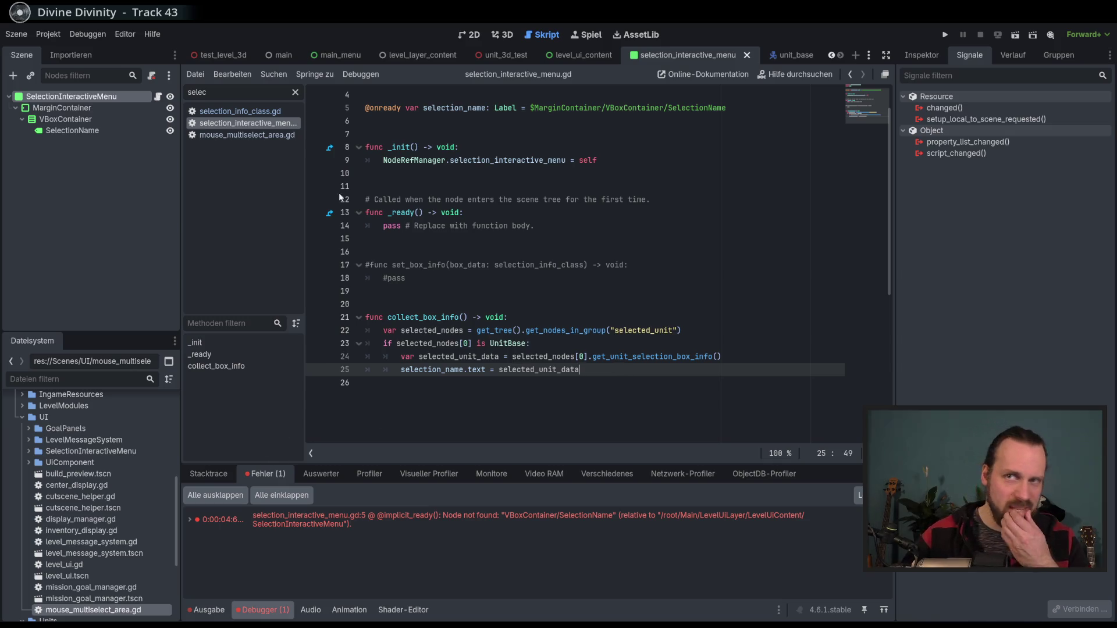
Correct the seleciton_name field to selection_name in selection_info_class.gd.
{"action": "left_click", "coordinate": [295, 92]}
{"action": "scroll", "coordinate": [273, 230], "scroll_direction": "down", "scroll_amount": 5}
{"action": "left_click", "coordinate": [245, 213]}
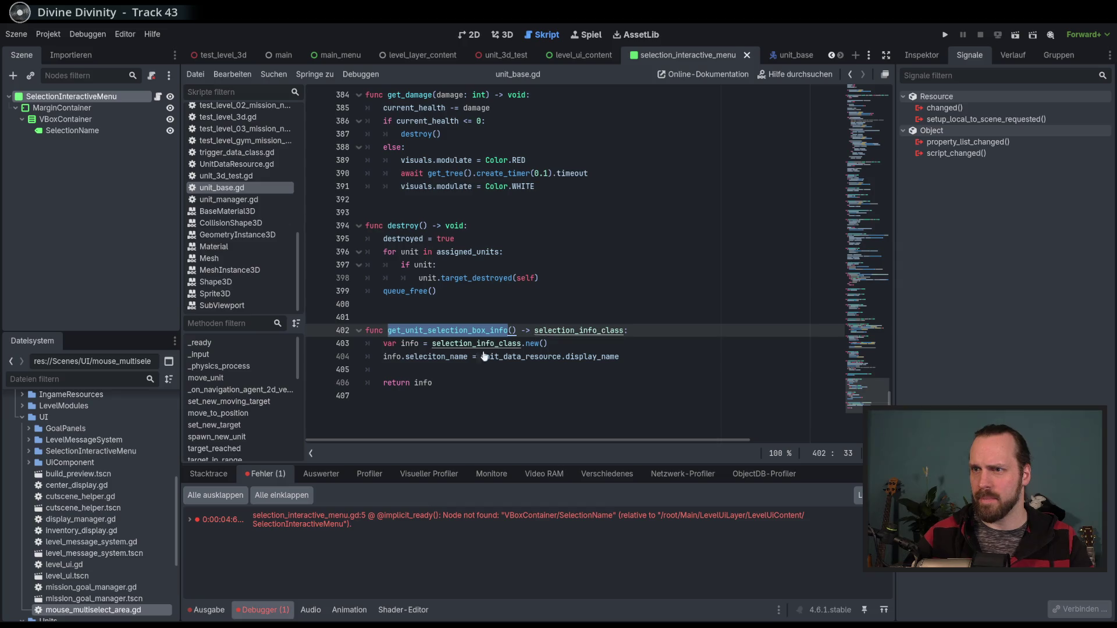
{"action": "left_click", "coordinate": [436, 343], "text": "ctrl"}
{"action": "left_click", "coordinate": [409, 148]}
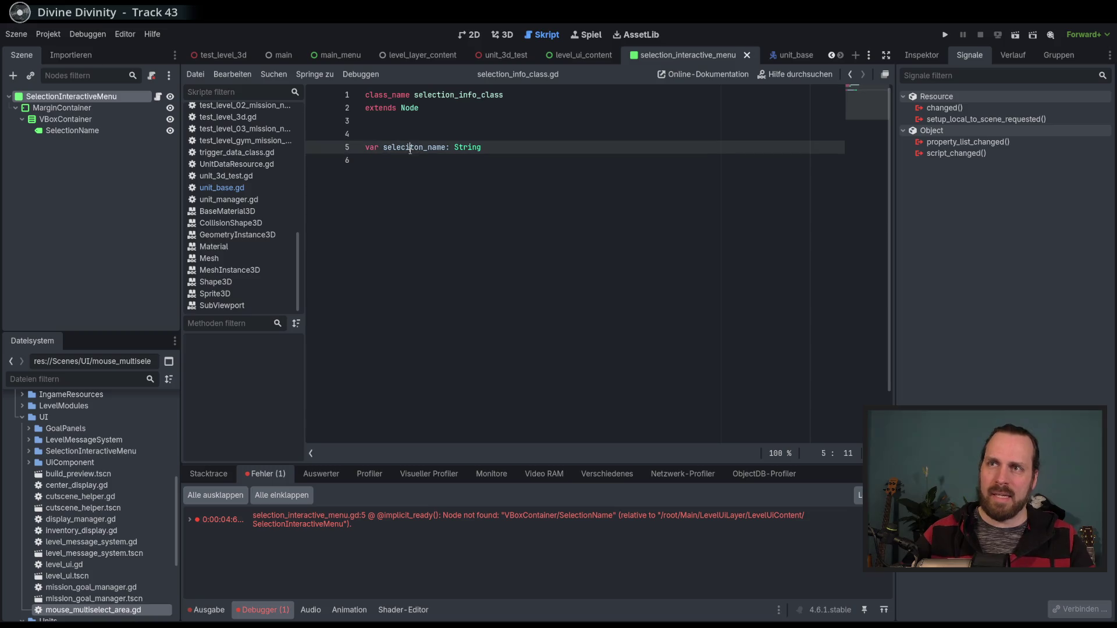
{"action": "key", "text": "BackSpace"}
{"action": "type", "text": "i"}
{"action": "key", "text": "End"}
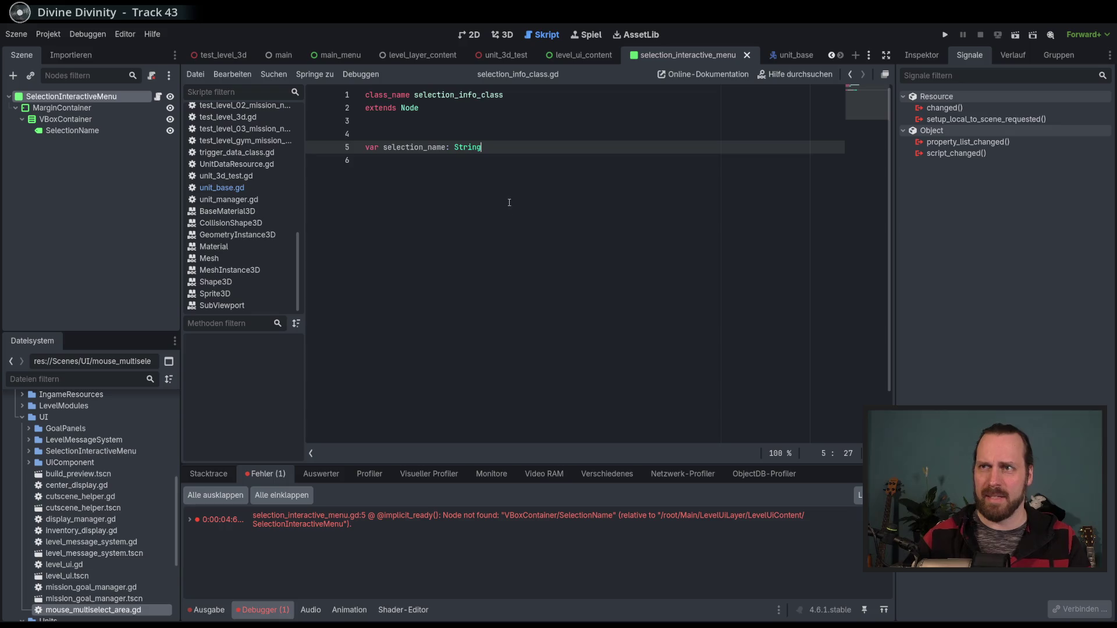
Fix line 404 of unit_base.gd so it sets info.selection_name.
{"action": "left_click", "coordinate": [222, 187]}
{"action": "left_click", "coordinate": [449, 359]}
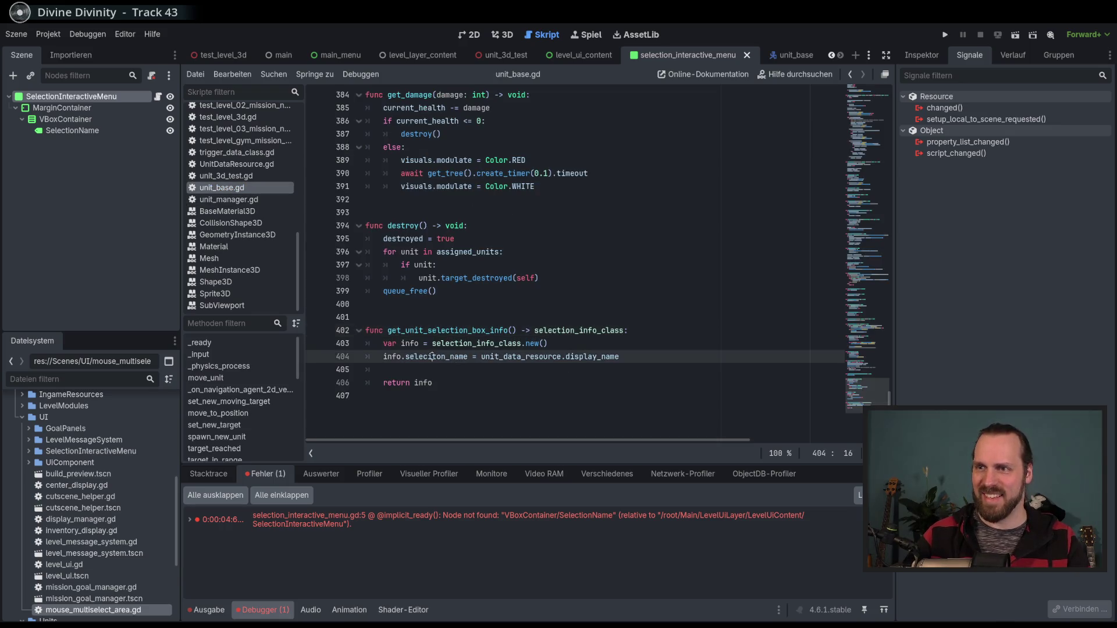
{"action": "key", "text": "BackSpace"}
{"action": "key", "text": "BackSpace"}
{"action": "key", "text": "BackSpace"}
{"action": "type", "text": "tion"}
{"action": "type", "text": "i"}
{"action": "key", "text": "End"}
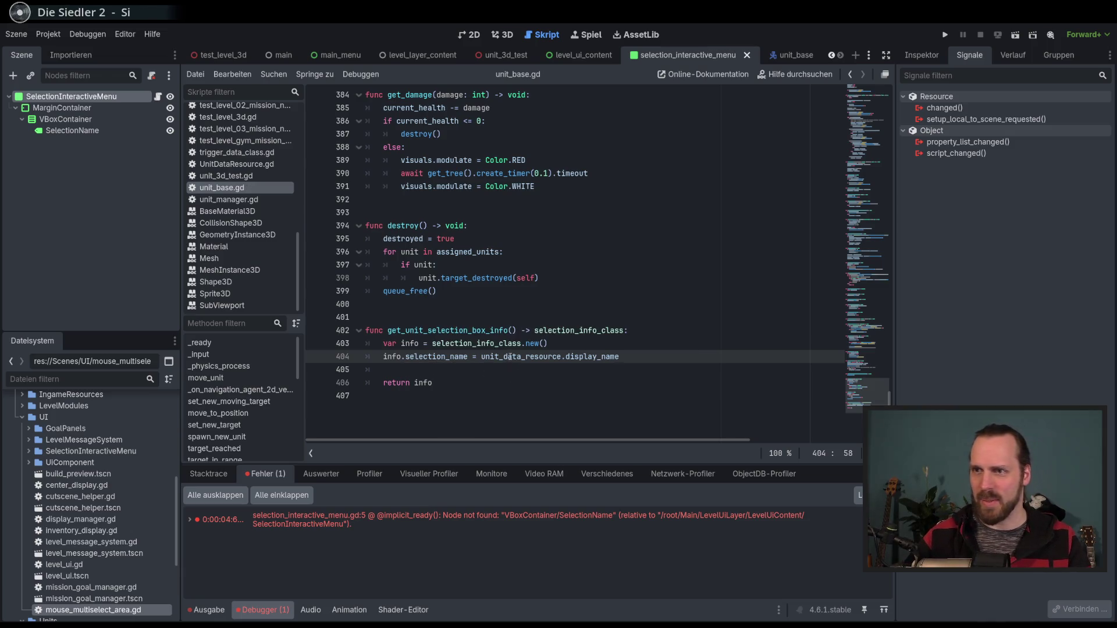
Append .selection_name to line 25 of selection_interactive_menu.gd.
{"action": "scroll", "coordinate": [257, 237], "scroll_direction": "up", "scroll_amount": 5}
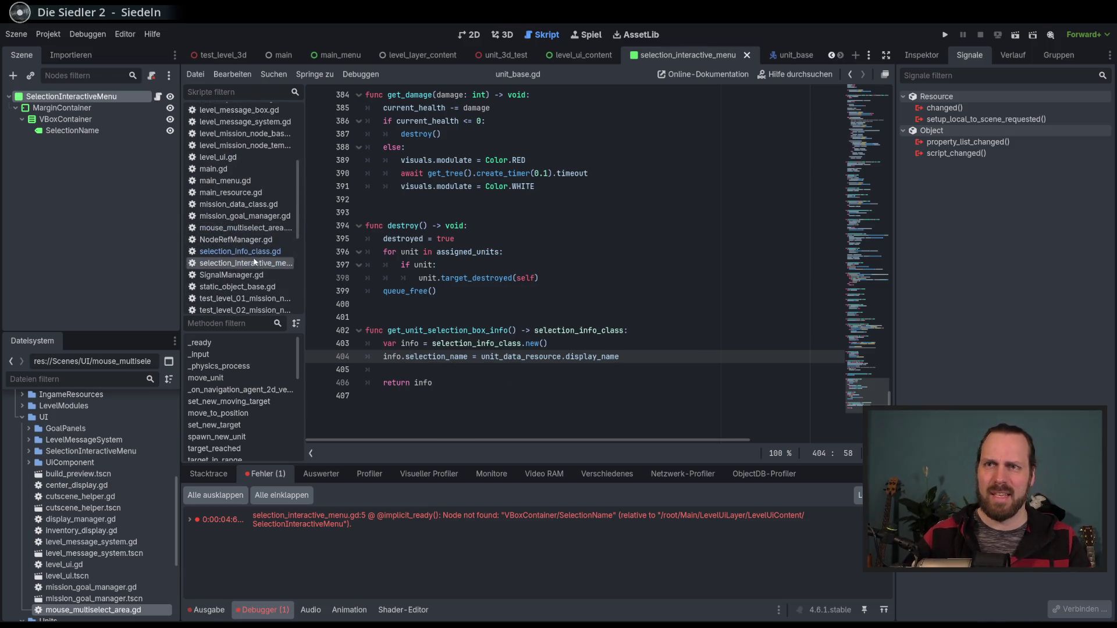
{"action": "left_click", "coordinate": [257, 251]}
{"action": "left_click", "coordinate": [258, 263]}
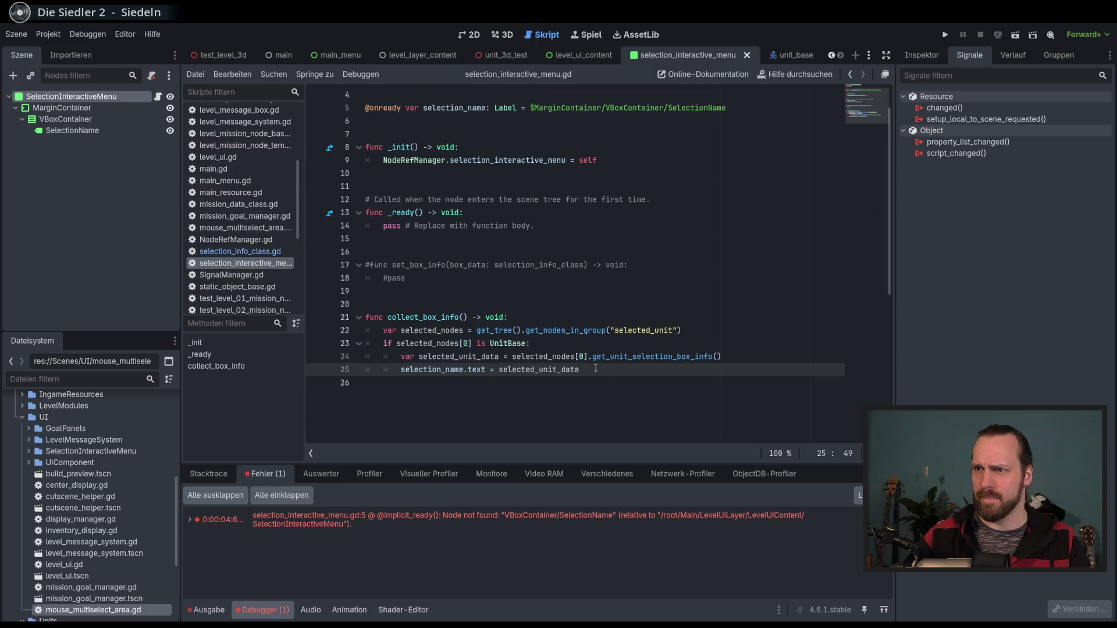
{"action": "type", "text": ".selection_name"}
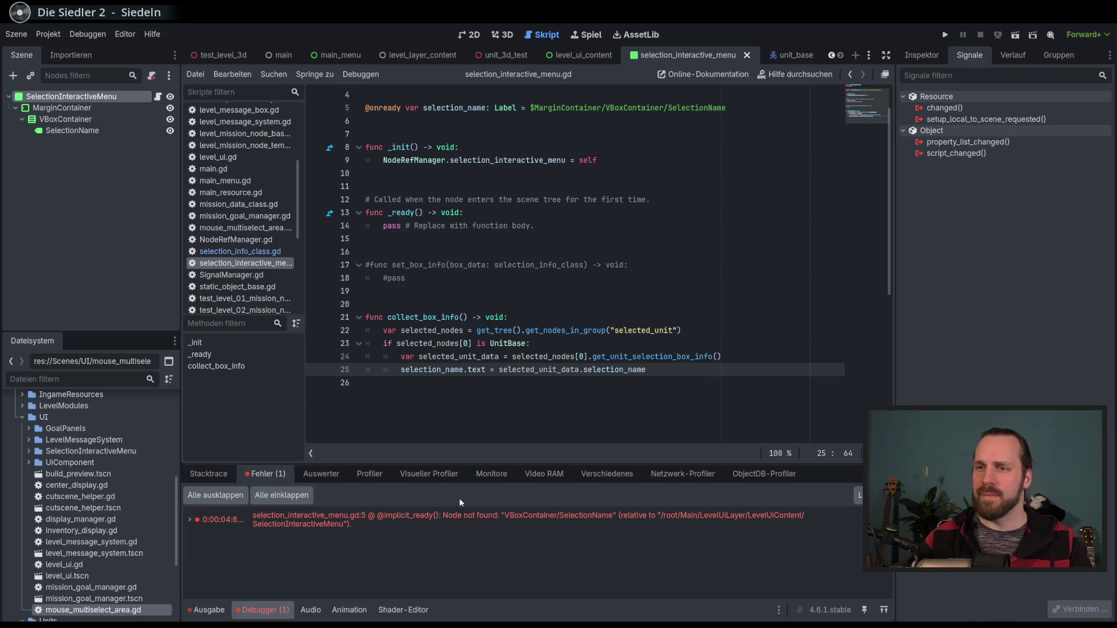
Verify the selection_name field and the get_unit_selection_box_info code around line 404 of unit_base.gd.
{"action": "left_click", "coordinate": [240, 251]}
{"action": "mouse_move", "coordinate": [297, 210]}
{"action": "left_mouse_down"}
{"action": "mouse_move", "coordinate": [296, 285]}
{"action": "mouse_move", "coordinate": [288, 130]}
{"action": "mouse_move", "coordinate": [297, 262]}
{"action": "left_mouse_up"}
{"action": "left_click", "coordinate": [252, 243]}
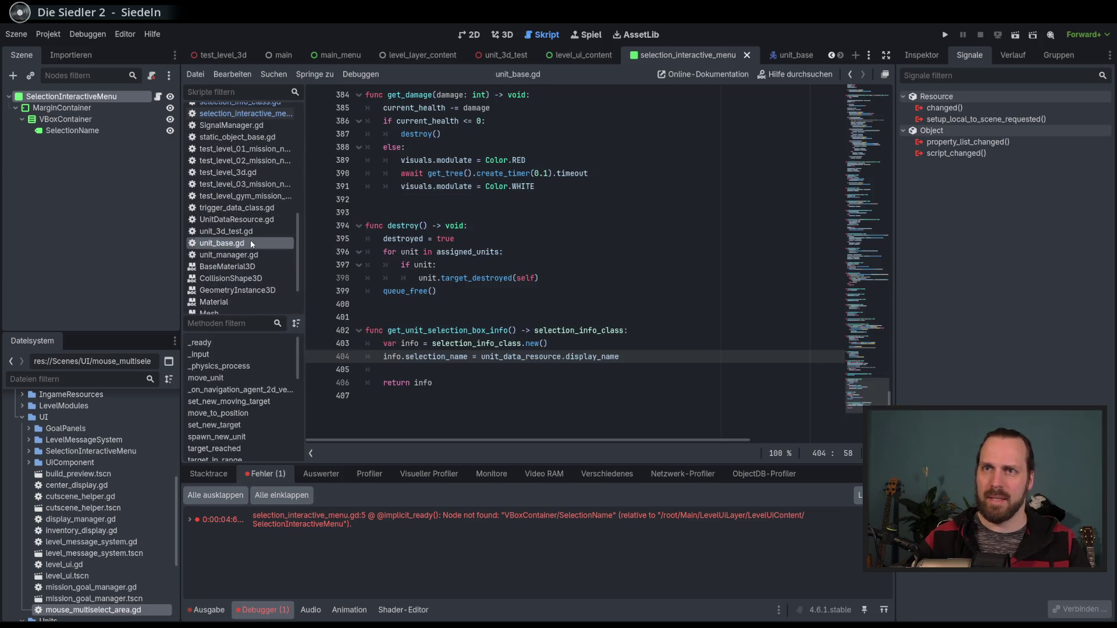
{"action": "left_click", "coordinate": [655, 358]}
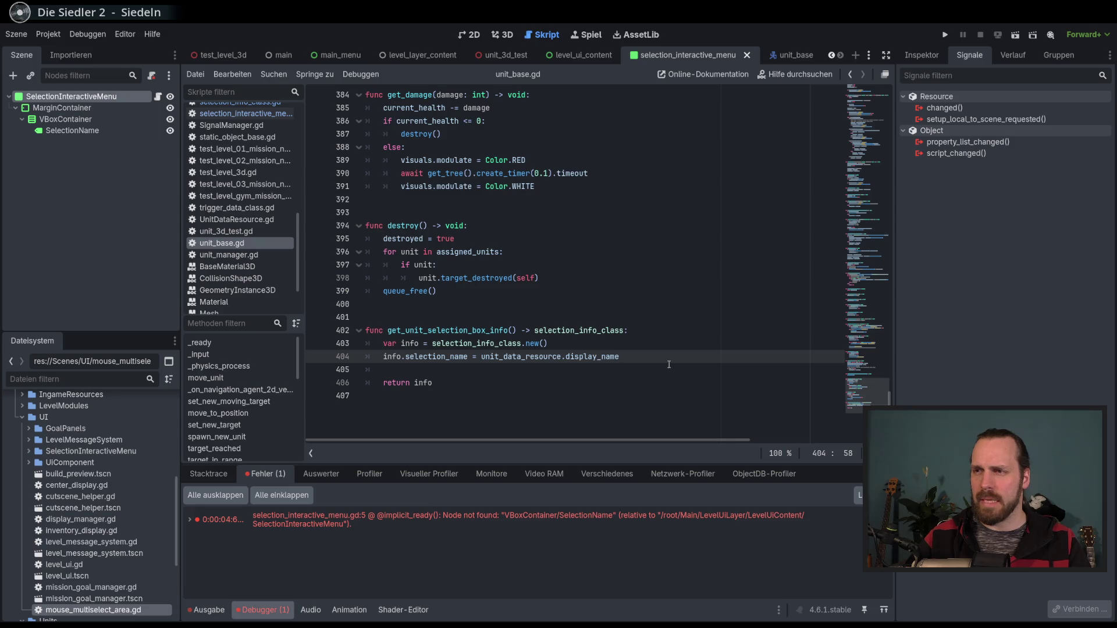
{"action": "double_click", "coordinate": [476, 334]}
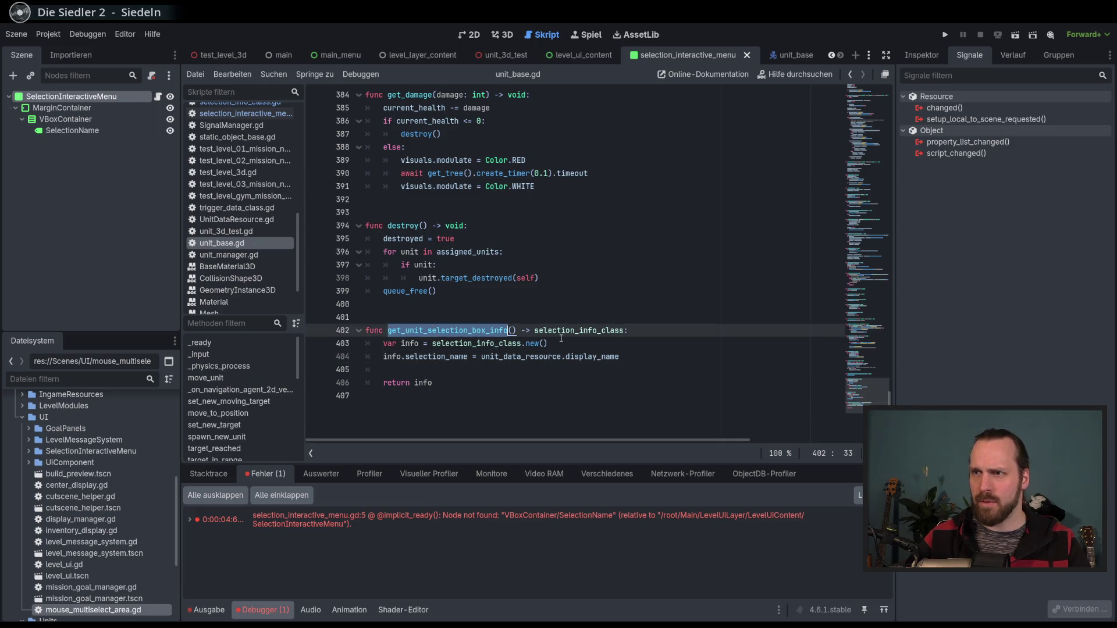
{"action": "double_click", "coordinate": [411, 344]}
{"action": "double_click", "coordinate": [581, 331]}
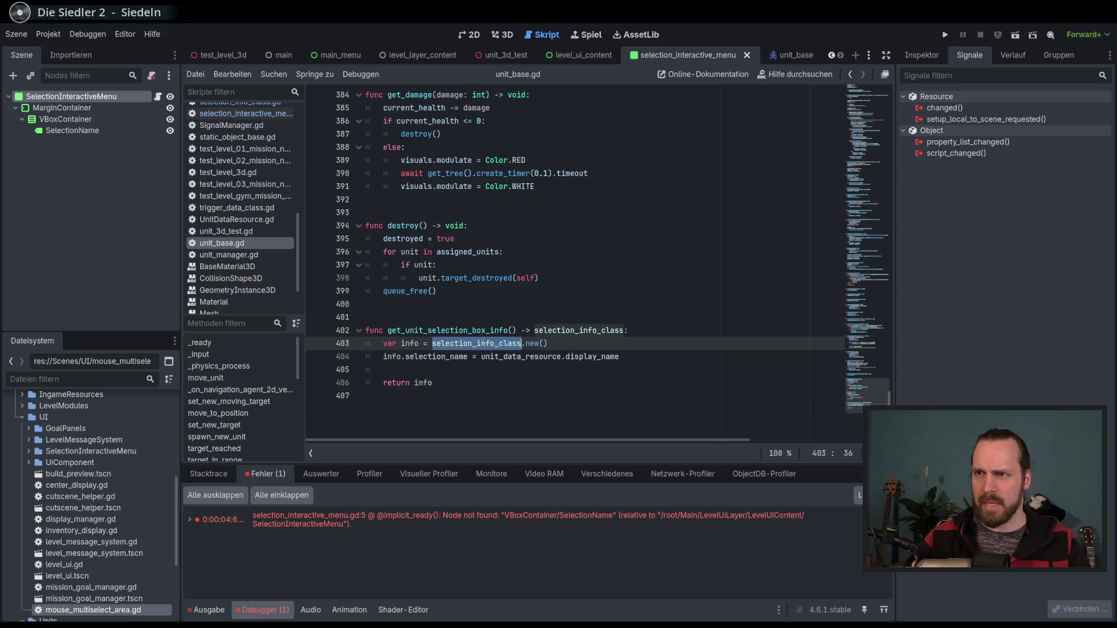
{"action": "left_click", "coordinate": [640, 357]}
{"action": "scroll", "coordinate": [281, 223], "scroll_direction": "up", "scroll_amount": 3}
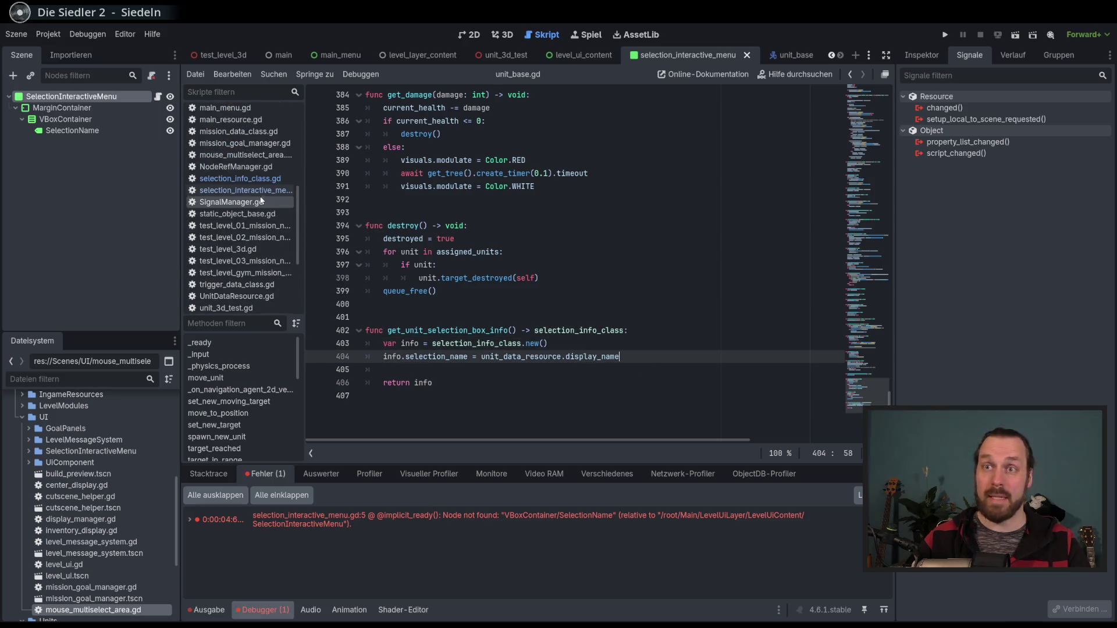
{"action": "left_click", "coordinate": [245, 190]}
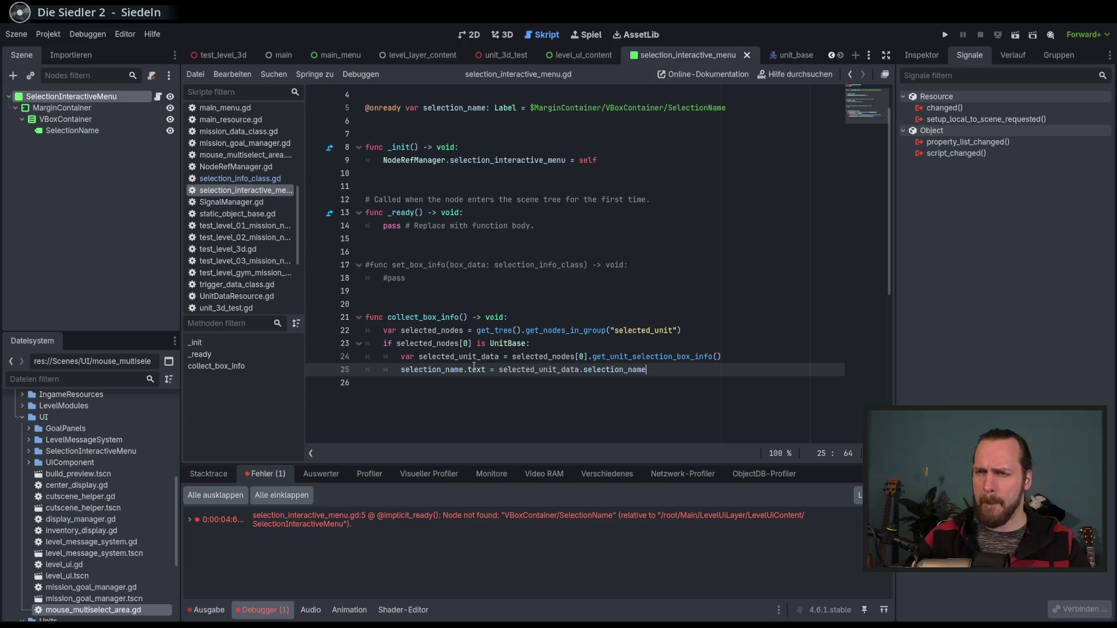
Type selected_unit_data on line 24 as selection_info_class and save the script.
{"action": "double_click", "coordinate": [652, 357]}
{"action": "left_click", "coordinate": [502, 357]}
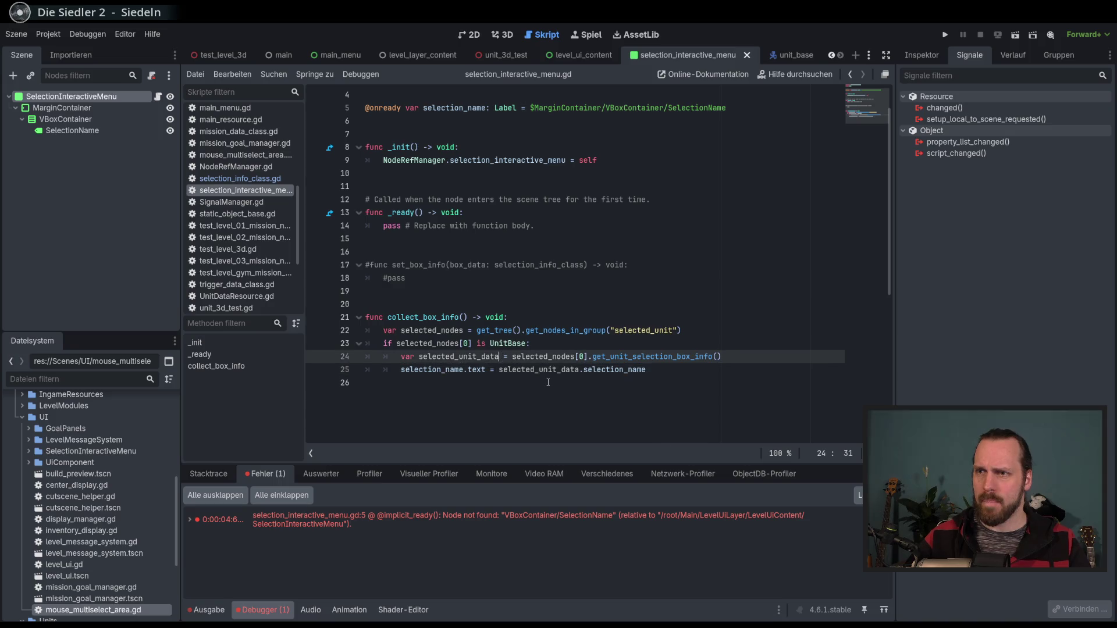
{"action": "type", "text": ": "}
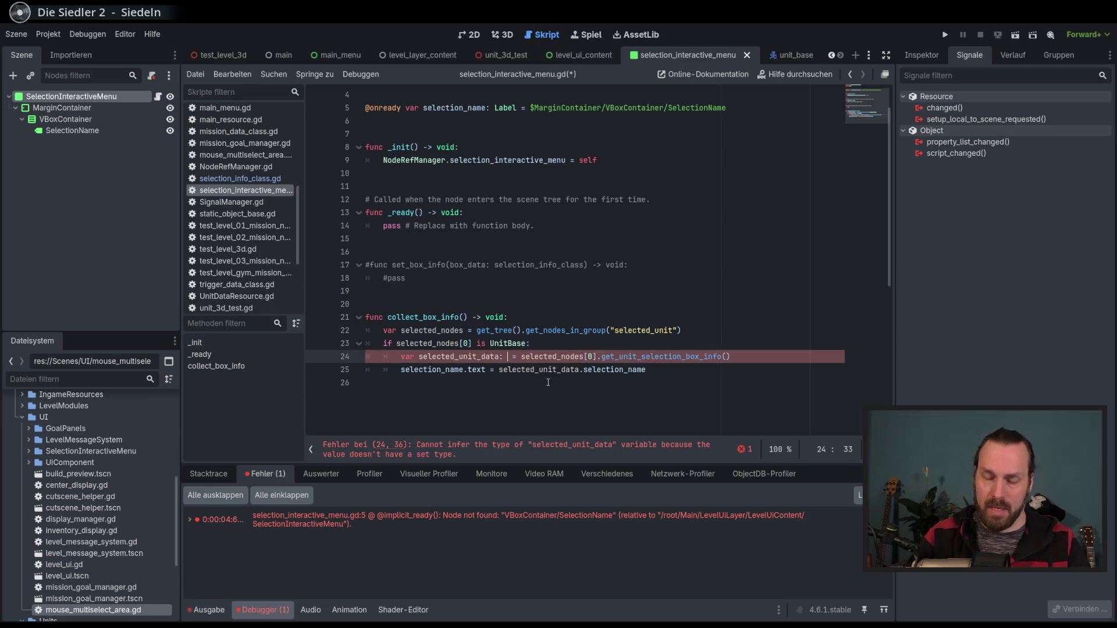
{"action": "type", "text": "Select"}
{"action": "key", "text": "Return"}
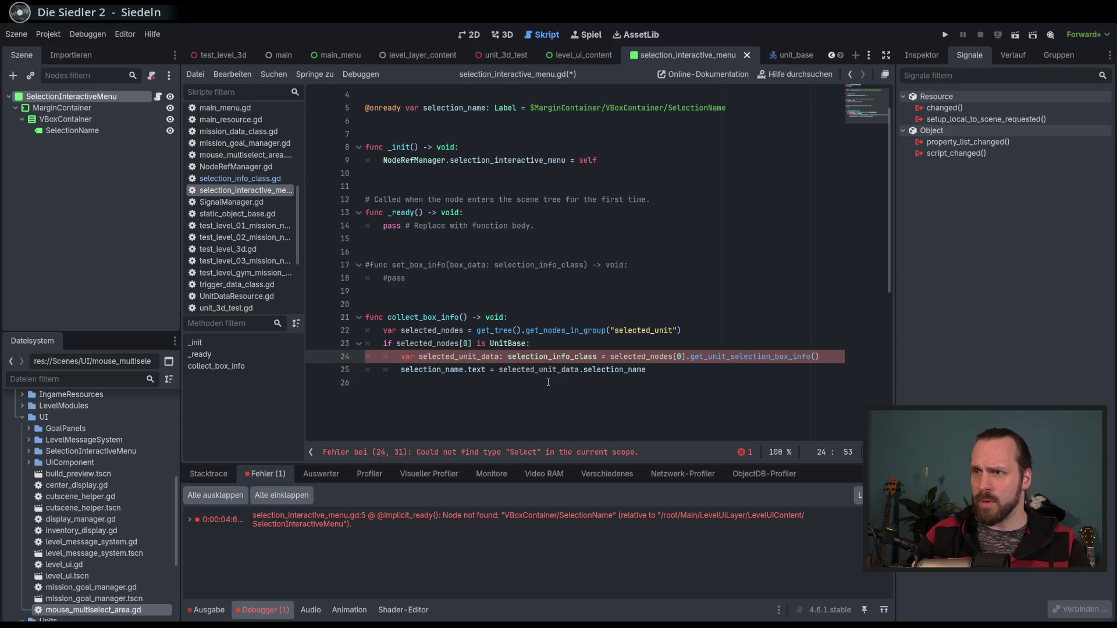
{"action": "key", "text": "ctrl+s"}
Re-enter .selection_name on line 25 via autocomplete so it reads selected_unit_data.selection_name.
{"action": "key", "text": "Down"}
{"action": "key", "text": "End"}
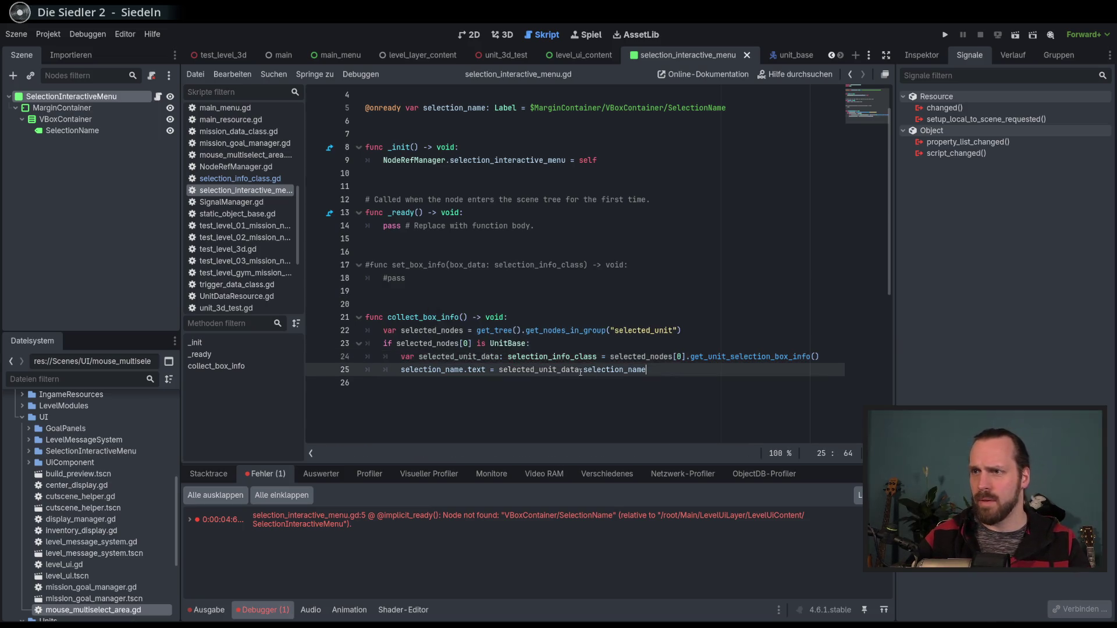
{"action": "key", "text": "ctrl+shift+Left"}
{"action": "key", "text": "ctrl+shift+Left"}
{"action": "key", "text": "BackSpace"}
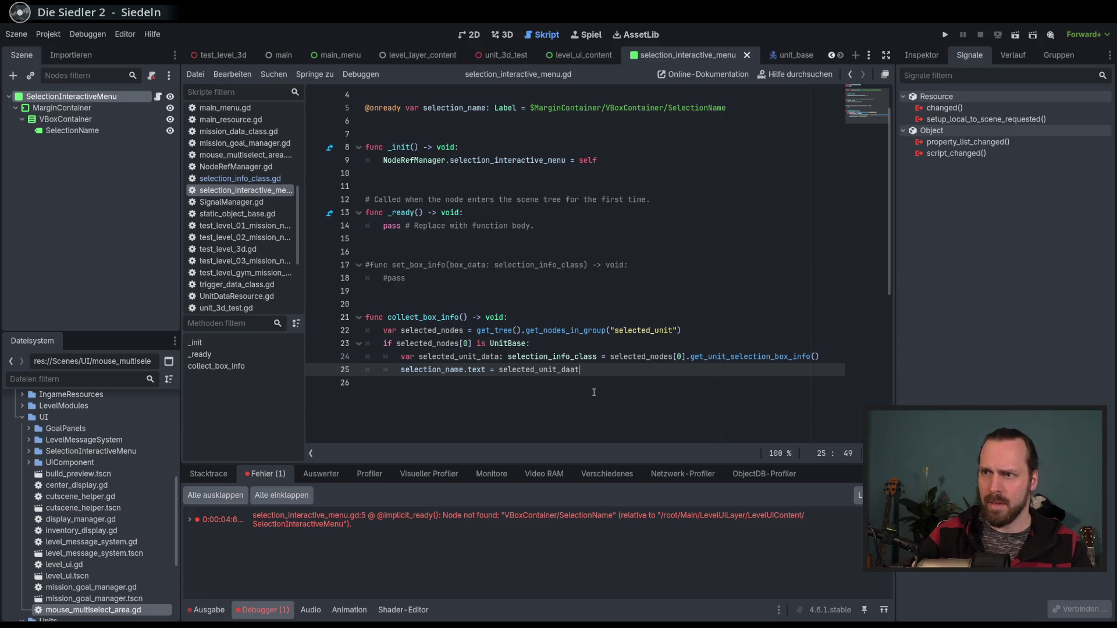
{"action": "type", "text": "."}
{"action": "key", "text": "Return"}
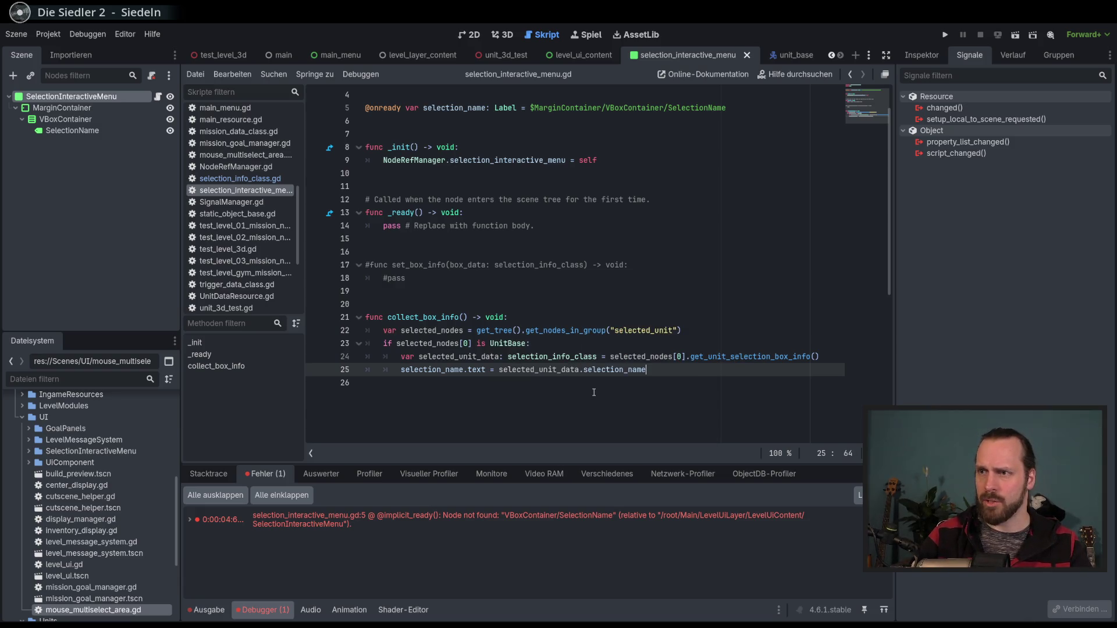
{"action": "left_click", "coordinate": [551, 342]}
{"action": "left_click", "coordinate": [578, 355]}
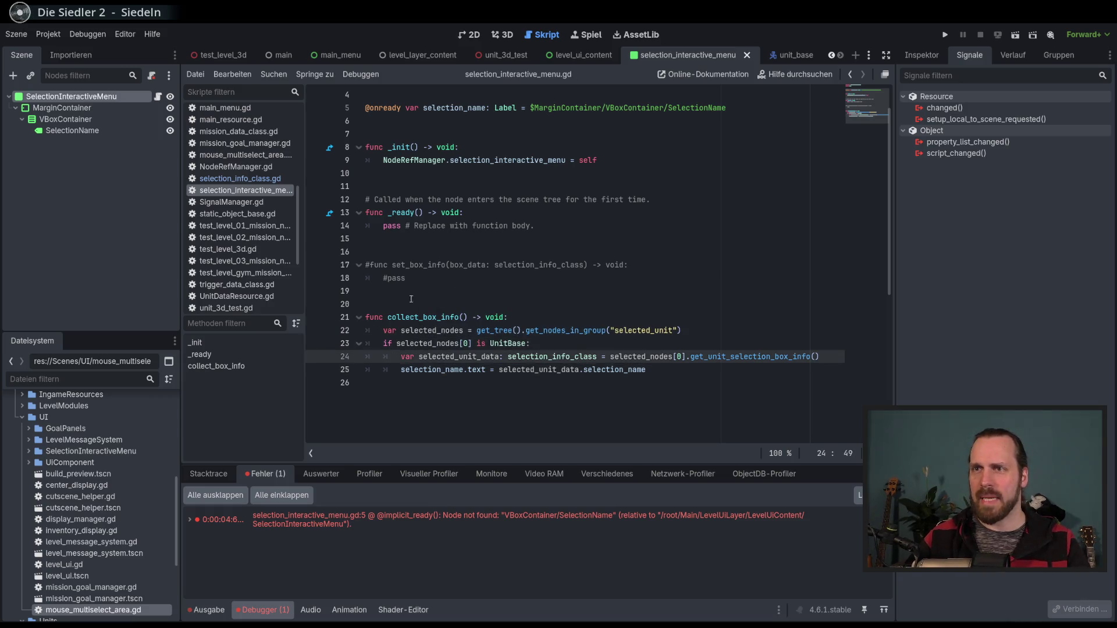
{"action": "scroll", "coordinate": [296, 200], "scroll_direction": "up", "scroll_amount": 2}
{"action": "left_click", "coordinate": [295, 200]}
{"action": "left_click_drag", "start_coordinate": [292, 212], "coordinate": [300, 239]}
{"action": "scroll", "coordinate": [297, 251], "scroll_direction": "down", "scroll_amount": 5}
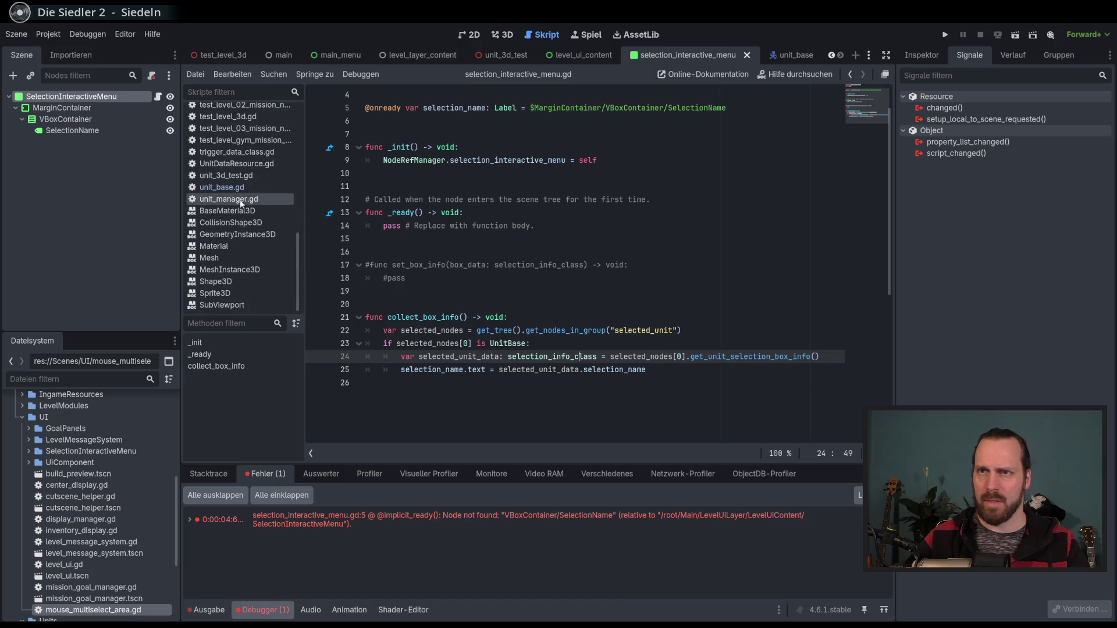
Uncomment the collect_box_info() call on line 360 of unit_base.gd and save.
{"action": "left_click", "coordinate": [233, 187]}
{"action": "mouse_move", "coordinate": [881, 384]}
{"action": "left_mouse_down"}
{"action": "mouse_move", "coordinate": [853, 181]}
{"action": "mouse_move", "coordinate": [838, 359]}
{"action": "left_mouse_up"}
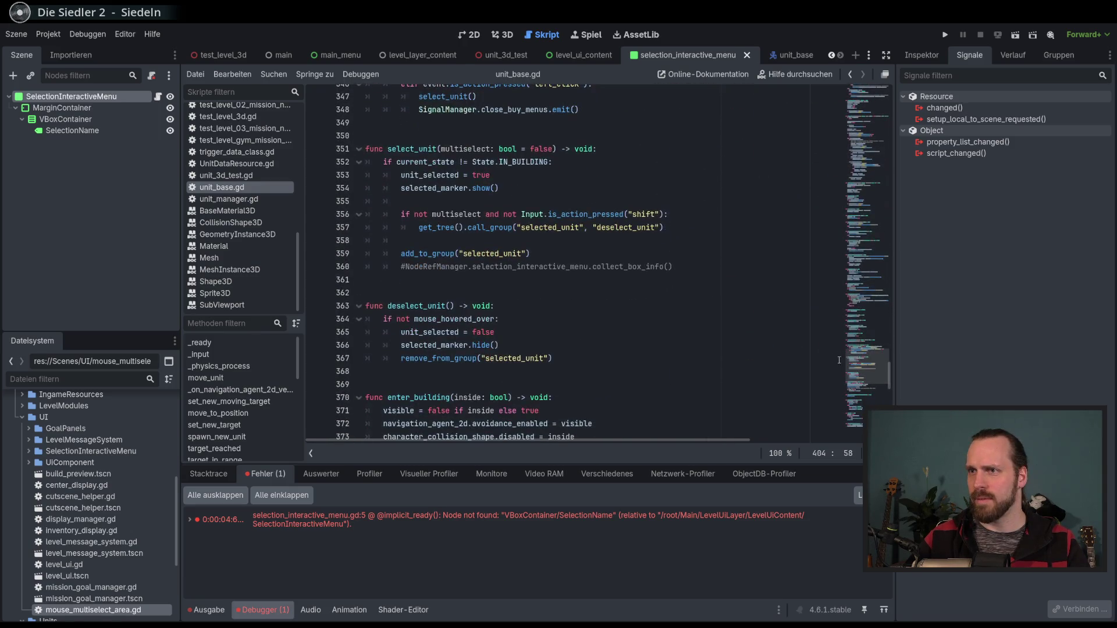
{"action": "left_click", "coordinate": [512, 267]}
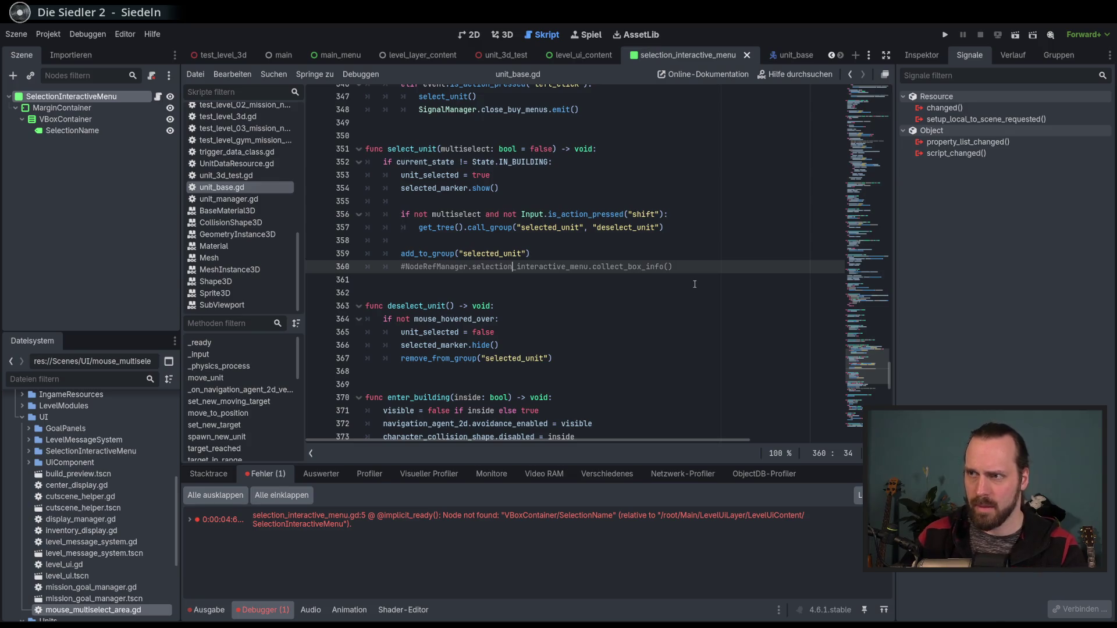
{"action": "left_click", "coordinate": [681, 267]}
{"action": "key", "text": "ctrl+k"}
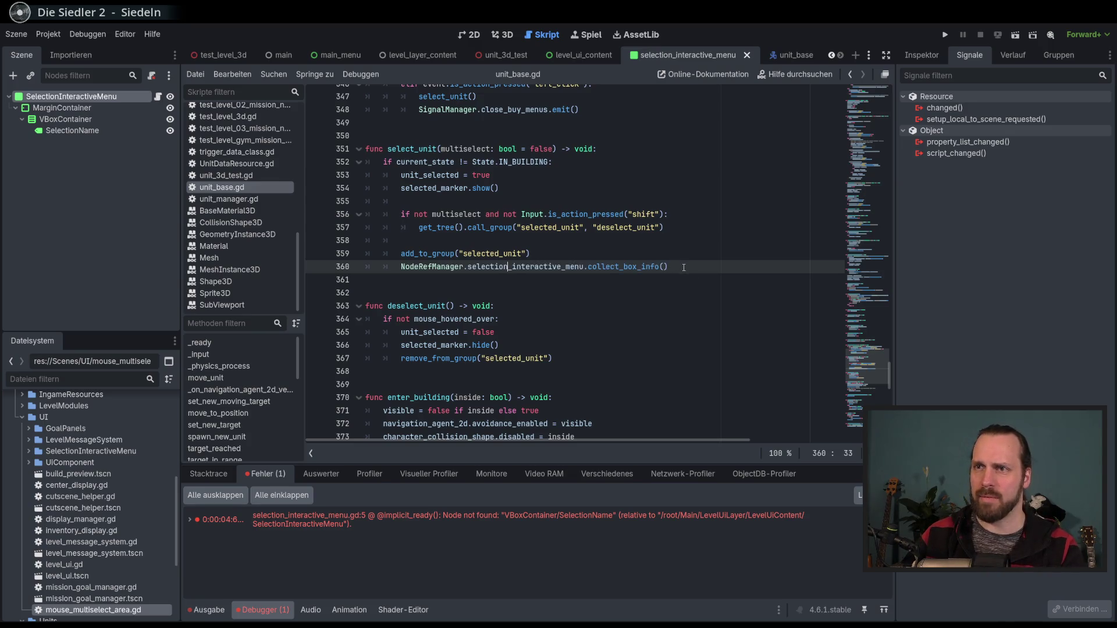
{"action": "key", "text": "ctrl+s"}
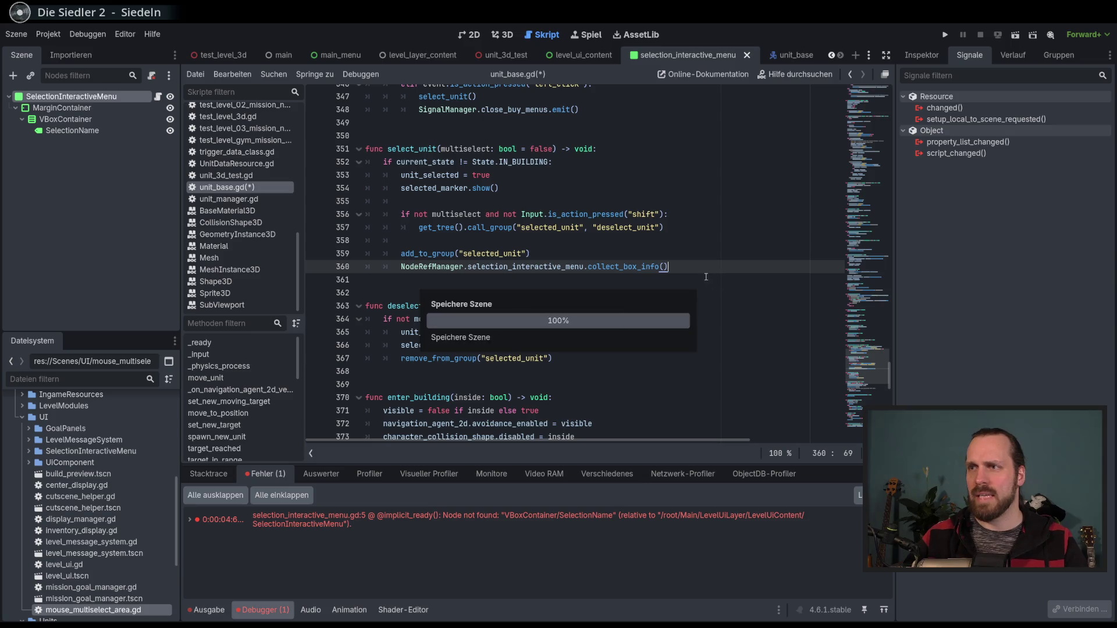
Return to line 25 of the menu script and run the project with F5.
{"action": "left_click", "coordinate": [634, 272], "text": "ctrl"}
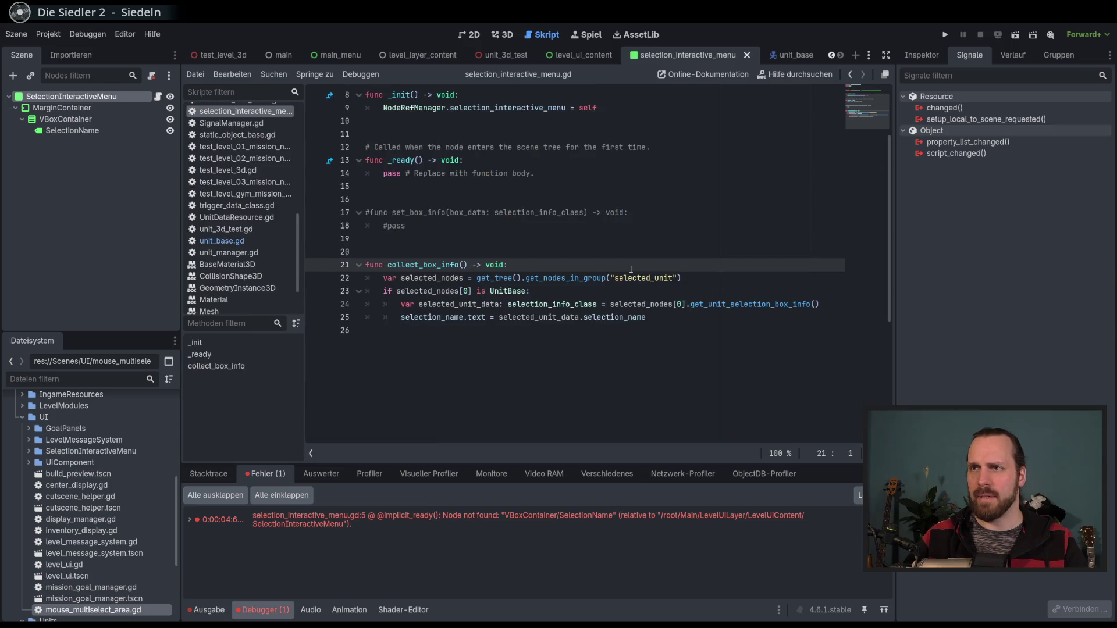
{"action": "left_click", "coordinate": [689, 317]}
{"action": "key", "text": "F5"}
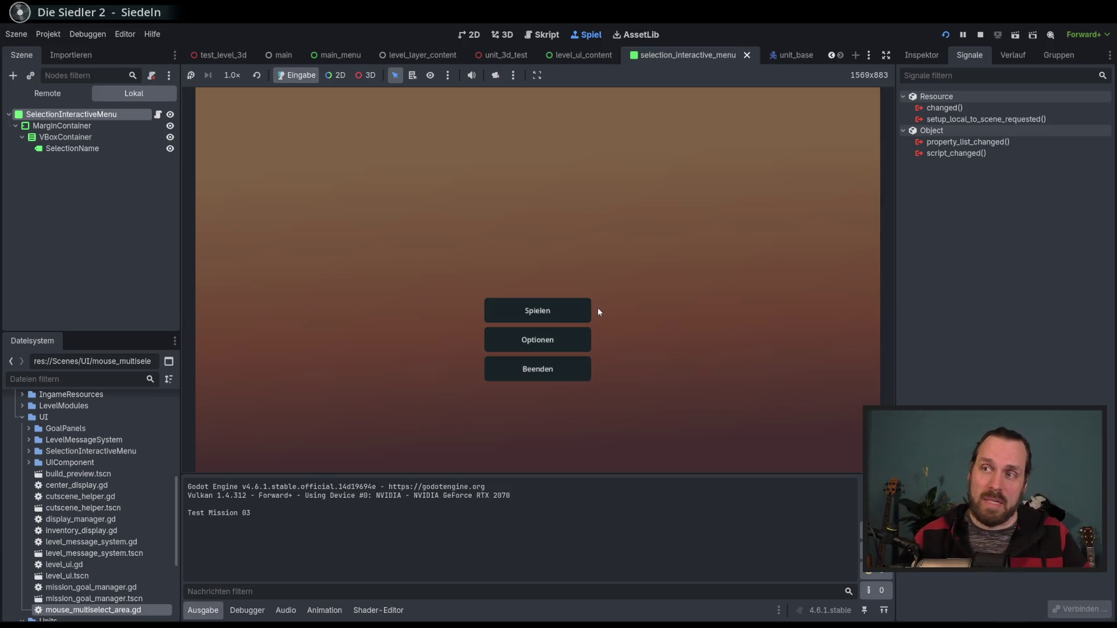
Start the Test Level GYM mission from the Spielen level selection.
{"action": "left_click", "coordinate": [582, 311]}
{"action": "left_click", "coordinate": [372, 149]}
{"action": "left_click", "coordinate": [623, 419]}
Select a Laser Dude, a Worker, then box-select several groups of units.
{"action": "left_click", "coordinate": [452, 353]}
{"action": "left_click", "coordinate": [600, 299]}
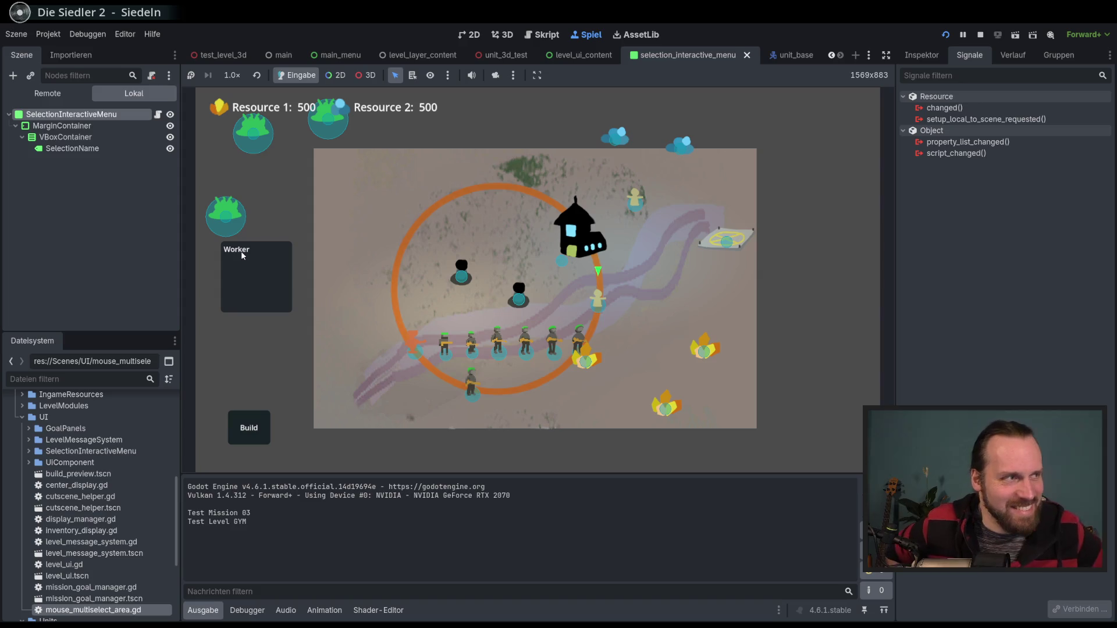
{"action": "scroll", "coordinate": [241, 250], "scroll_direction": "up", "scroll_amount": 1}
{"action": "left_click_drag", "start_coordinate": [349, 220], "coordinate": [599, 400]}
{"action": "left_click_drag", "start_coordinate": [663, 253], "coordinate": [443, 405]}
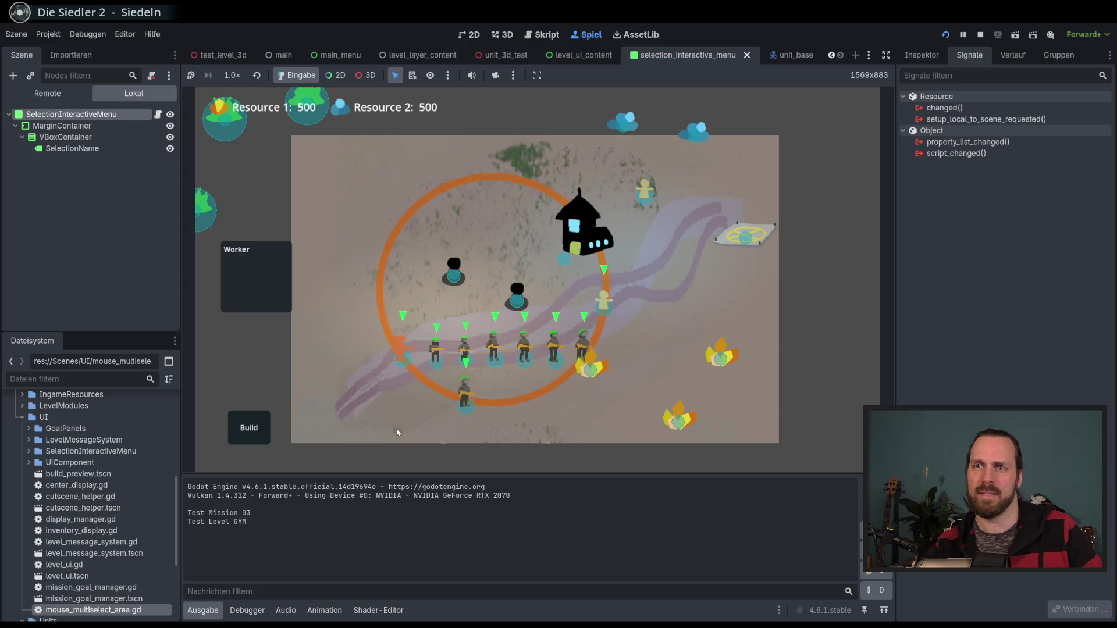
{"action": "left_click_drag", "start_coordinate": [706, 153], "coordinate": [494, 322]}
{"action": "mouse_move", "coordinate": [371, 253]}
{"action": "left_mouse_down"}
{"action": "mouse_move", "coordinate": [473, 323]}
{"action": "mouse_move", "coordinate": [459, 323]}
{"action": "mouse_move", "coordinate": [509, 335]}
{"action": "left_mouse_up"}
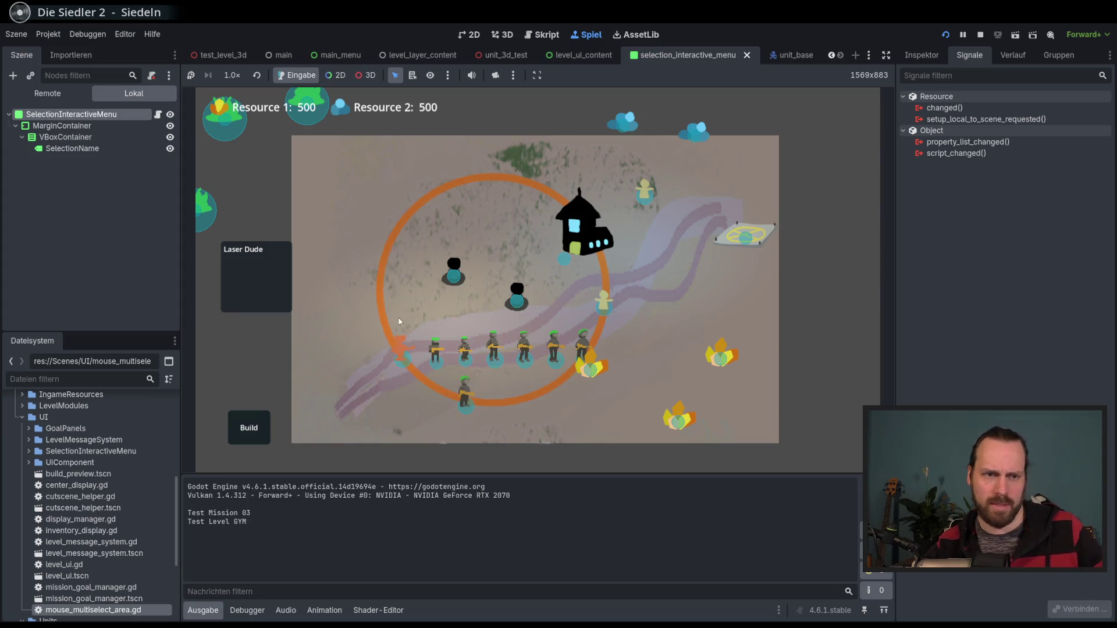
Build a selection of several soldiers plus two workers one unit at a time.
{"action": "left_click", "coordinate": [472, 359], "text": "shift"}
{"action": "left_click", "coordinate": [499, 349], "text": "shift"}
{"action": "left_click", "coordinate": [526, 349], "text": "shift"}
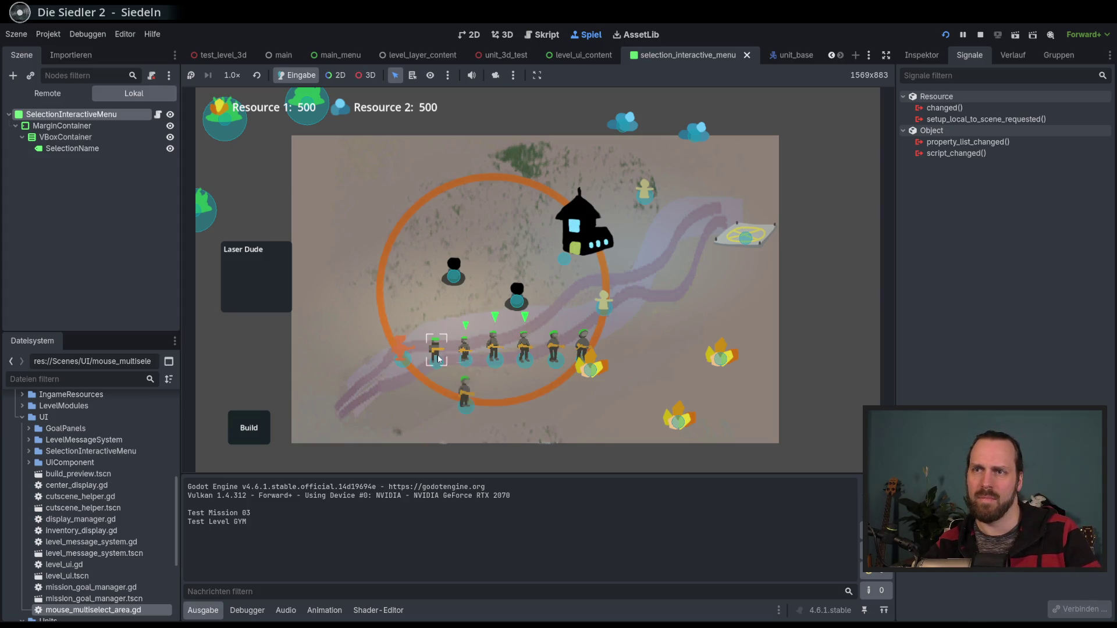
{"action": "left_click", "coordinate": [607, 297], "text": "shift"}
{"action": "left_click", "coordinate": [645, 191], "text": "shift"}
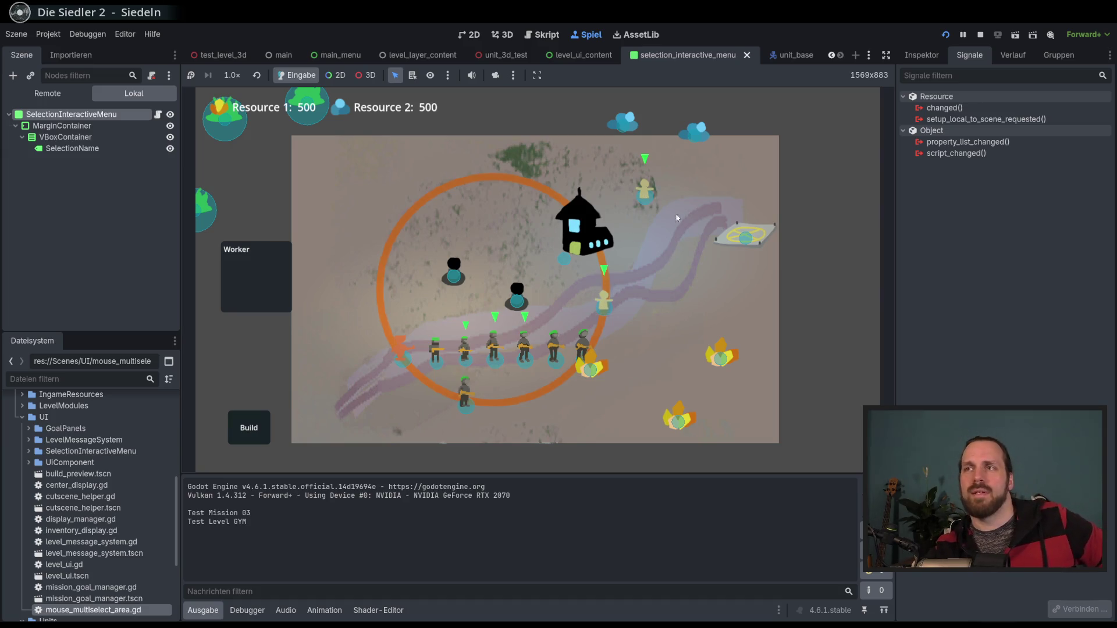
{"action": "left_click", "coordinate": [585, 349], "text": "shift"}
{"action": "left_click", "coordinate": [556, 348], "text": "shift"}
{"action": "left_click", "coordinate": [407, 354], "text": "shift"}
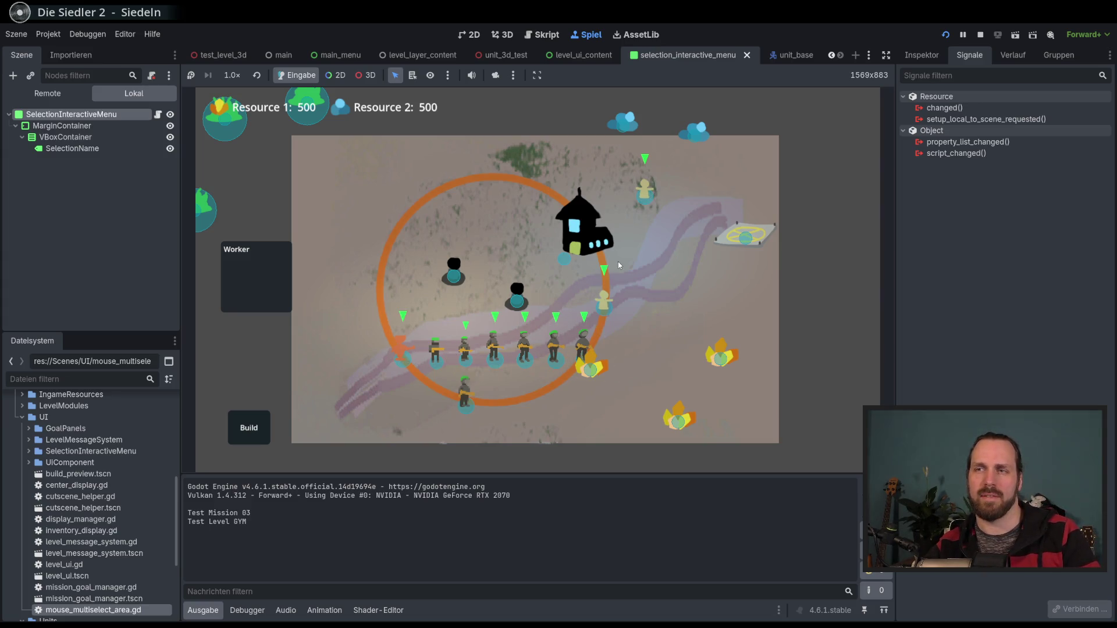
Send one soldier walking up-left, select two dark units and the black house, then clear the selection.
{"action": "left_click", "coordinate": [487, 355]}
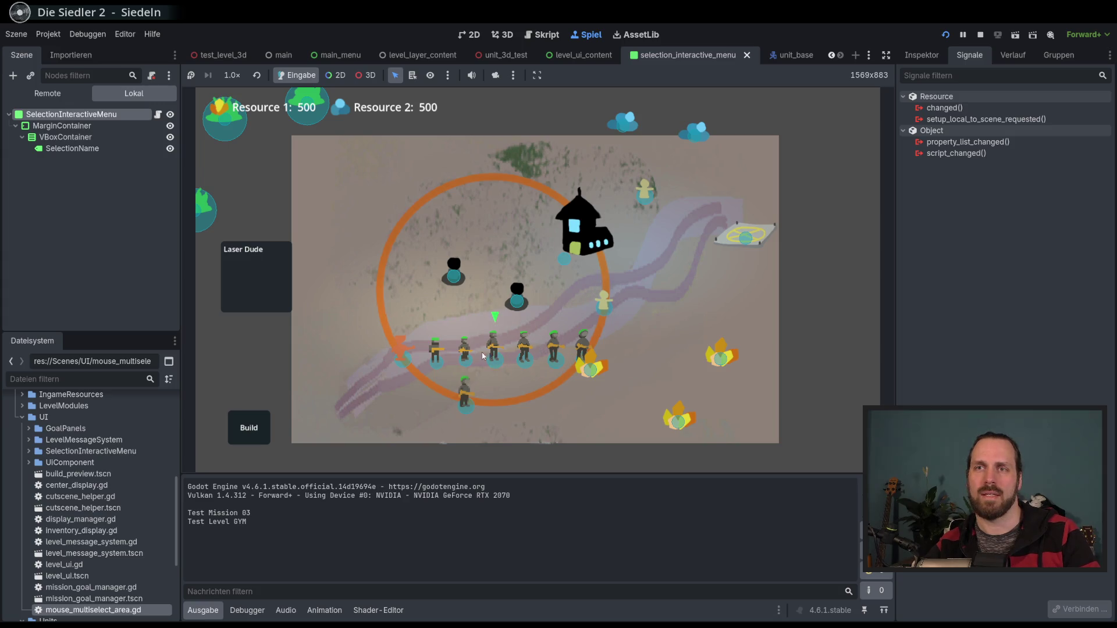
{"action": "right_click", "coordinate": [474, 319]}
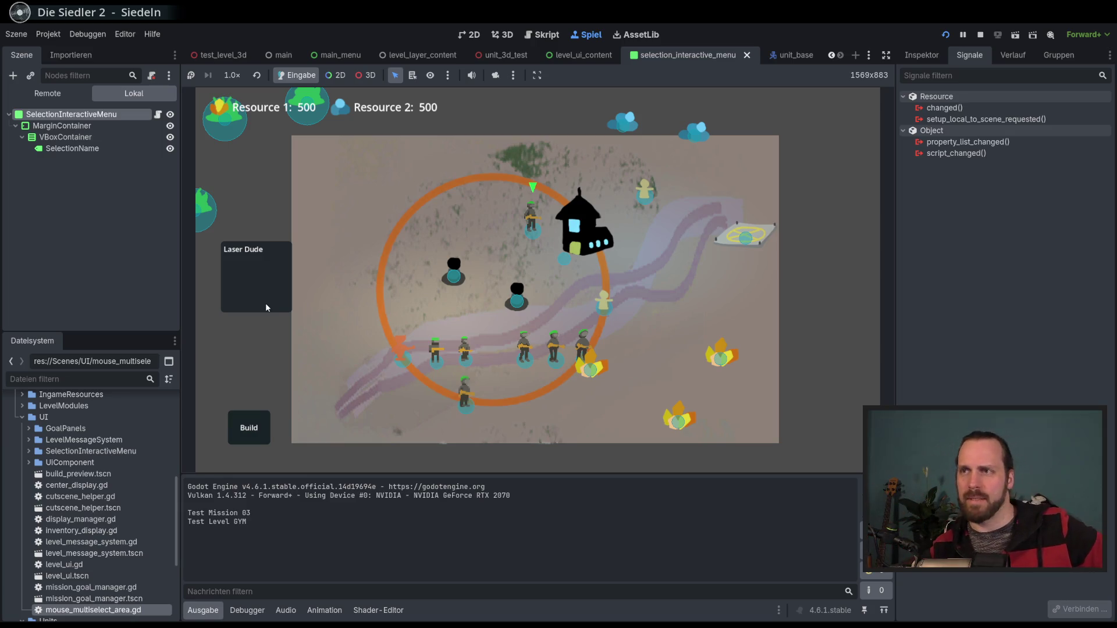
{"action": "scroll", "coordinate": [379, 314], "scroll_direction": "down", "scroll_amount": 2}
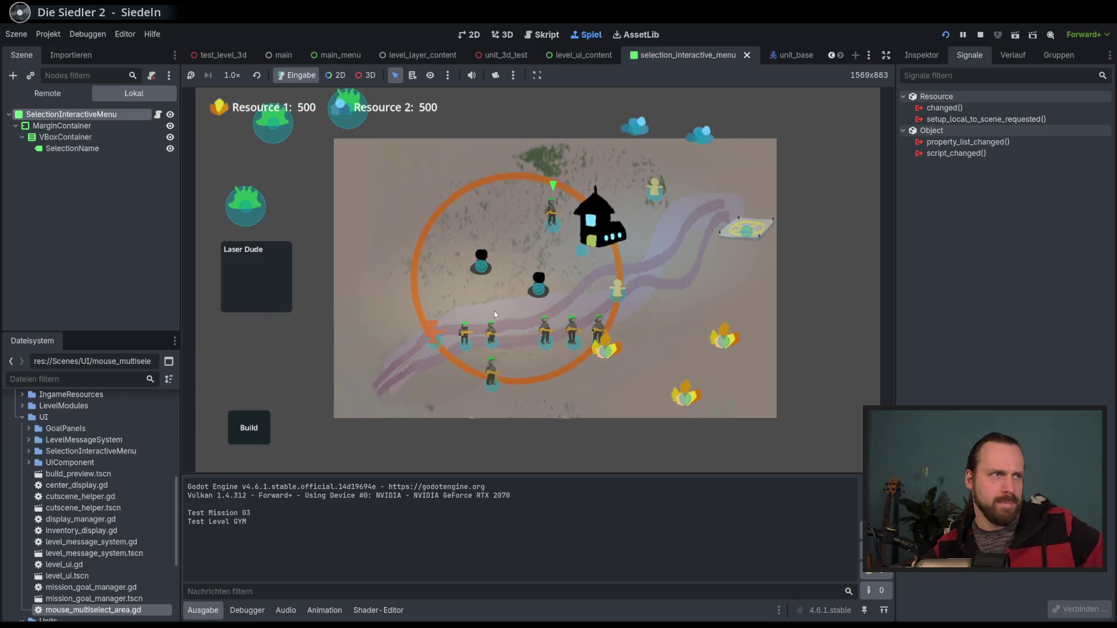
{"action": "left_click_drag", "start_coordinate": [410, 243], "coordinate": [499, 305]}
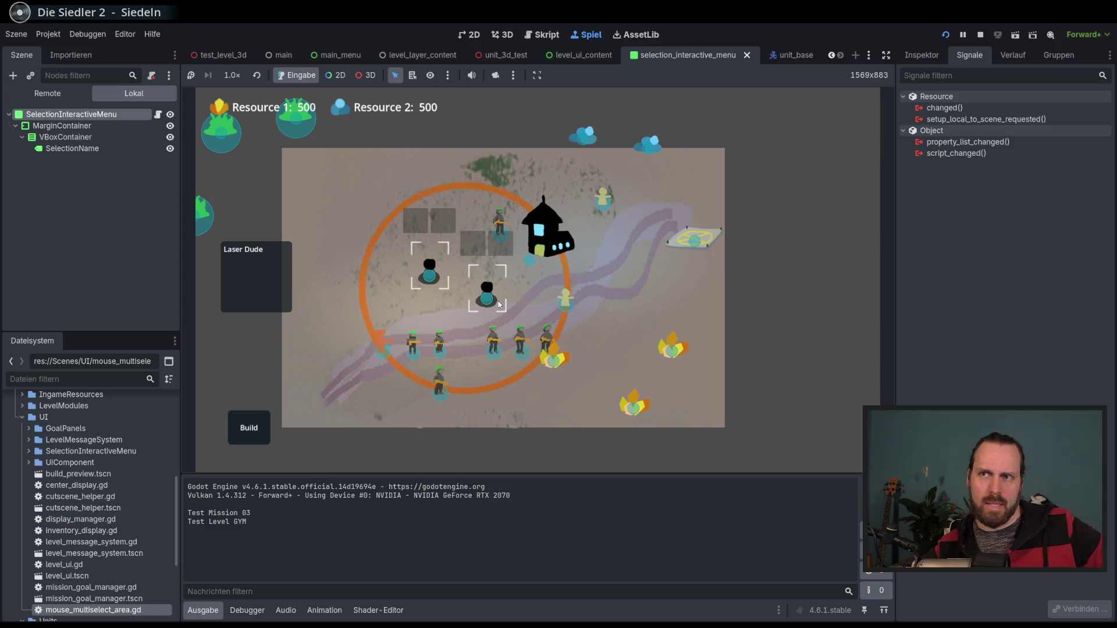
{"action": "left_click", "coordinate": [540, 254]}
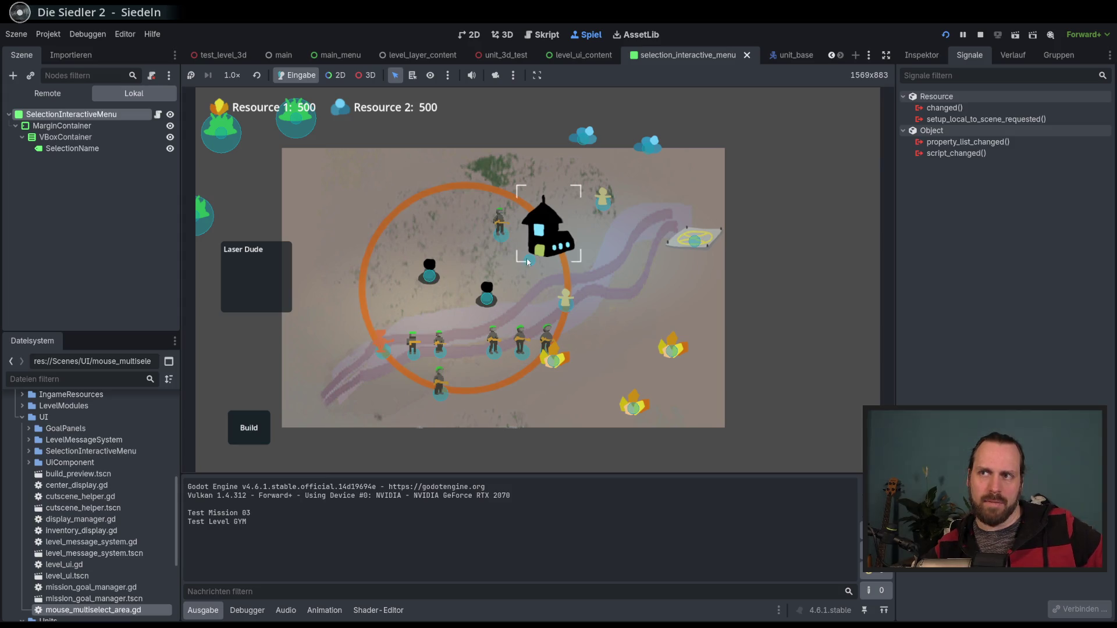
{"action": "left_click", "coordinate": [430, 221]}
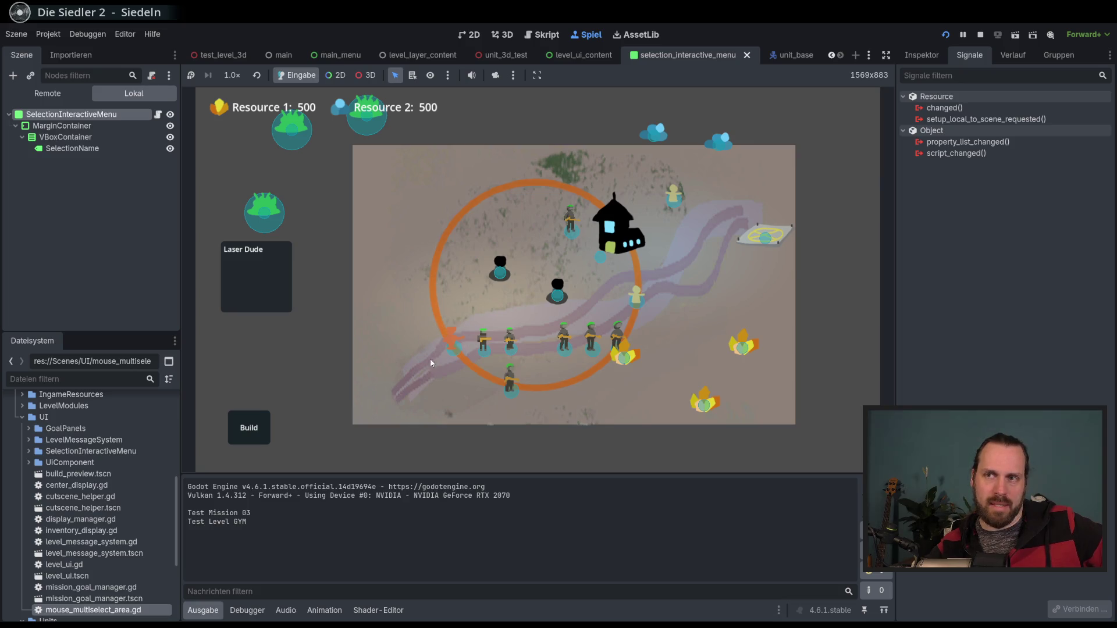
Box-select many units, then walk a single Laser Dude up-left and pan and zoom the view.
{"action": "left_click_drag", "start_coordinate": [440, 394], "coordinate": [515, 273]}
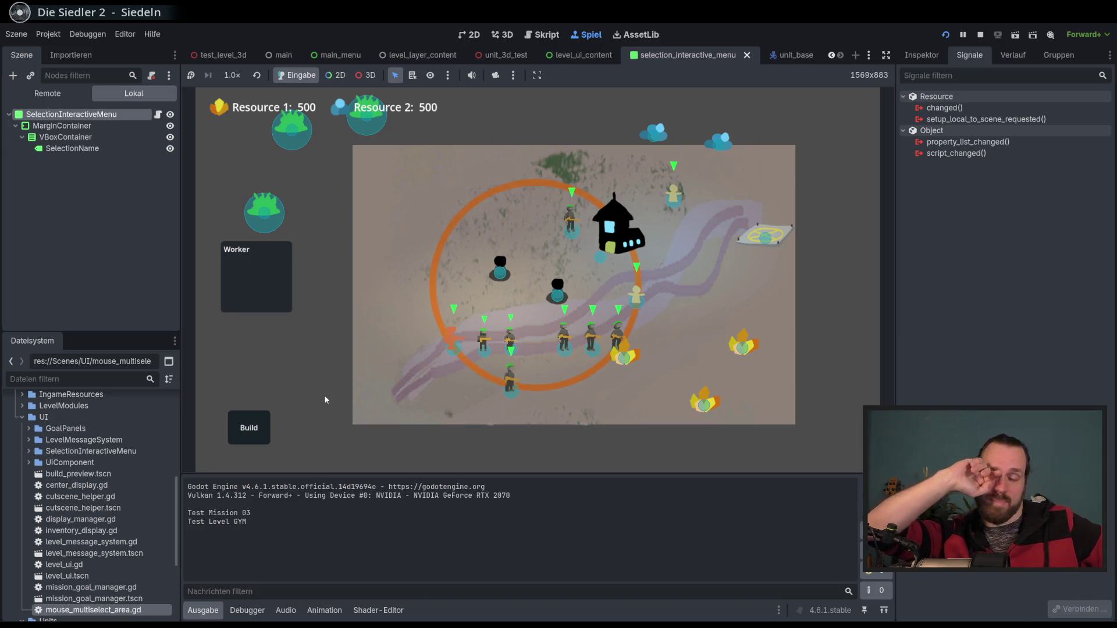
{"action": "left_click", "coordinate": [452, 342]}
{"action": "right_click", "coordinate": [401, 314]}
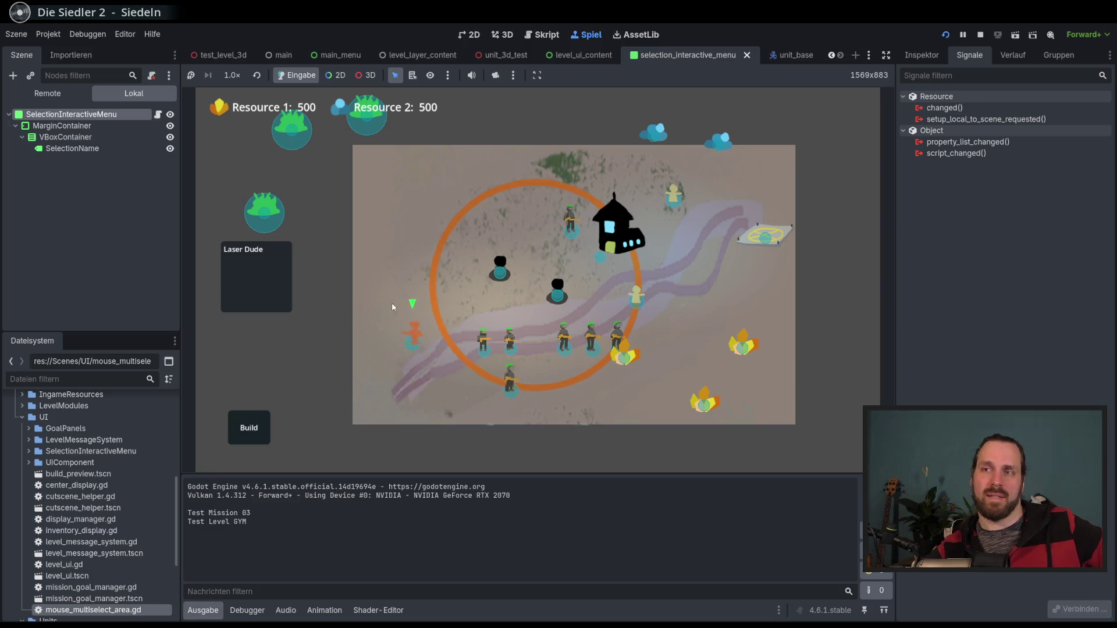
{"action": "key", "text": "d"}
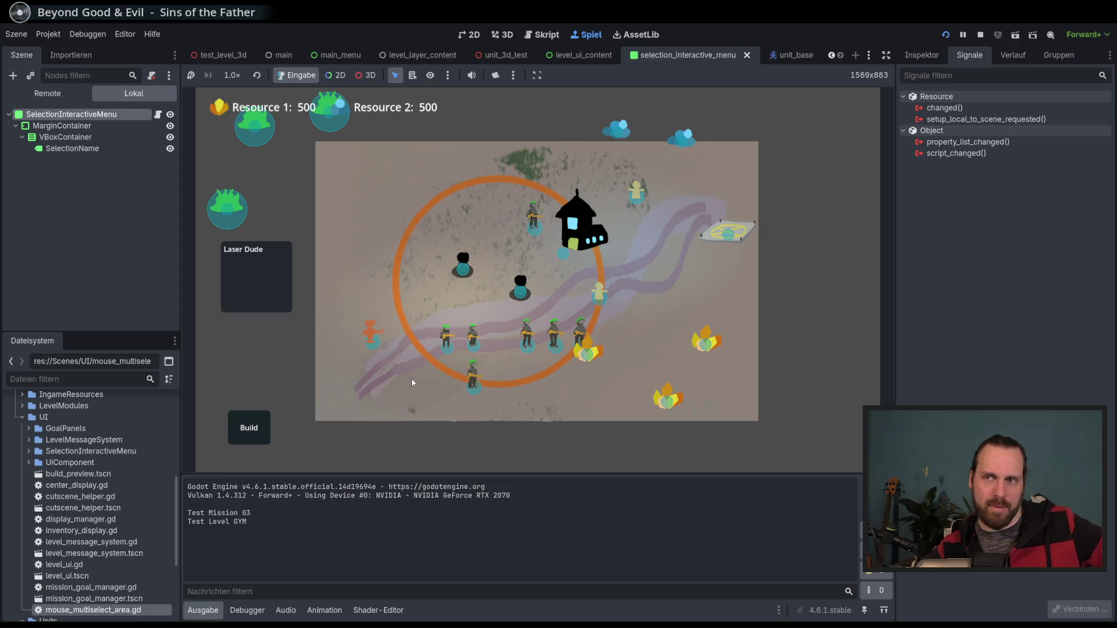
{"action": "scroll", "coordinate": [410, 379], "scroll_direction": "up", "scroll_amount": 2}
{"action": "scroll", "coordinate": [368, 370], "scroll_direction": "down", "scroll_amount": 2}
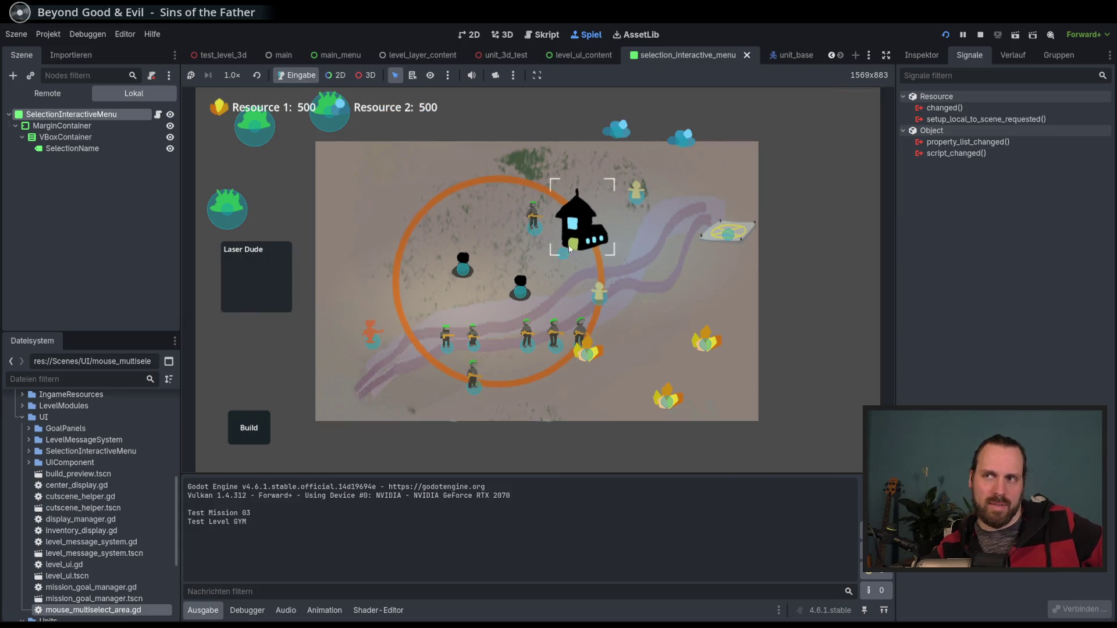
Alternate the selection between soldiers and the yellow worker to compare panel names.
{"action": "left_click", "coordinate": [442, 347]}
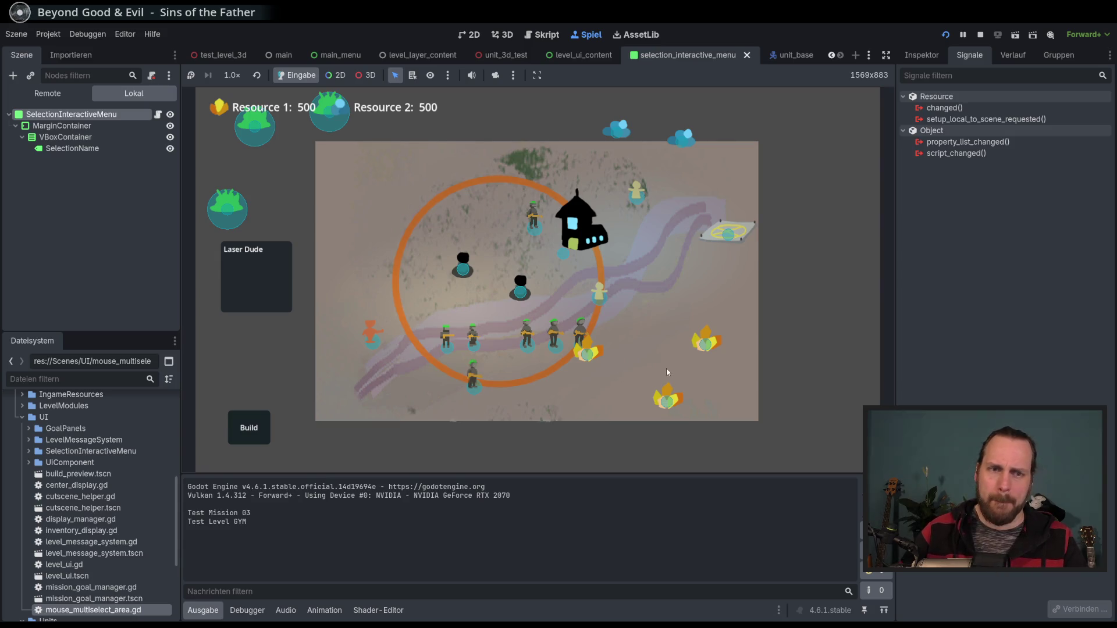
{"action": "left_click", "coordinate": [624, 285]}
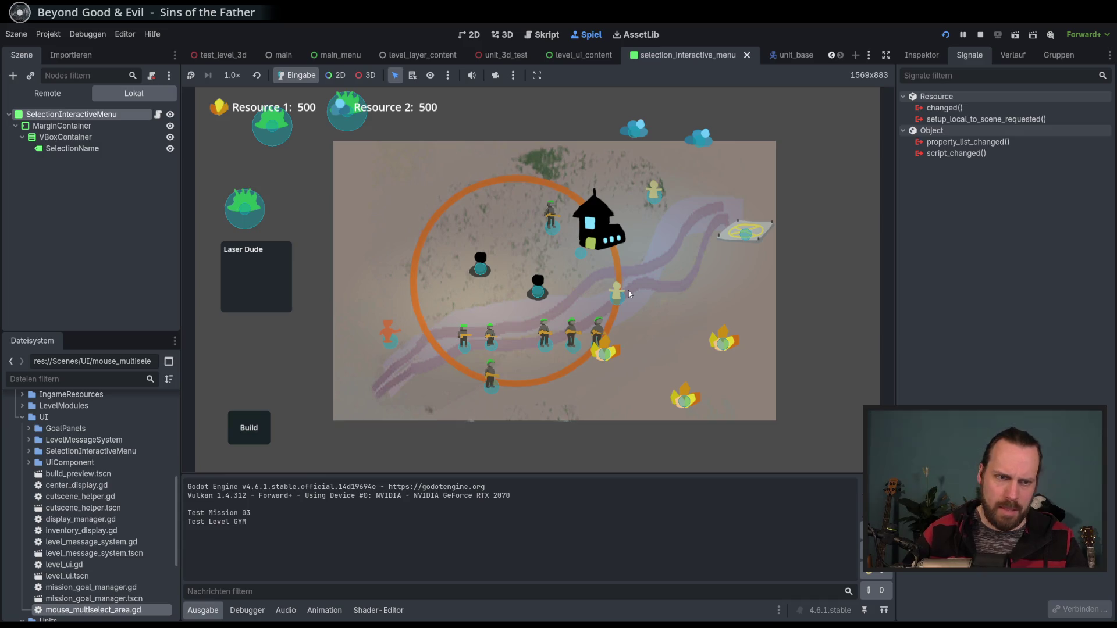
{"action": "scroll", "coordinate": [570, 284], "scroll_direction": "up", "scroll_amount": 2}
{"action": "left_click", "coordinate": [470, 371]}
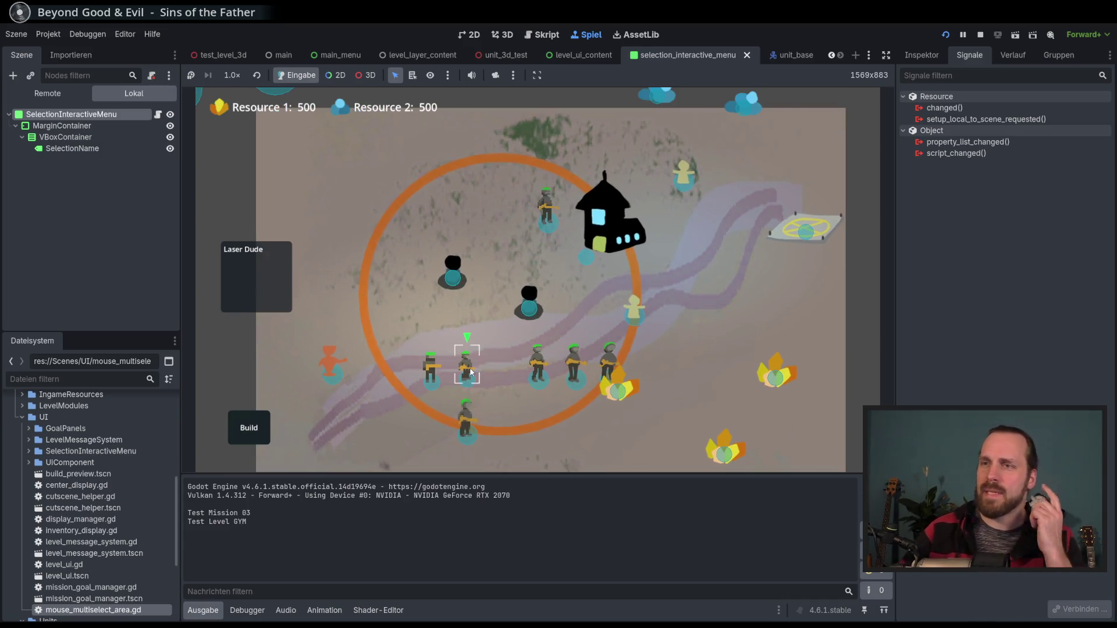
{"action": "left_click", "coordinate": [635, 308]}
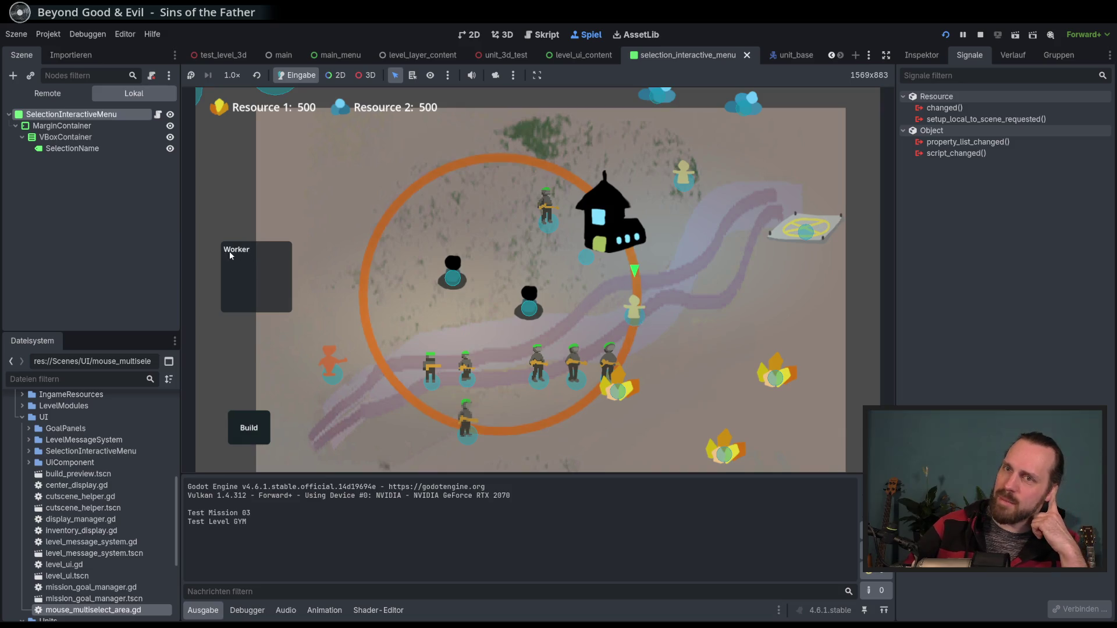
{"action": "left_click", "coordinate": [393, 377]}
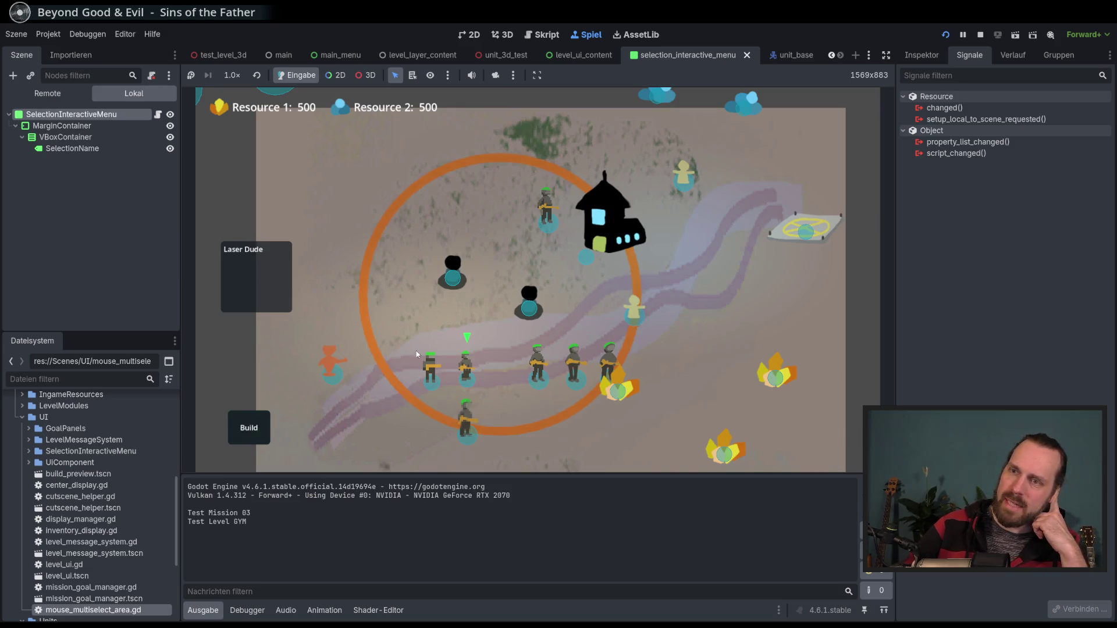
{"action": "scroll", "coordinate": [394, 325], "scroll_direction": "down", "scroll_amount": 1}
Select the orange unit and walk it down-left, down-right, then back up-left.
{"action": "left_click", "coordinate": [356, 332]}
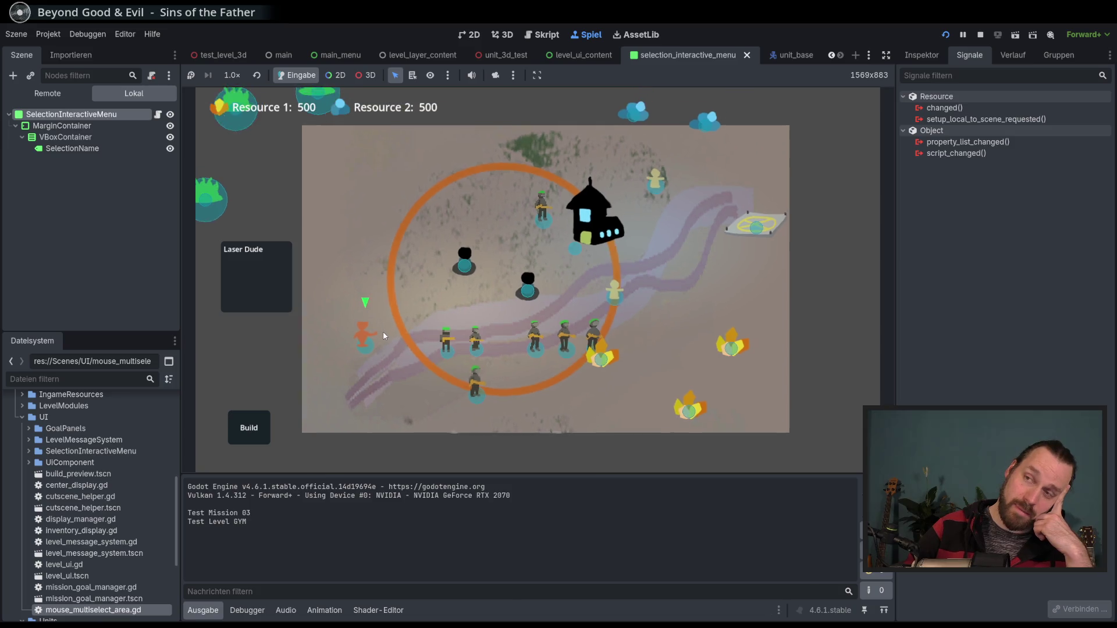
{"action": "scroll", "coordinate": [382, 339], "scroll_direction": "down", "scroll_amount": 2}
{"action": "left_click_drag", "start_coordinate": [382, 339], "coordinate": [427, 341]}
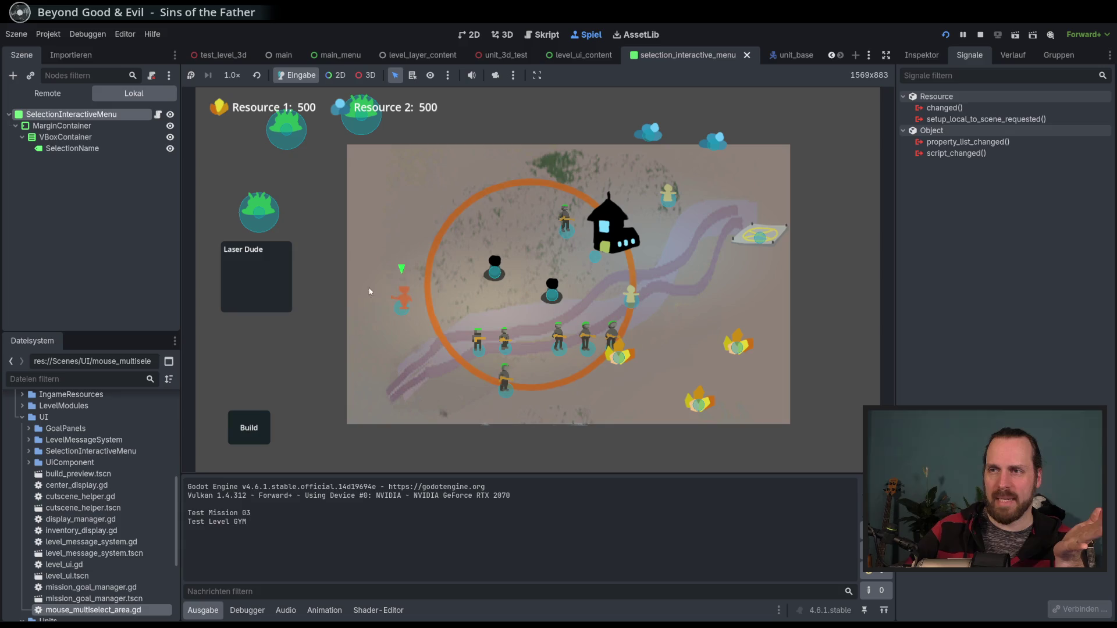
{"action": "right_click", "coordinate": [388, 348]}
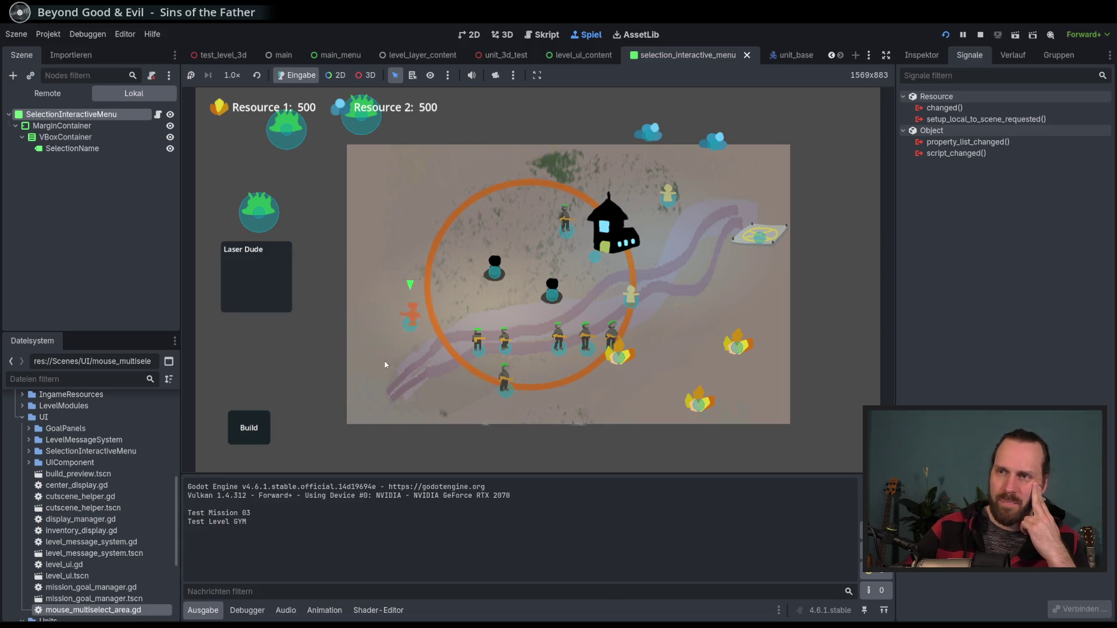
{"action": "right_click", "coordinate": [460, 385]}
{"action": "right_click", "coordinate": [370, 317]}
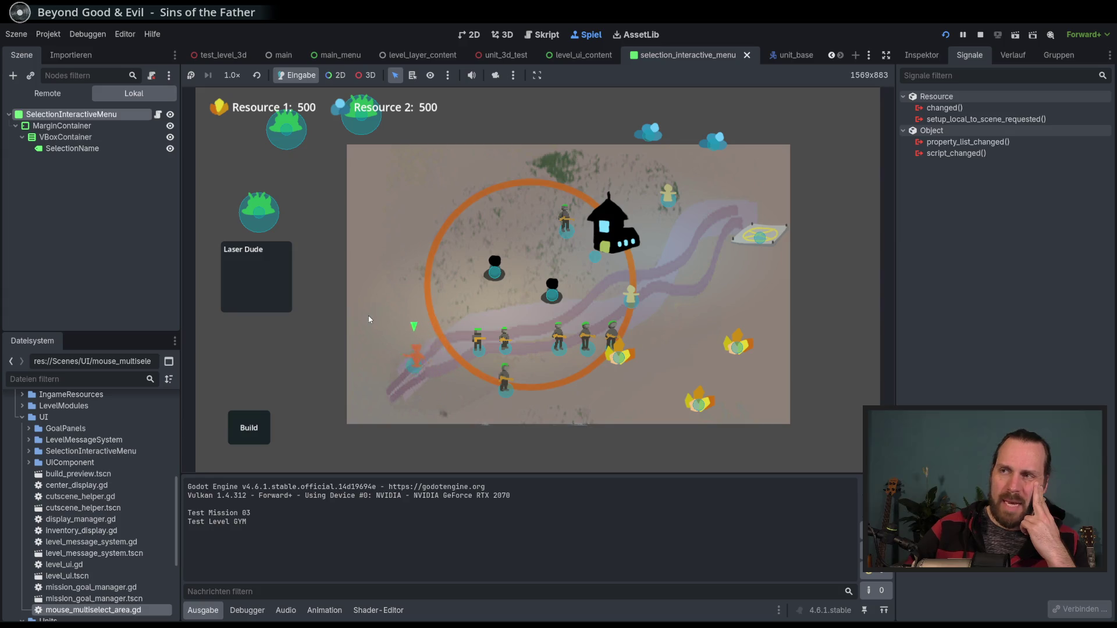
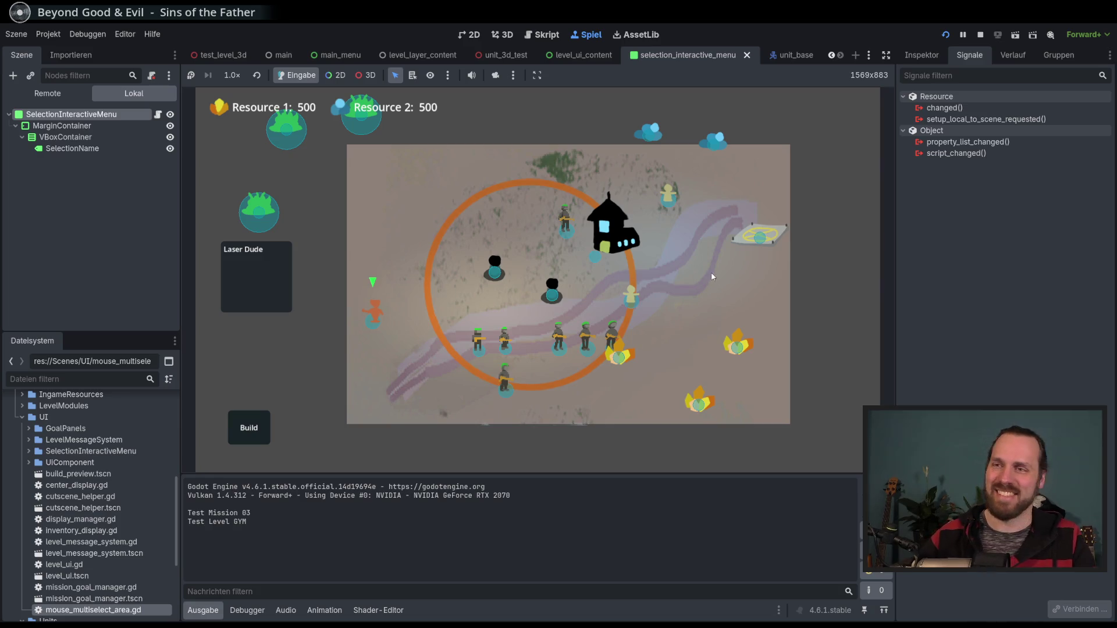
In the running game, select the red unit, a worker and the orange Laser Dude unit.
{"action": "left_click", "coordinate": [379, 319]}
{"action": "left_click", "coordinate": [244, 278]}
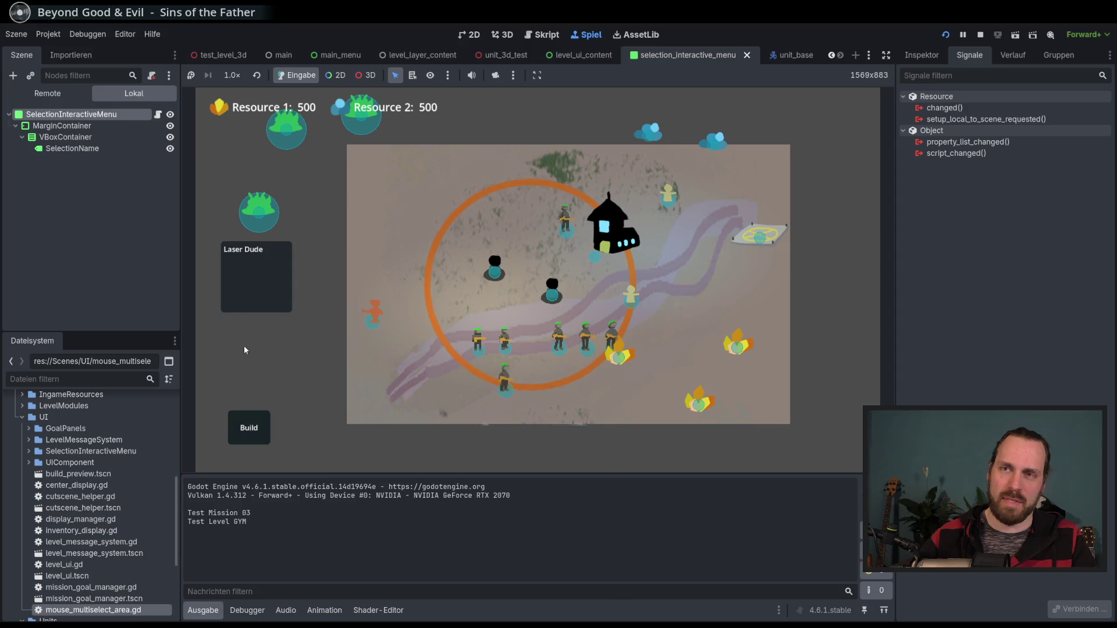
{"action": "left_click", "coordinate": [633, 298]}
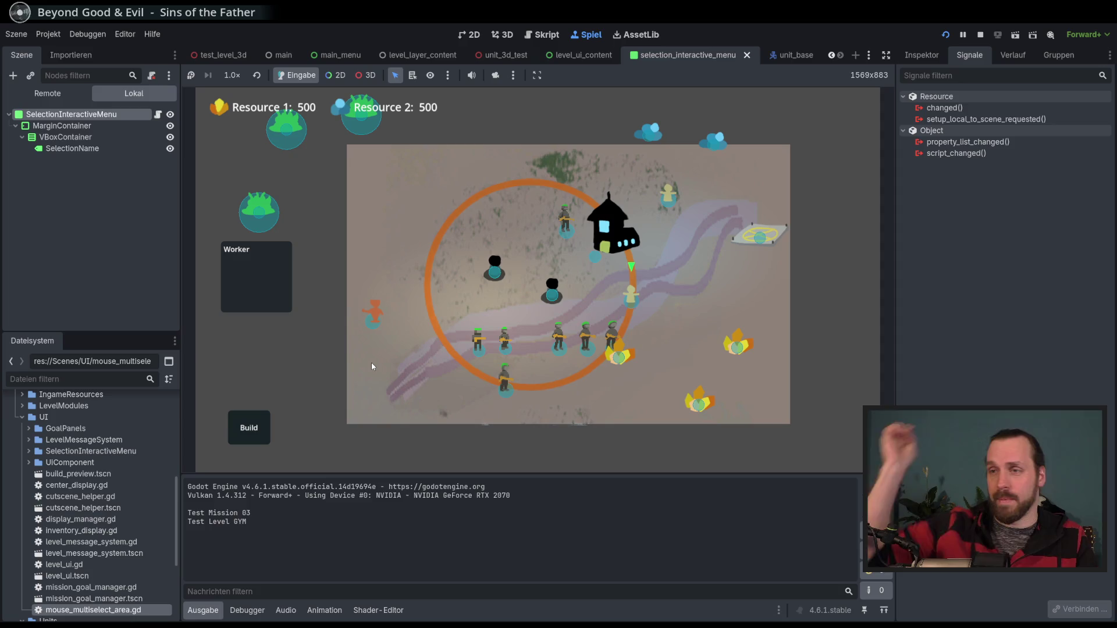
{"action": "left_click", "coordinate": [373, 317]}
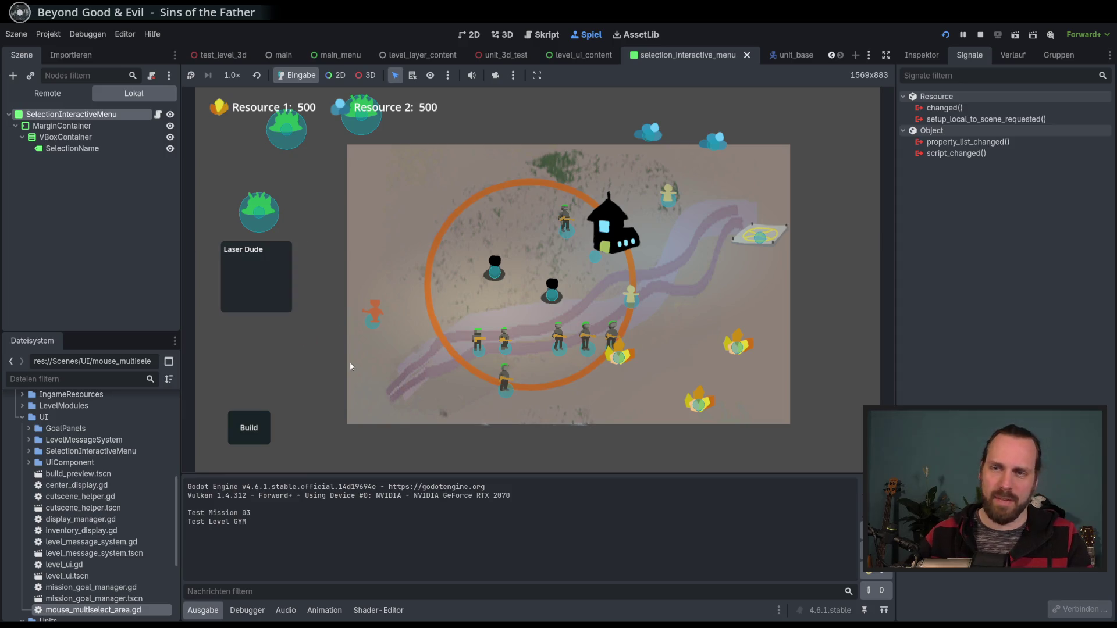
Stop the game, add print("selection!") as collect_box_info's first line, and rerun with F5.
{"action": "key", "text": "F8"}
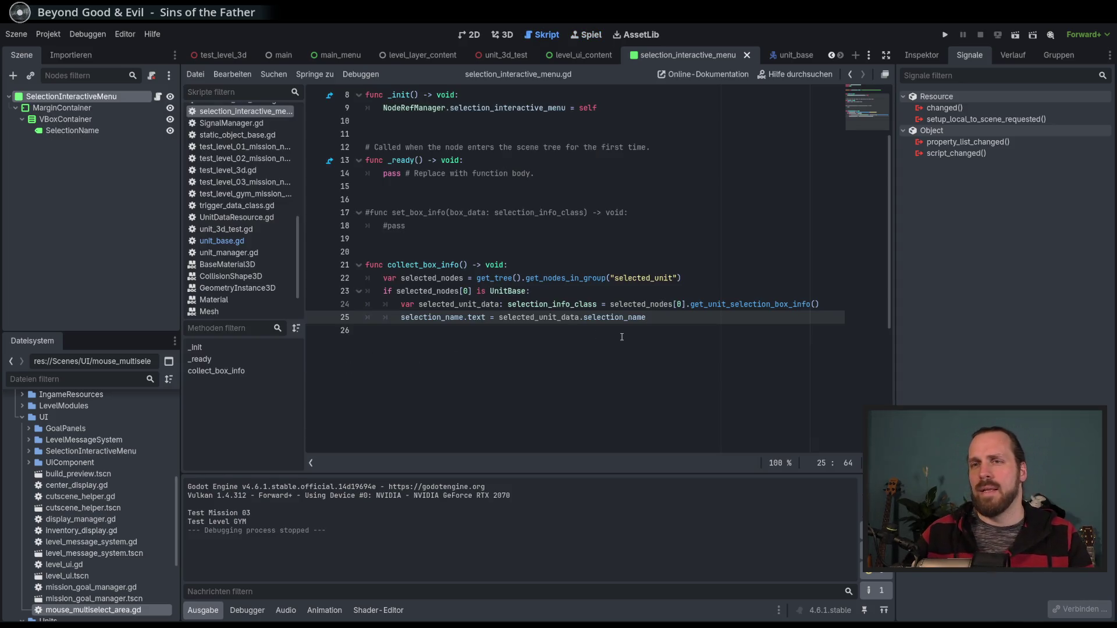
{"action": "scroll", "coordinate": [612, 358], "scroll_direction": "up", "scroll_amount": 3}
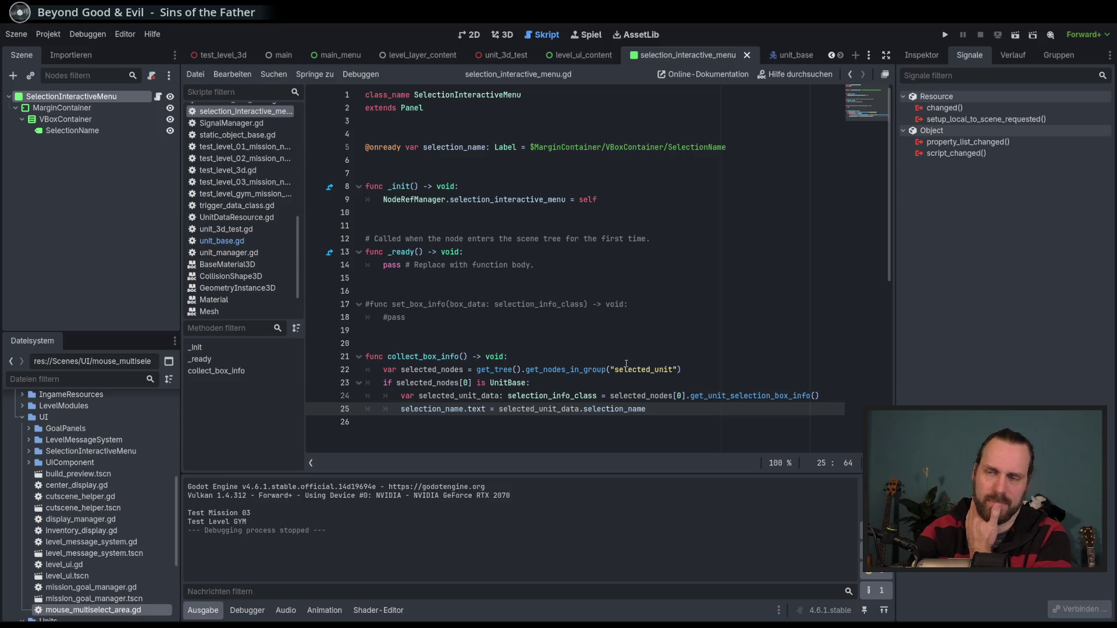
{"action": "left_click", "coordinate": [627, 351]}
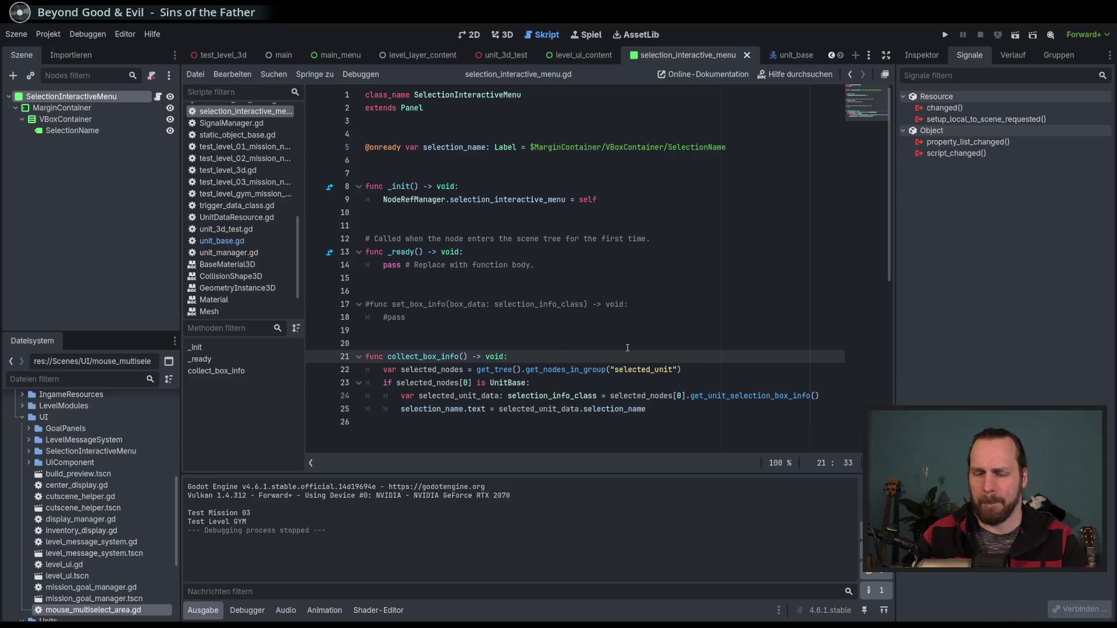
{"action": "key", "text": "Return"}
{"action": "type", "text": "print("}
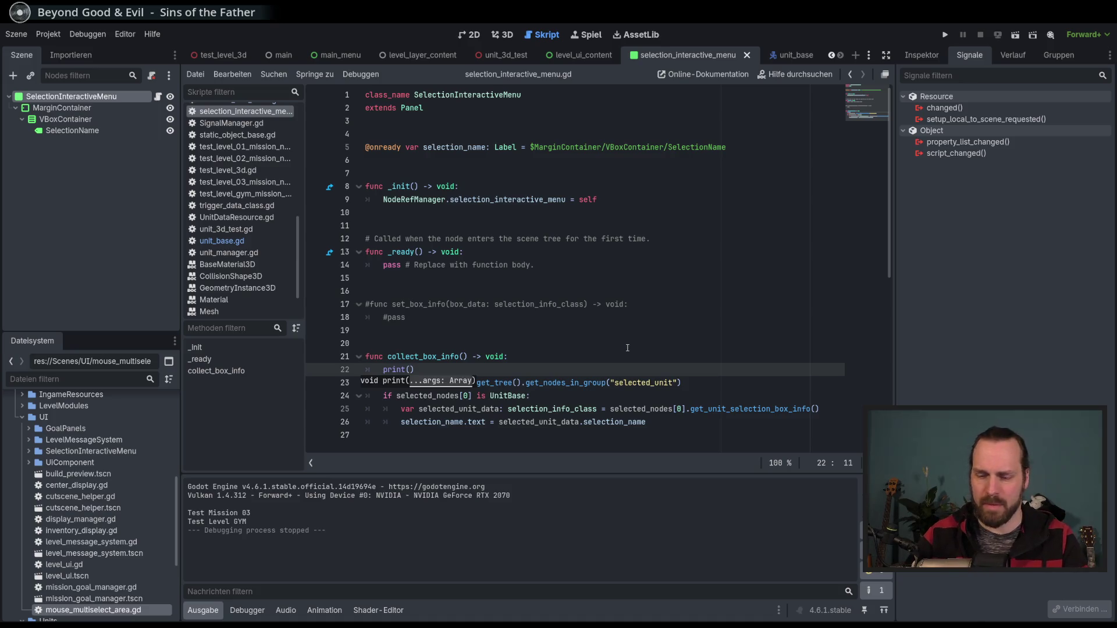
{"action": "type", "text": "\"seleciton aus"}
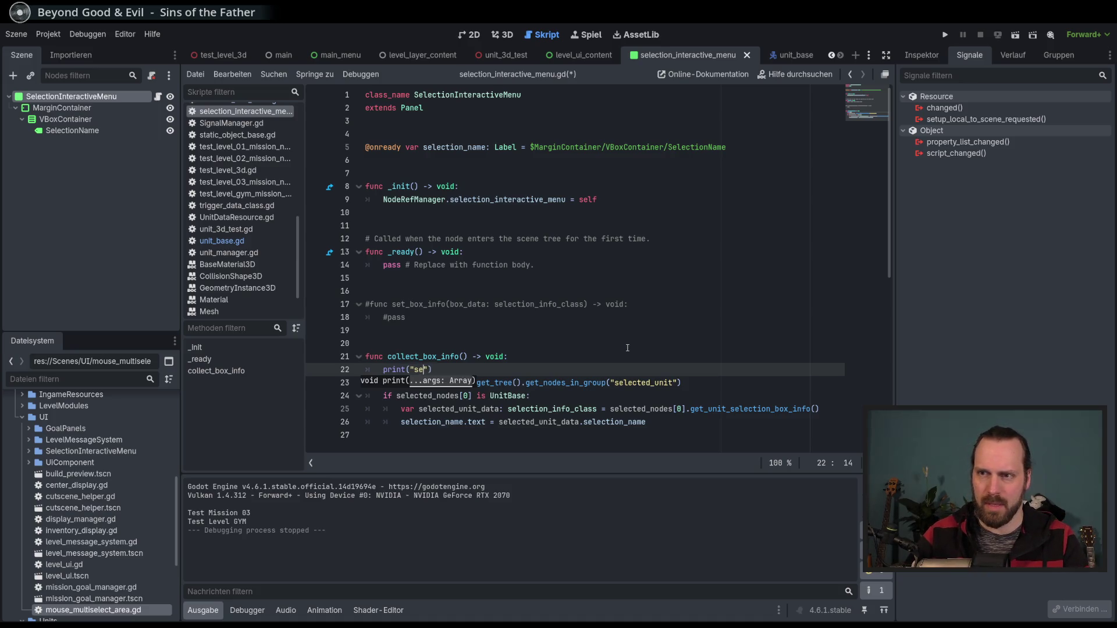
{"action": "key", "text": "BackSpace"}
{"action": "key", "text": "BackSpace"}
{"action": "key", "text": "BackSpace"}
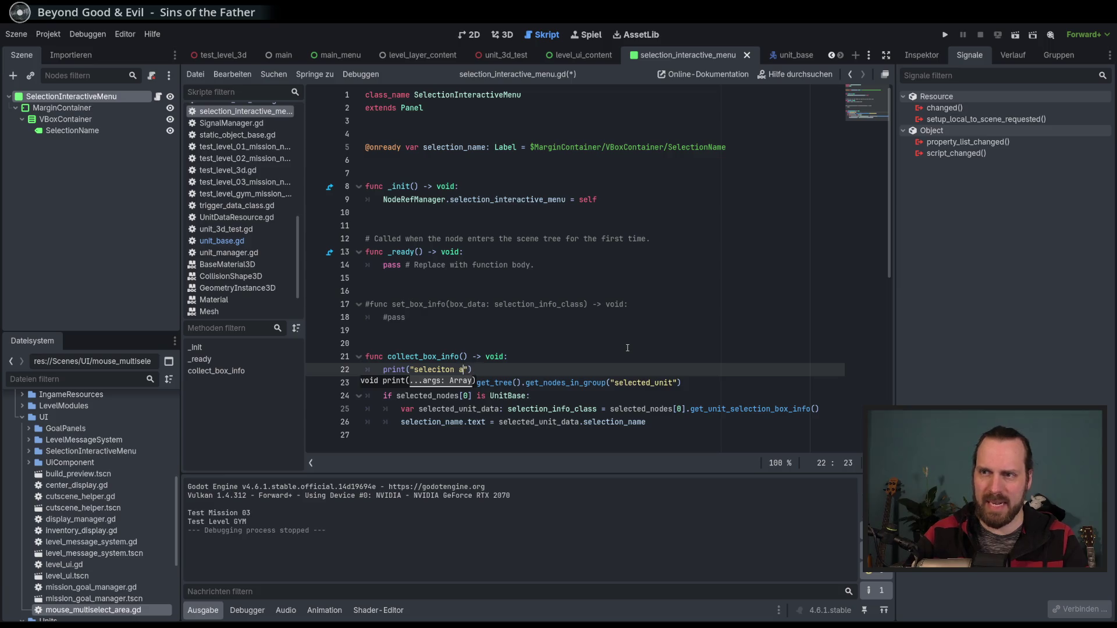
{"action": "type", "text": "ction"}
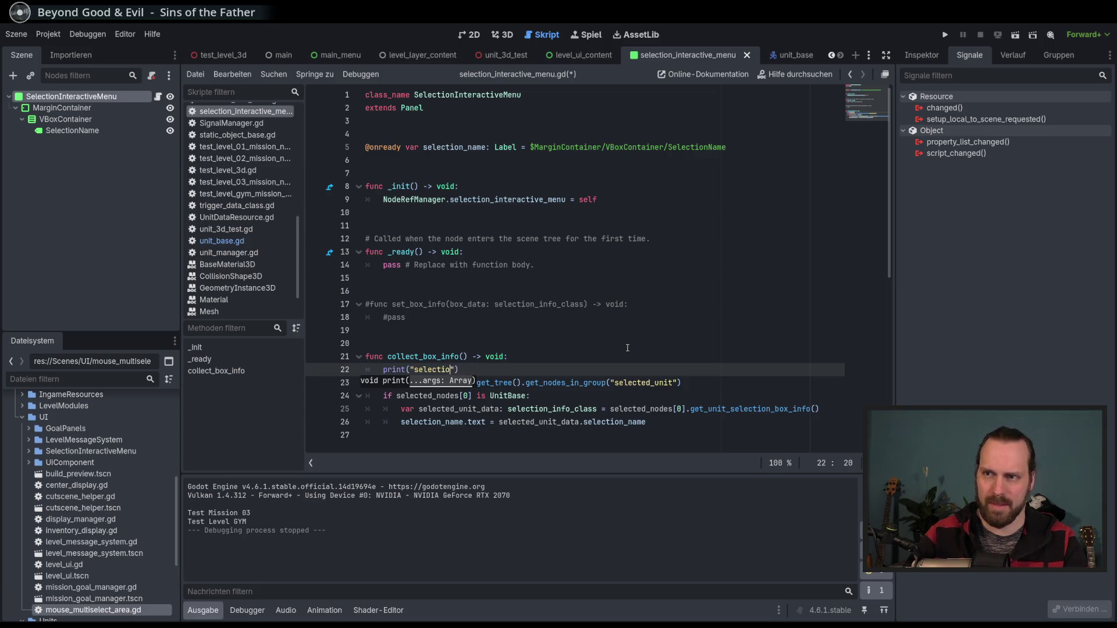
{"action": "key", "text": "F5"}
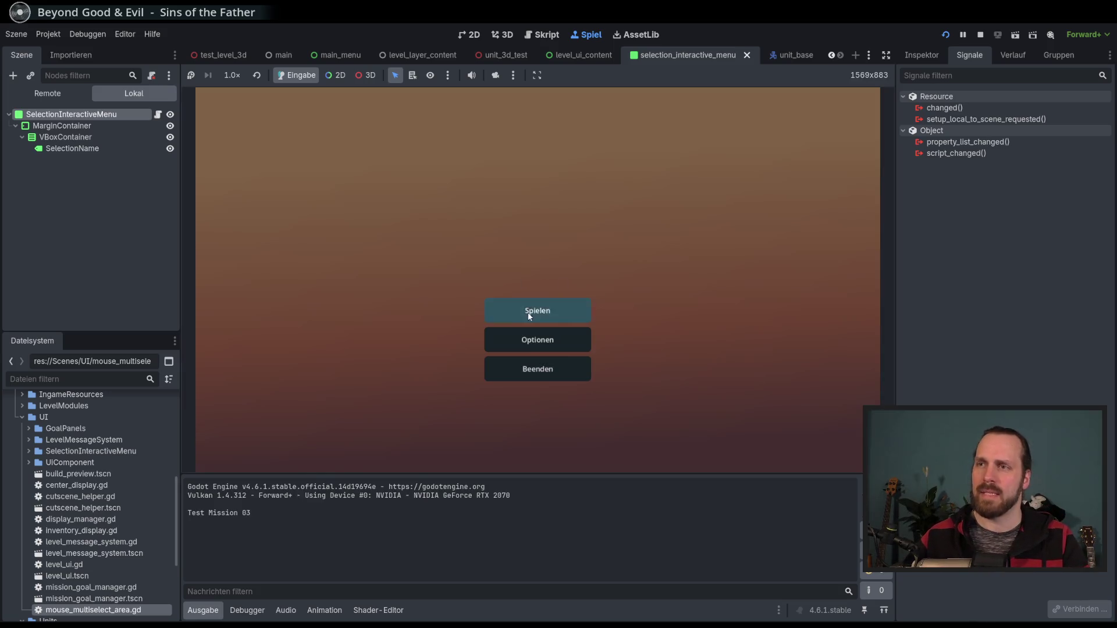
Start the Test Level GYM mission from the mission selection screen.
{"action": "left_click", "coordinate": [537, 310]}
{"action": "left_click", "coordinate": [372, 146]}
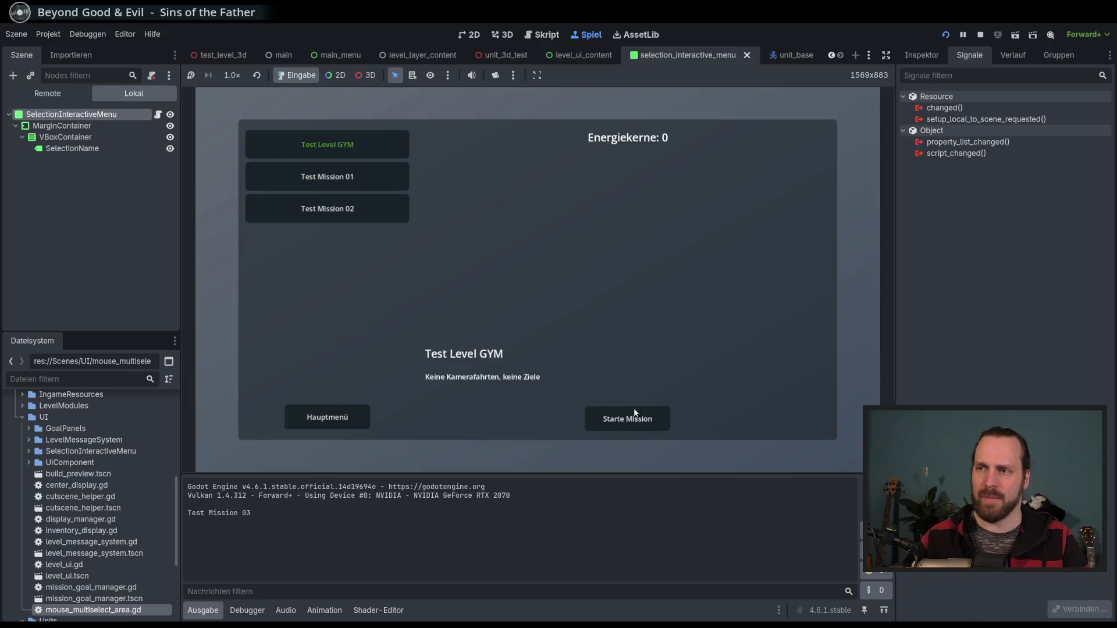
{"action": "left_click", "coordinate": [633, 416]}
Box-select the soldier group repeatedly while "selection!" lines appear in the output.
{"action": "left_click_drag", "start_coordinate": [387, 319], "coordinate": [617, 412]}
{"action": "mouse_move", "coordinate": [381, 528]}
{"action": "left_mouse_down"}
{"action": "mouse_move", "coordinate": [244, 494]}
{"action": "mouse_move", "coordinate": [276, 549]}
{"action": "left_mouse_up"}
{"action": "left_click", "coordinate": [276, 549]}
{"action": "left_click_drag", "start_coordinate": [400, 320], "coordinate": [544, 408]}
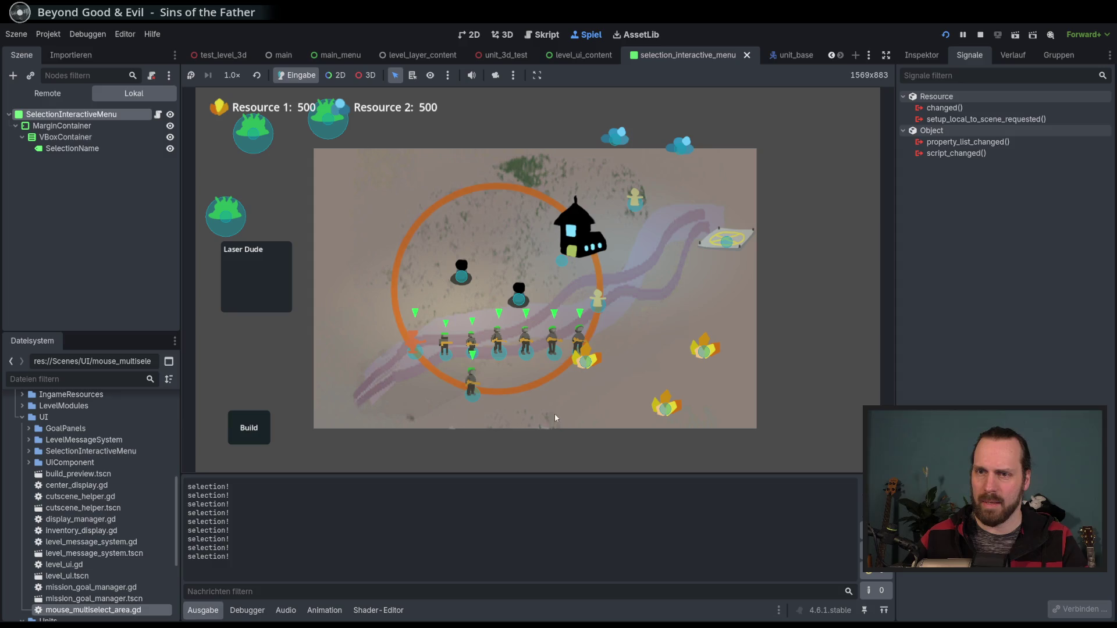
{"action": "left_click_drag", "start_coordinate": [188, 485], "coordinate": [239, 560]}
{"action": "left_click", "coordinate": [300, 529]}
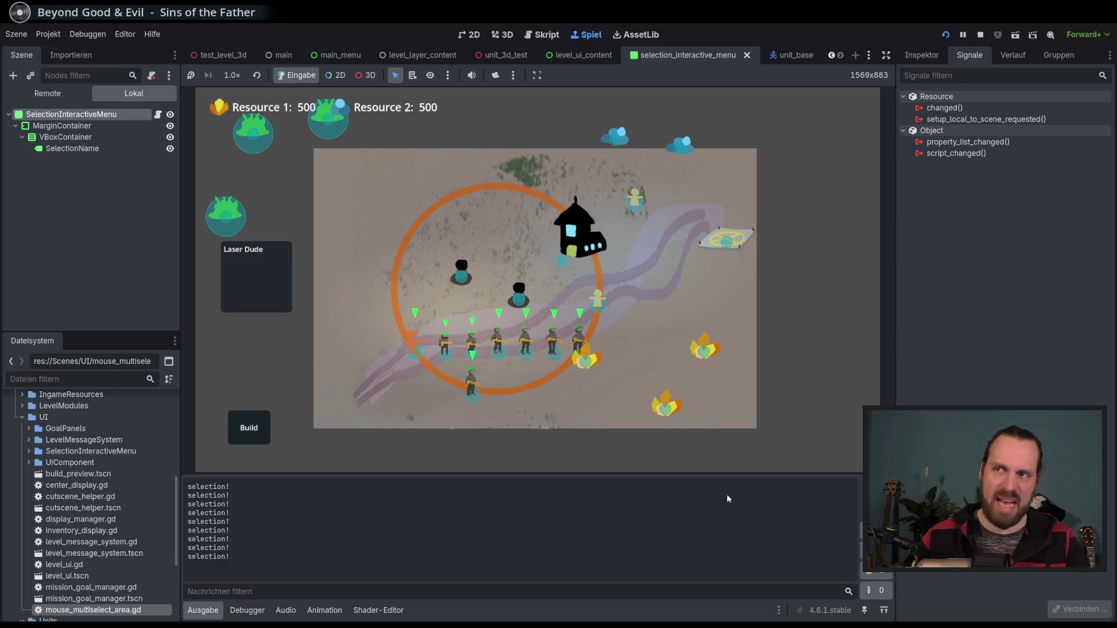
Select single workers, clear the output log, box-select a soldier row, then stop the game.
{"action": "left_click", "coordinate": [867, 490]}
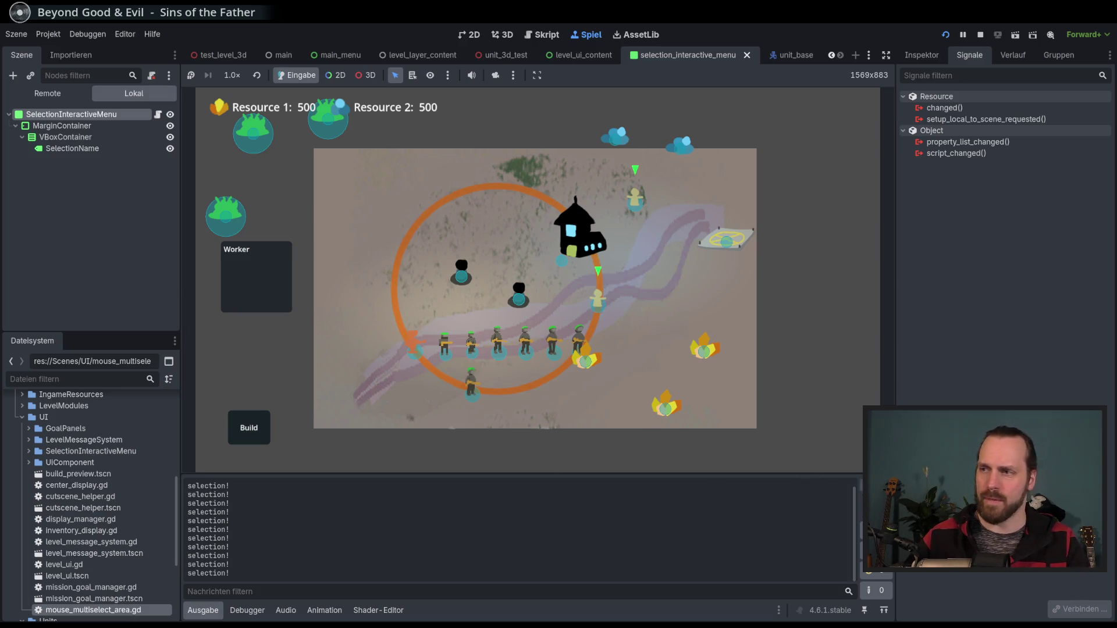
{"action": "left_click", "coordinate": [526, 299]}
{"action": "left_click", "coordinate": [462, 272]}
{"action": "left_click", "coordinate": [677, 329]}
{"action": "left_click", "coordinate": [867, 490]}
{"action": "left_click_drag", "start_coordinate": [545, 359], "coordinate": [599, 395]}
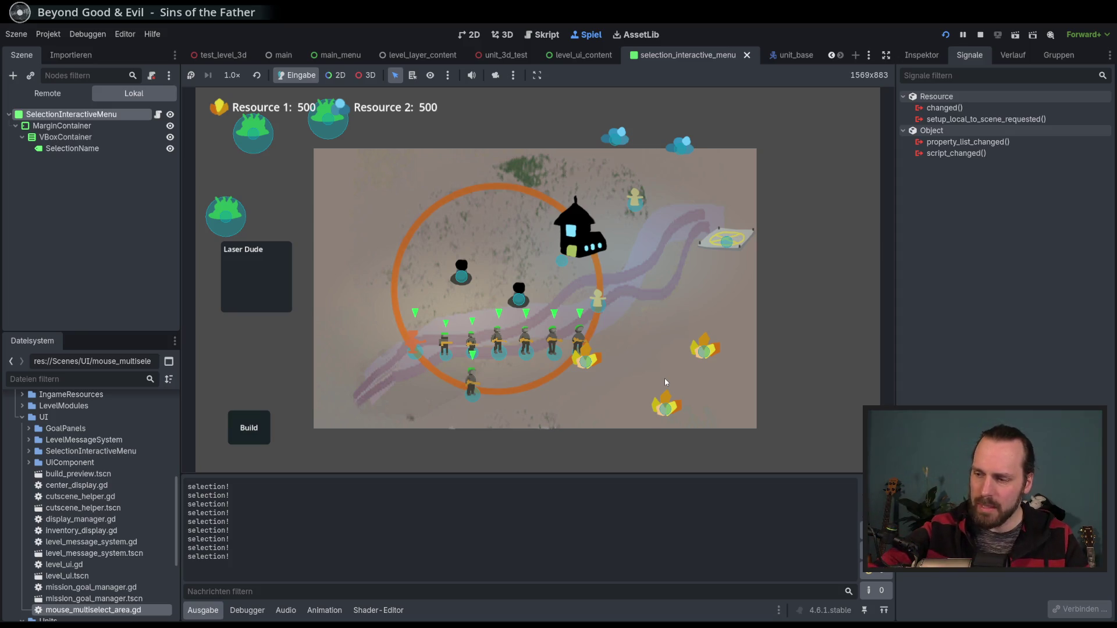
{"action": "left_click", "coordinate": [982, 36]}
Review the commented-out set_box_info function in selection_interactive_menu.gd, then rerun the project with F5.
{"action": "left_click", "coordinate": [605, 305]}
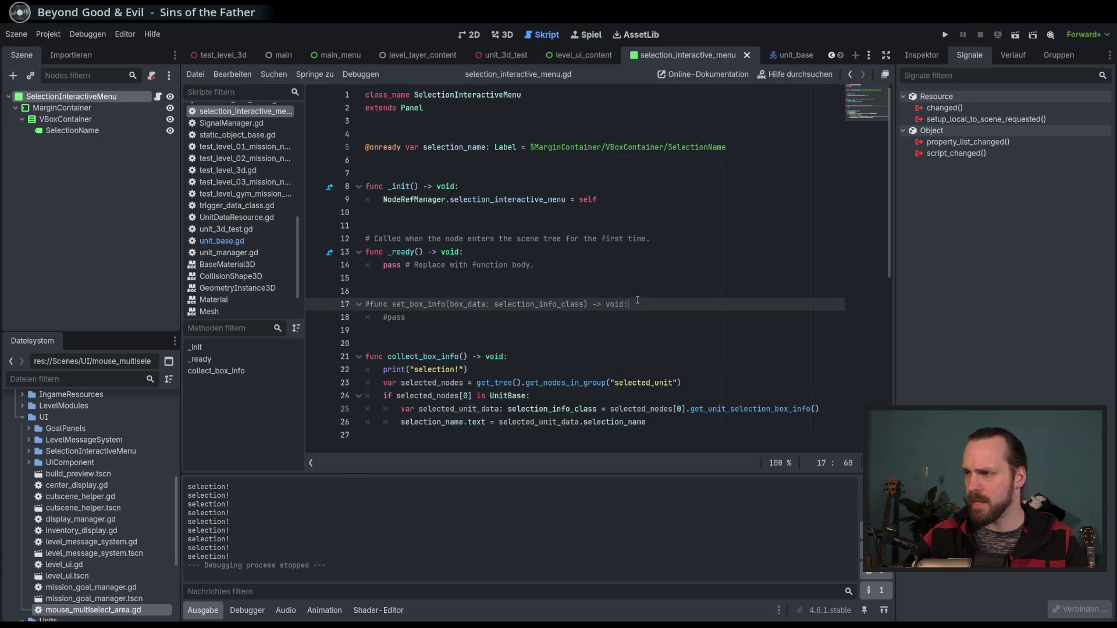
{"action": "left_click", "coordinate": [633, 318]}
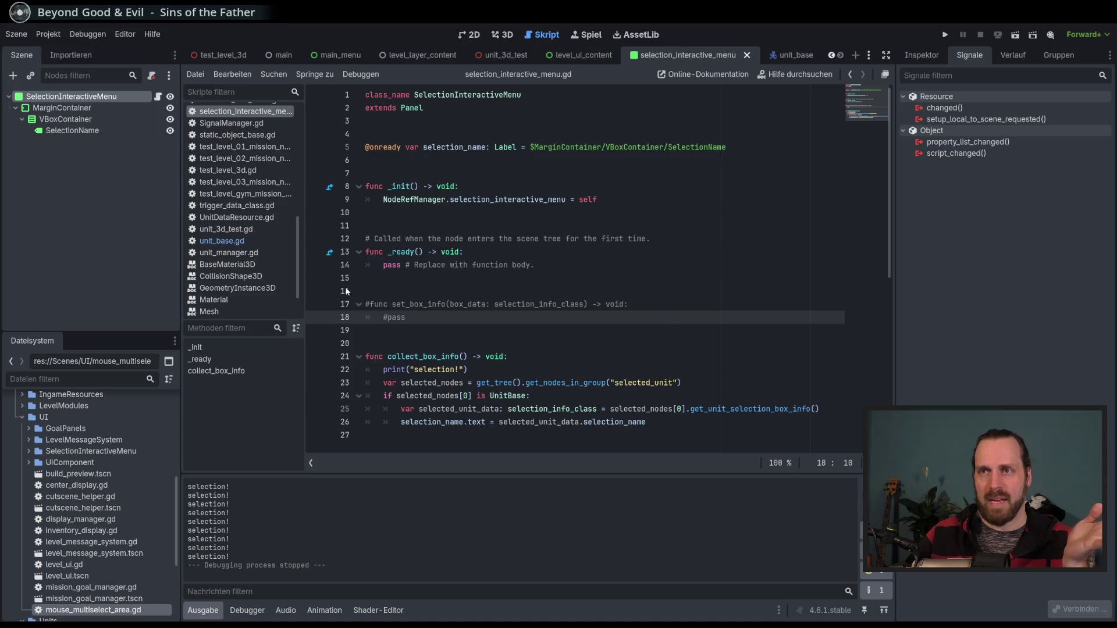
{"action": "scroll", "coordinate": [297, 264], "scroll_direction": "down", "scroll_amount": 1}
{"action": "scroll", "coordinate": [297, 264], "scroll_direction": "down", "scroll_amount": 2}
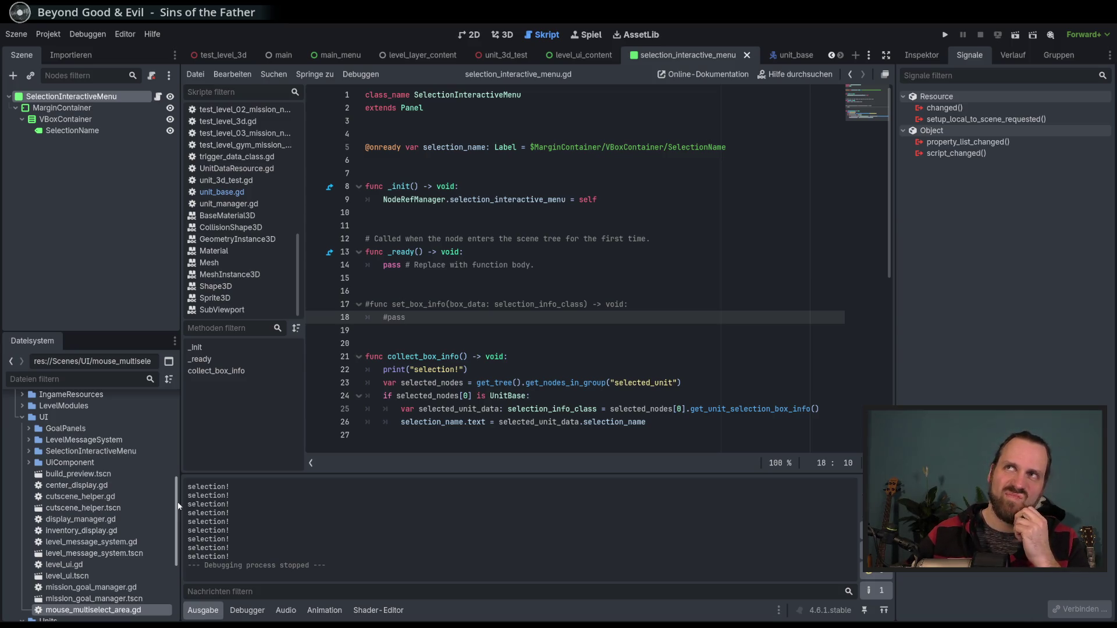
{"action": "key", "text": "F5"}
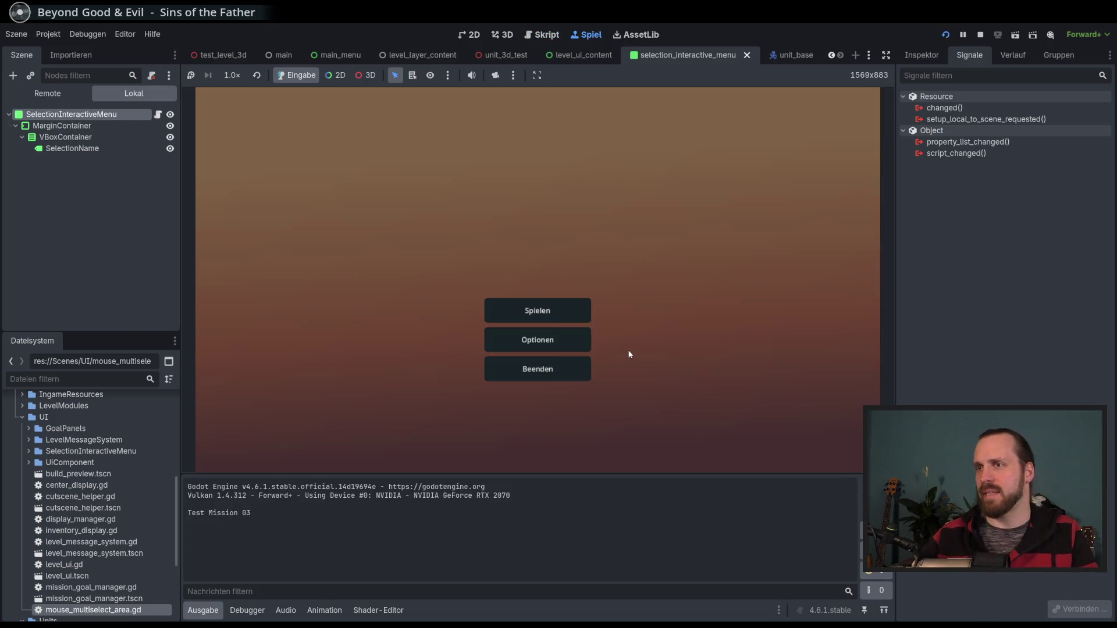
Start Test Level GYM, select a soldier and send it walking up, then down.
{"action": "left_click", "coordinate": [524, 311]}
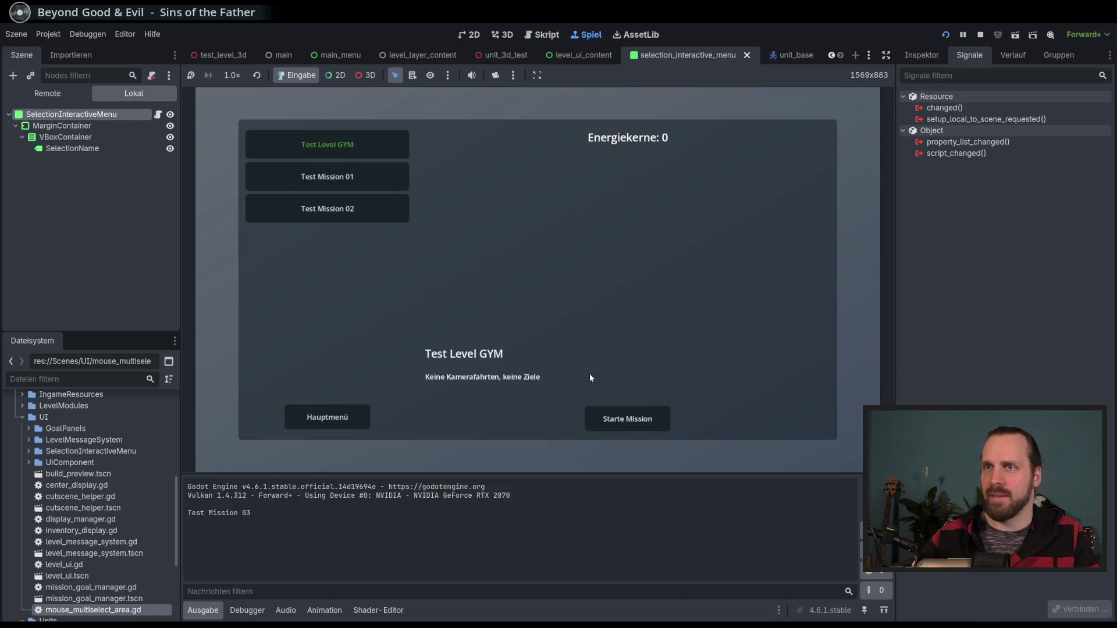
{"action": "left_click", "coordinate": [633, 418]}
{"action": "left_click", "coordinate": [471, 346]}
{"action": "right_click", "coordinate": [444, 308]}
{"action": "left_click", "coordinate": [446, 305]}
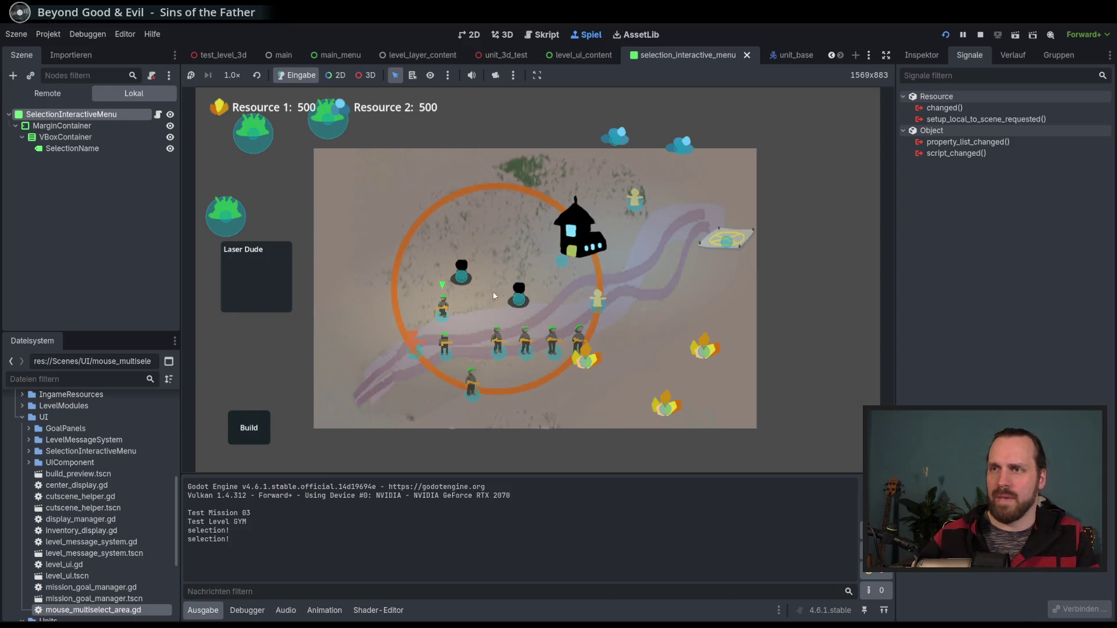
{"action": "left_click", "coordinate": [452, 307]}
{"action": "left_click", "coordinate": [453, 306]}
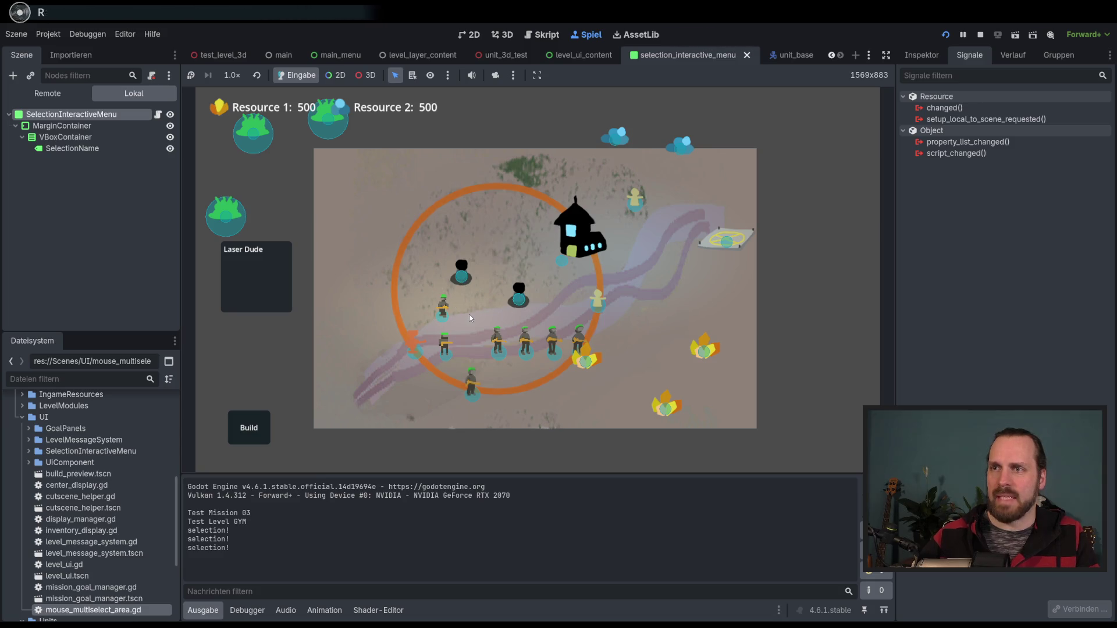
{"action": "right_click", "coordinate": [469, 333]}
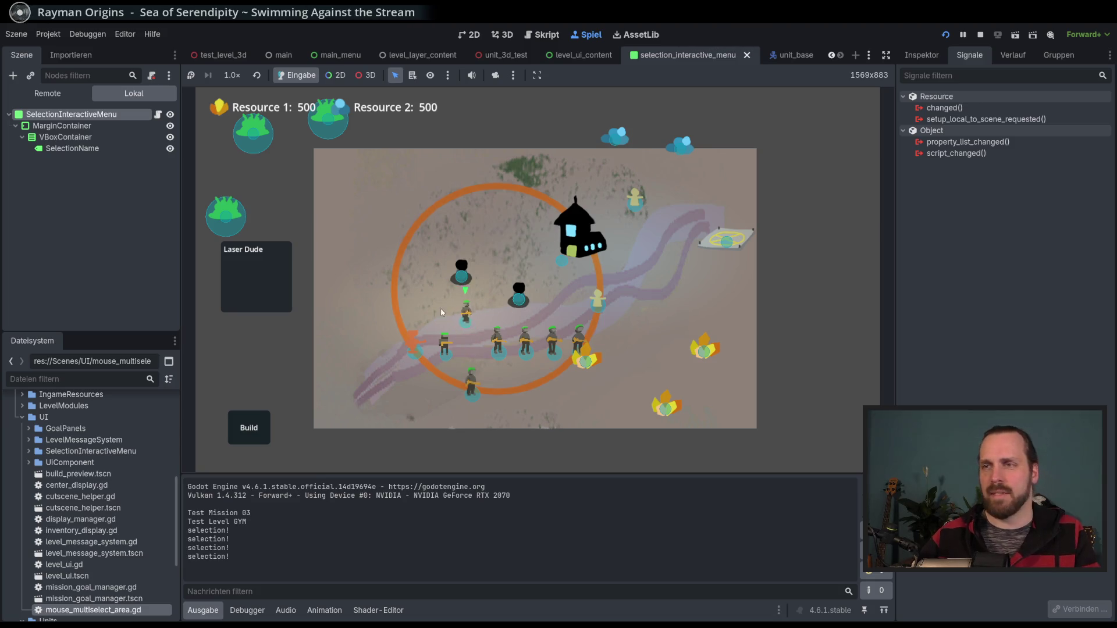
Pause and resume the game, send the soldier up again, then box-select the worker.
{"action": "key", "text": "Escape"}
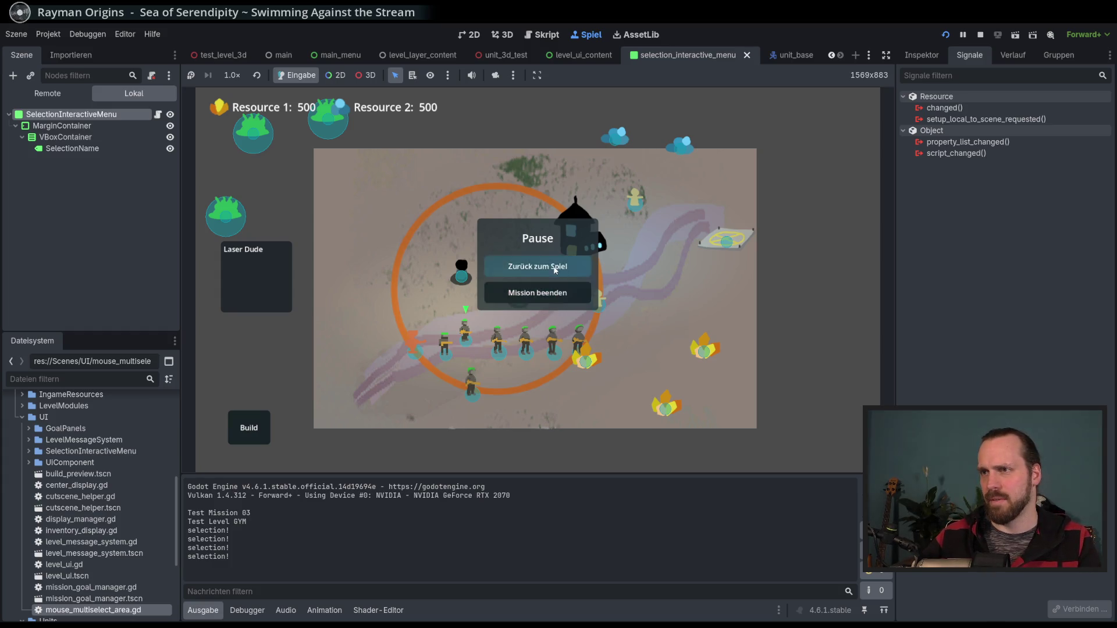
{"action": "left_click", "coordinate": [541, 267]}
{"action": "right_click", "coordinate": [492, 306]}
{"action": "key", "text": "Escape"}
{"action": "key", "text": "Escape"}
{"action": "left_click", "coordinate": [488, 319]}
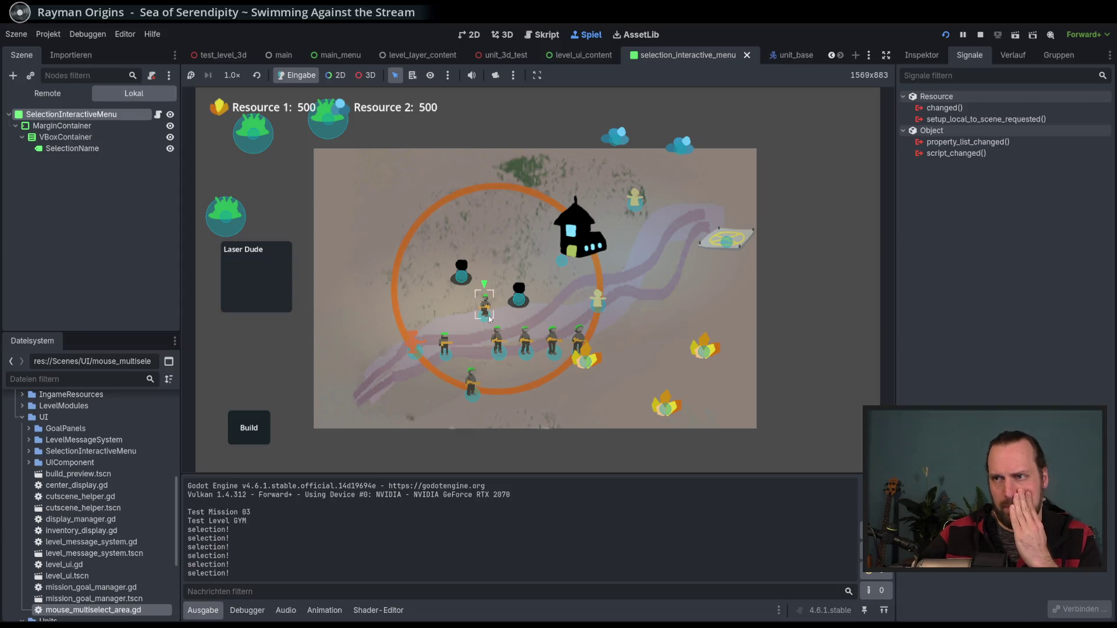
{"action": "left_click_drag", "start_coordinate": [441, 301], "coordinate": [688, 365]}
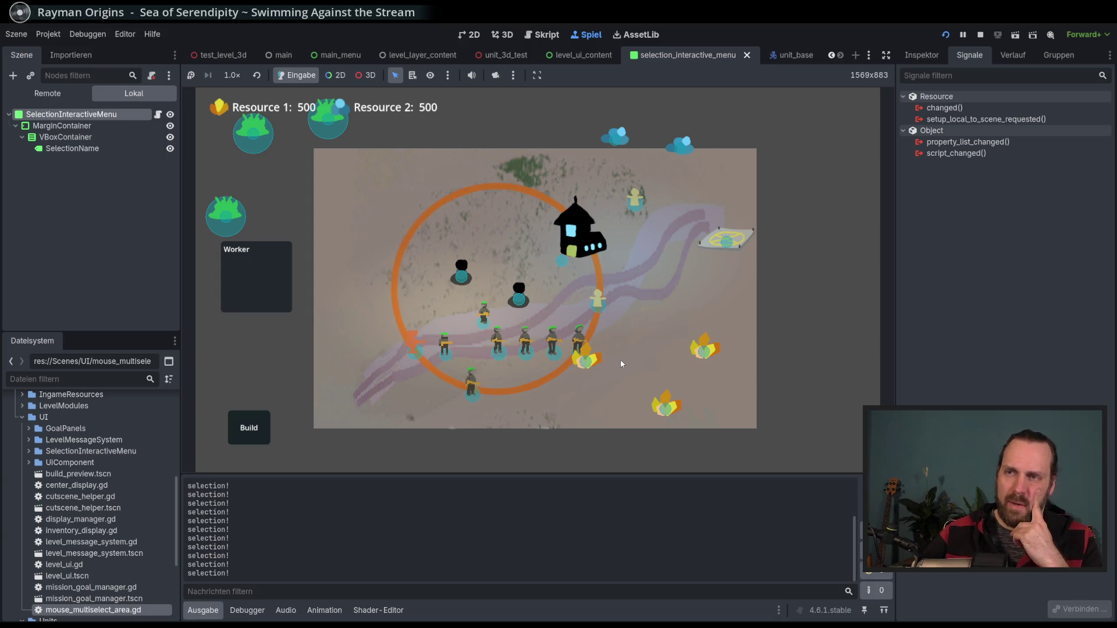
Box-select and clear several groups of units in the running game.
{"action": "mouse_move", "coordinate": [231, 249]}
{"action": "left_mouse_down"}
{"action": "mouse_move", "coordinate": [283, 307]}
{"action": "mouse_move", "coordinate": [277, 298]}
{"action": "left_mouse_up"}
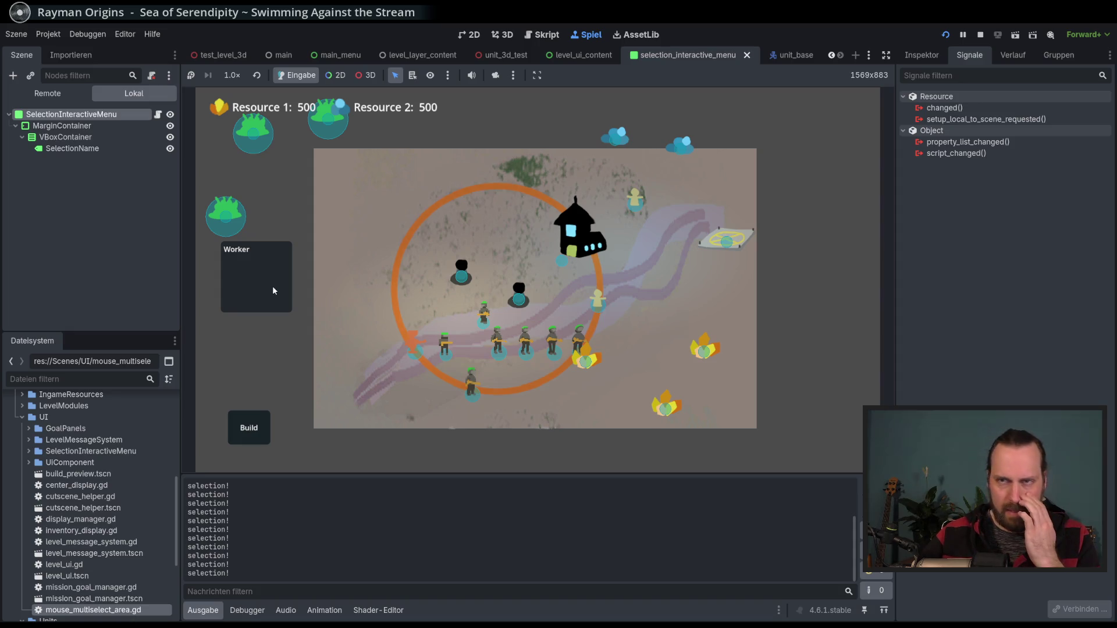
{"action": "left_click_drag", "start_coordinate": [442, 239], "coordinate": [489, 280]}
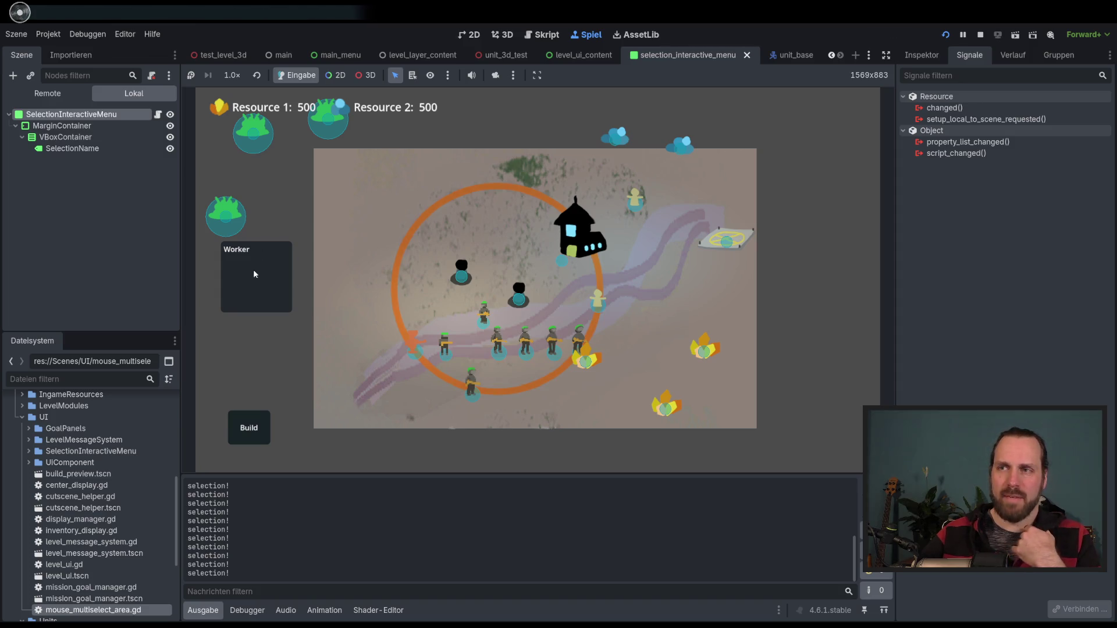
{"action": "left_click_drag", "start_coordinate": [546, 257], "coordinate": [492, 231]}
{"action": "left_click_drag", "start_coordinate": [377, 248], "coordinate": [632, 399]}
{"action": "left_click", "coordinate": [638, 373]}
{"action": "left_click_drag", "start_coordinate": [380, 178], "coordinate": [700, 427]}
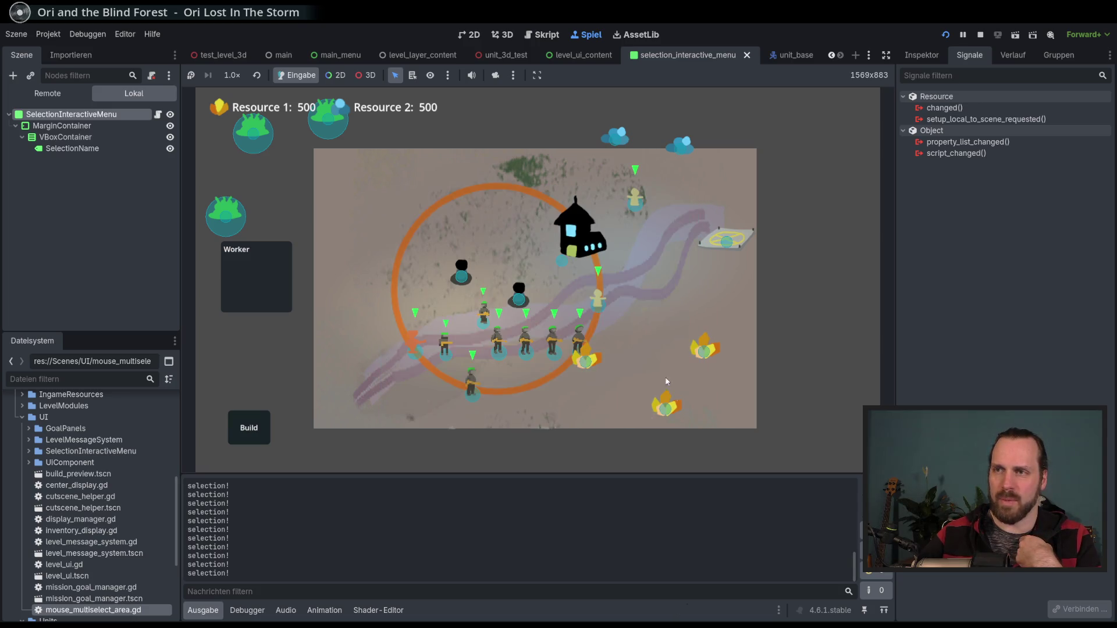
{"action": "left_click_drag", "start_coordinate": [408, 291], "coordinate": [634, 388]}
{"action": "left_click", "coordinate": [634, 388]}
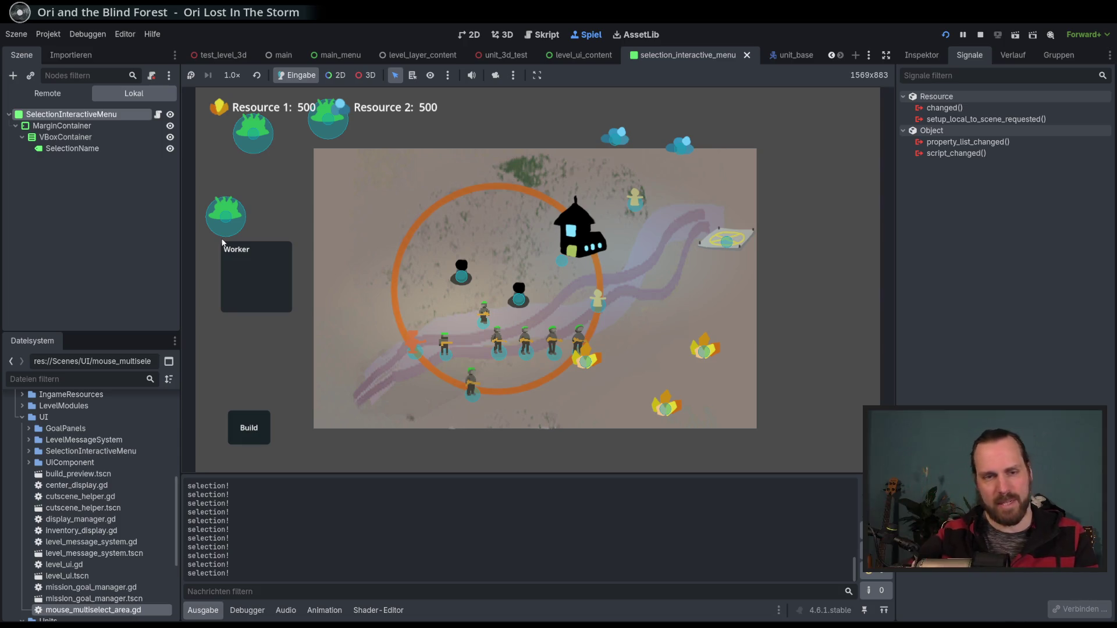
Double-click to select all soldiers so the panel reads Laser Dude, then open the menu's script.
{"action": "left_click_drag", "start_coordinate": [396, 220], "coordinate": [617, 413]}
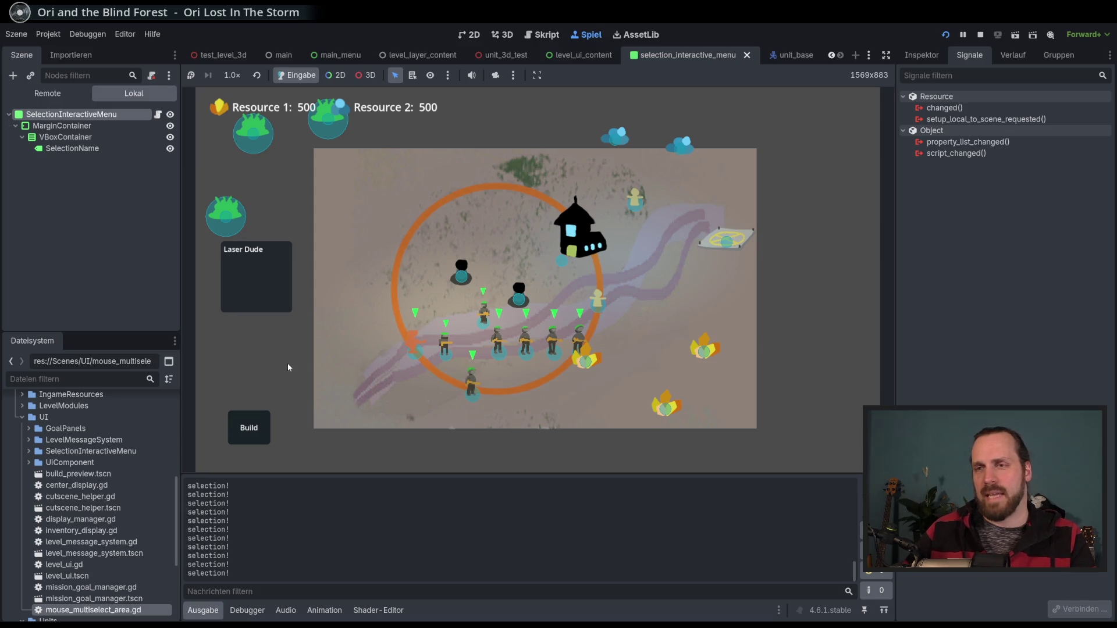
{"action": "left_click", "coordinate": [295, 353]}
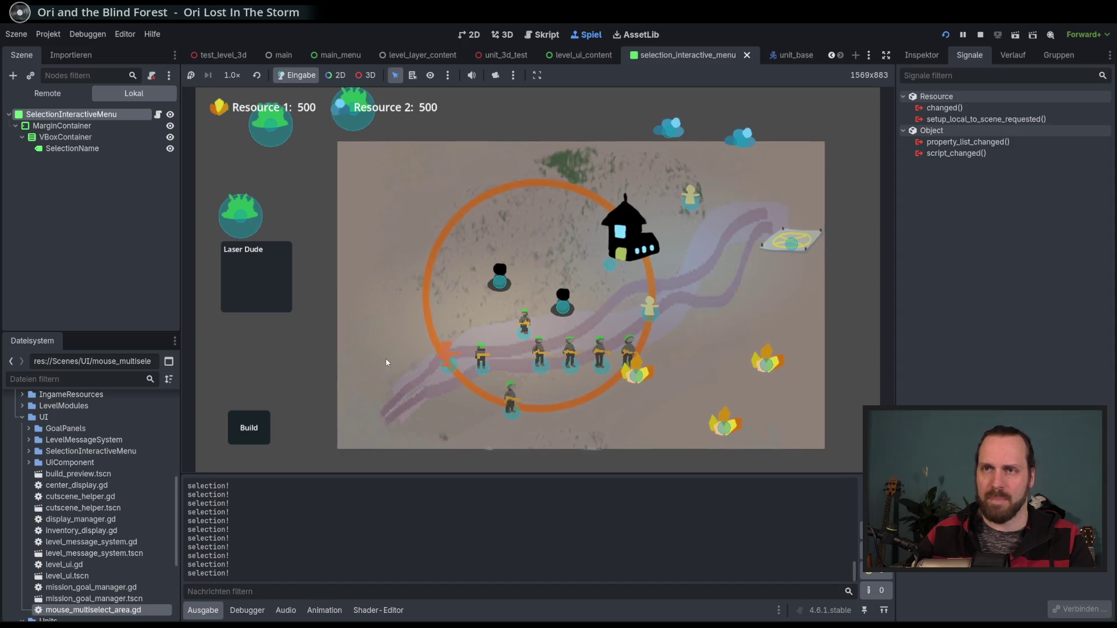
{"action": "double_click", "coordinate": [498, 360]}
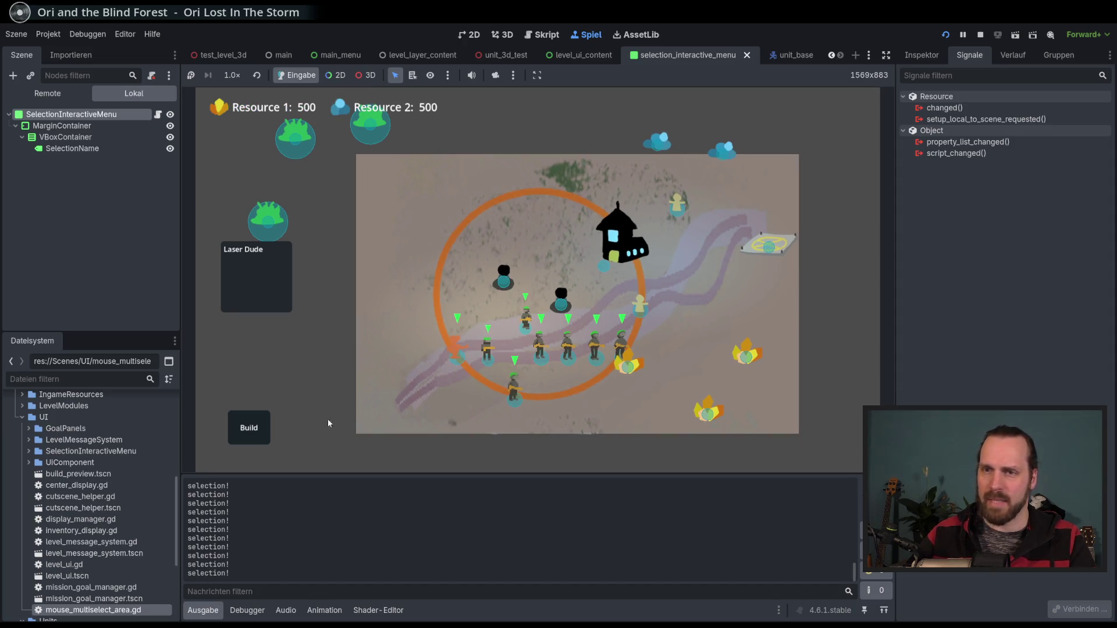
{"action": "left_click", "coordinate": [158, 114]}
Inspect the get_nodes_in_group call and the selected_unit group name in collect_box_info.
{"action": "scroll", "coordinate": [569, 373], "scroll_direction": "down", "scroll_amount": 3}
{"action": "left_click", "coordinate": [568, 373]}
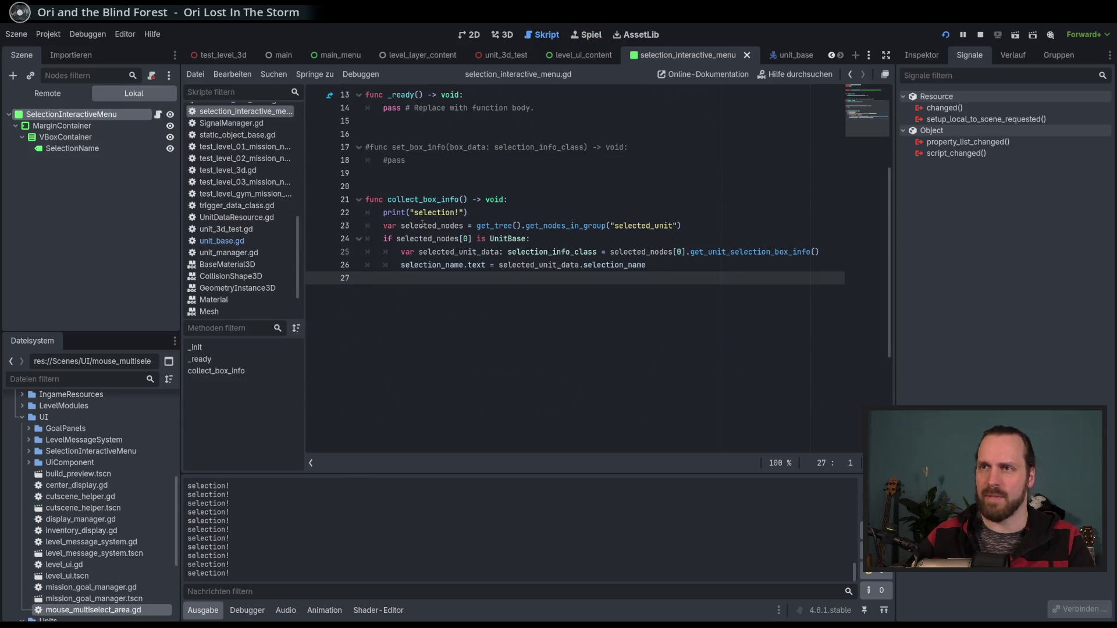
{"action": "double_click", "coordinate": [563, 225]}
{"action": "scroll", "coordinate": [620, 282], "scroll_direction": "up", "scroll_amount": 1}
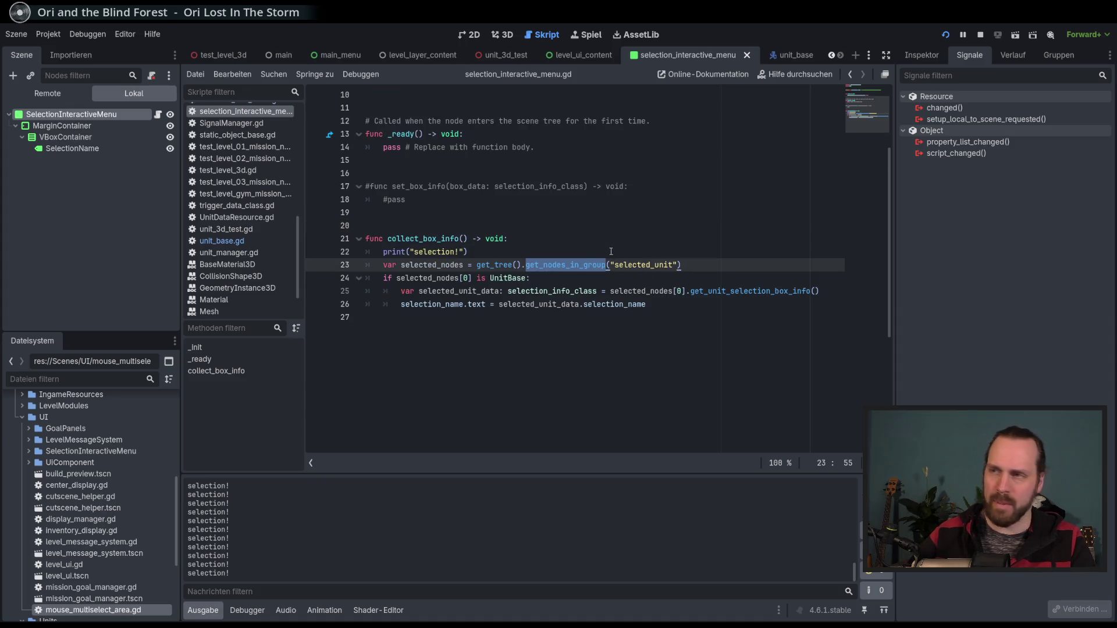
{"action": "double_click", "coordinate": [644, 265]}
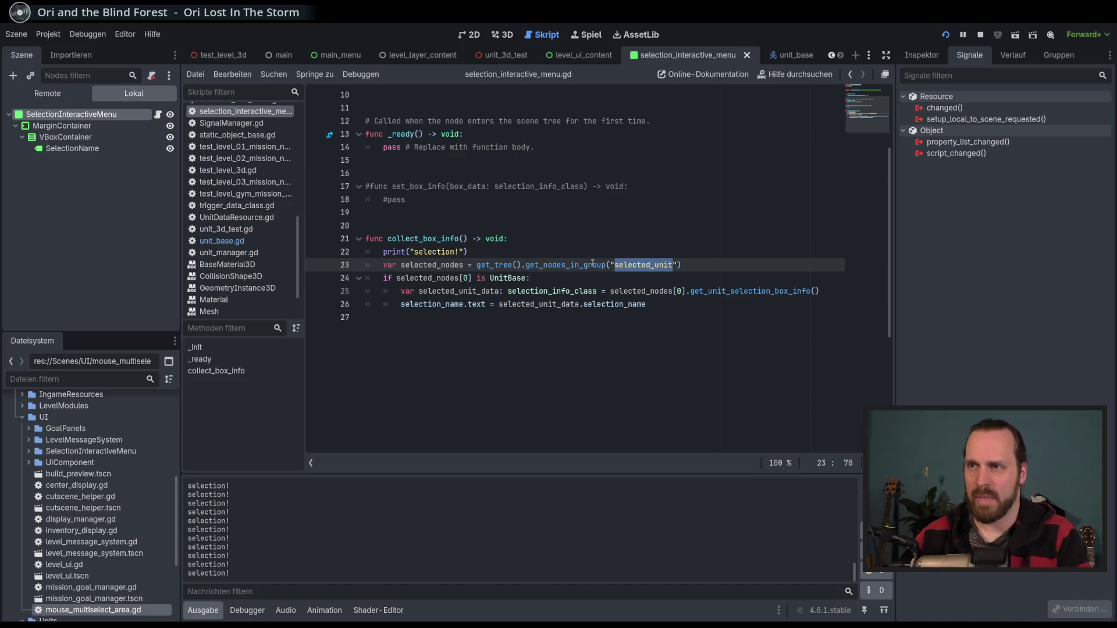
{"action": "key", "text": "Down"}
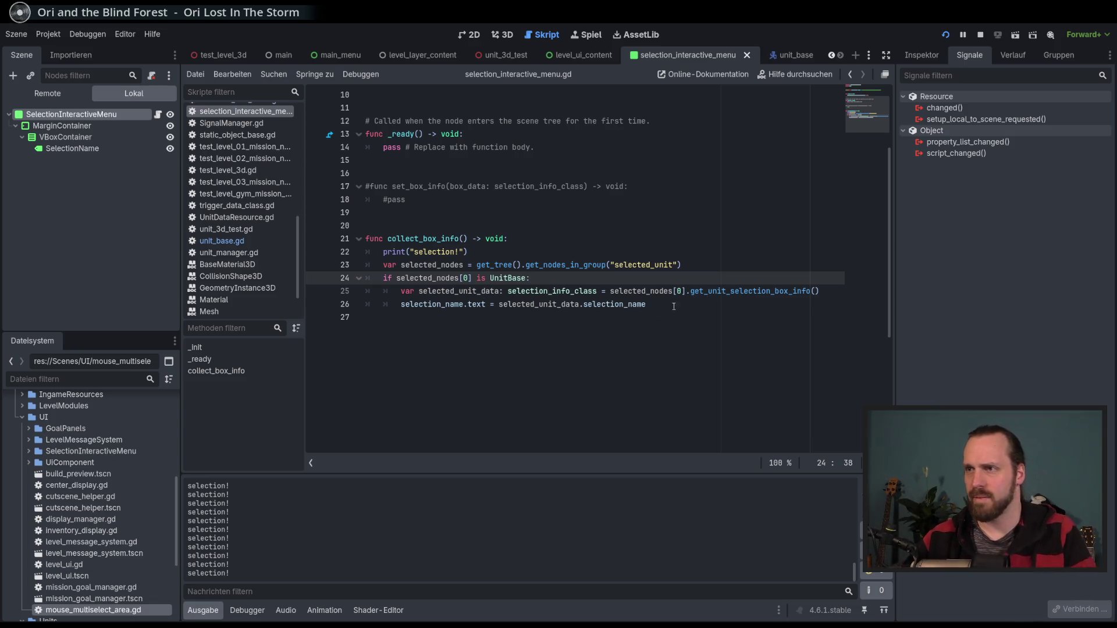
{"action": "left_click", "coordinate": [705, 301]}
{"action": "left_click", "coordinate": [704, 336]}
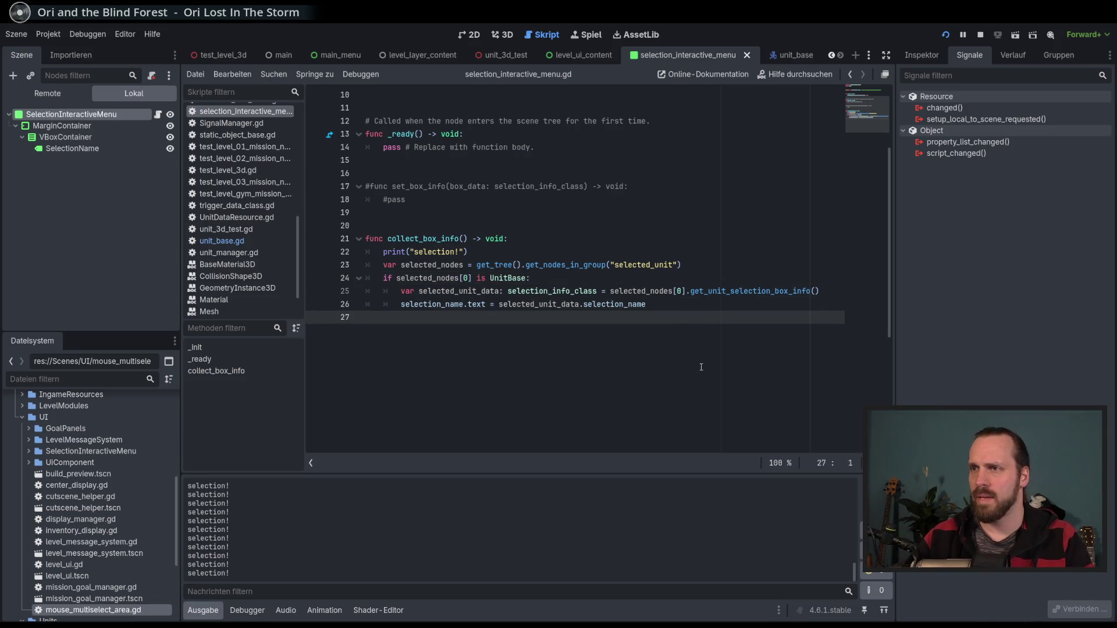
{"action": "scroll", "coordinate": [701, 367], "scroll_direction": "up", "scroll_amount": 3}
{"action": "scroll", "coordinate": [699, 363], "scroll_direction": "down", "scroll_amount": 4}
{"action": "scroll", "coordinate": [696, 358], "scroll_direction": "up", "scroll_amount": 2}
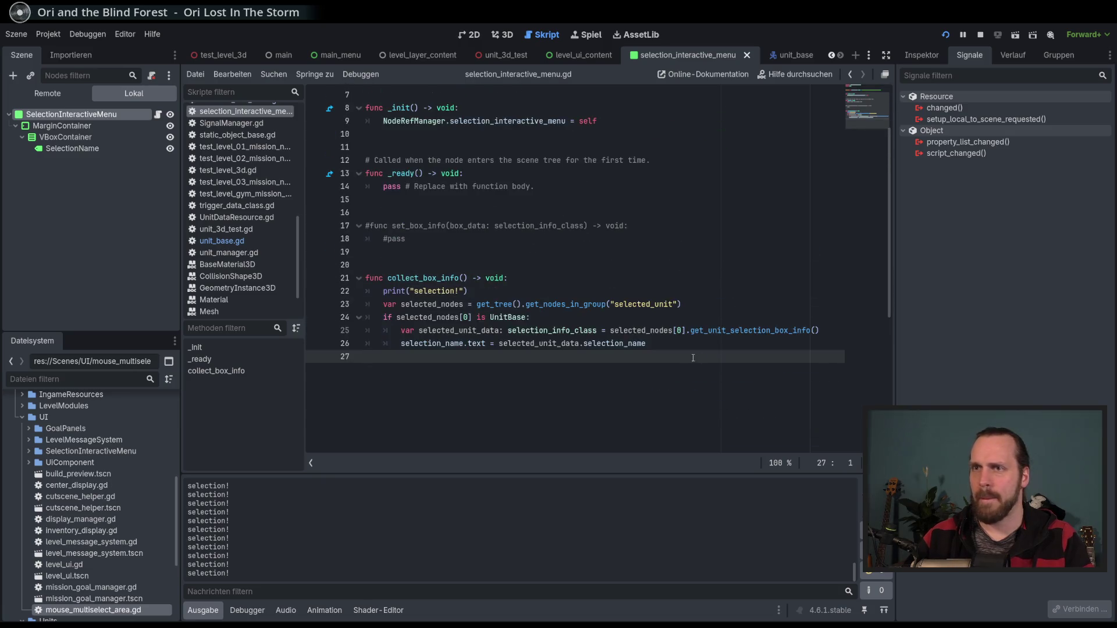
Review the print call, UnitBase check and selection_name line, then return to the 2D view.
{"action": "left_click", "coordinate": [690, 307]}
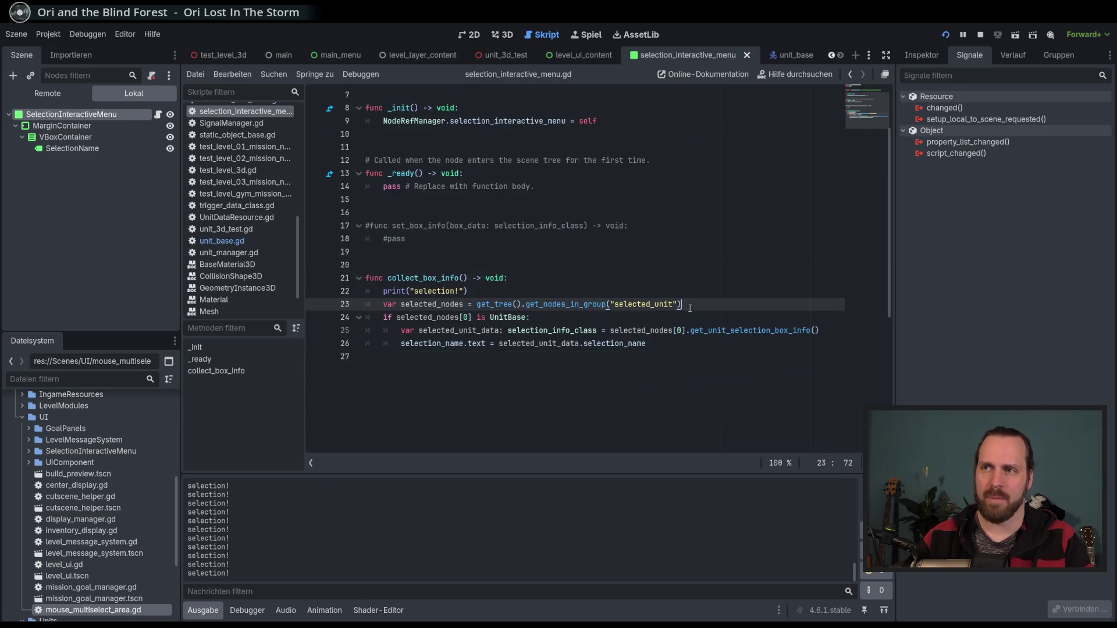
{"action": "double_click", "coordinate": [404, 291]}
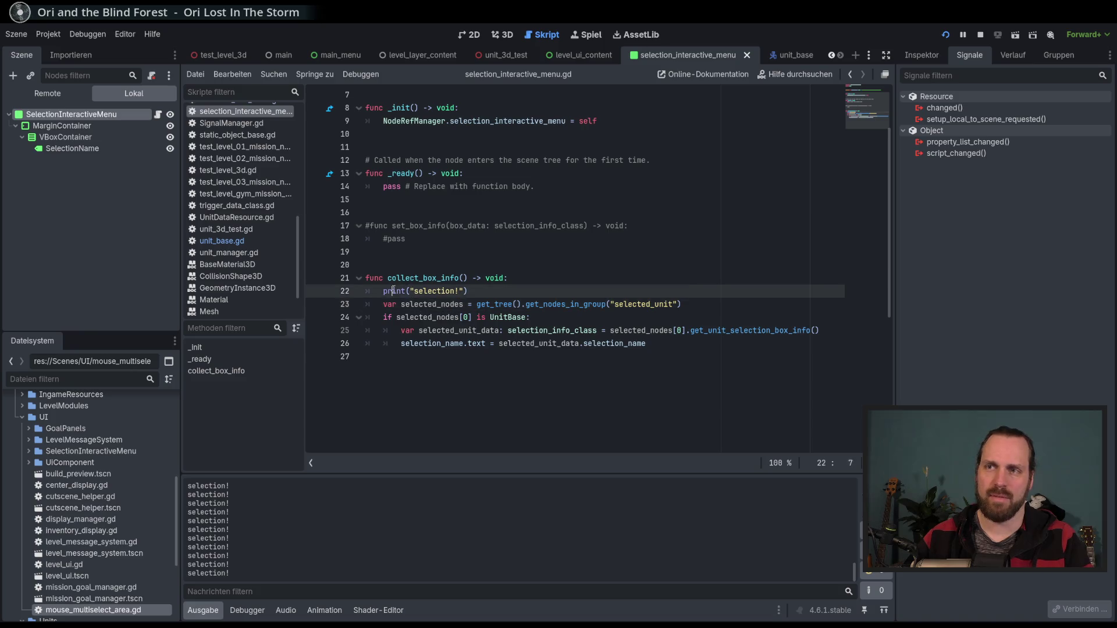
{"action": "left_click", "coordinate": [469, 318]}
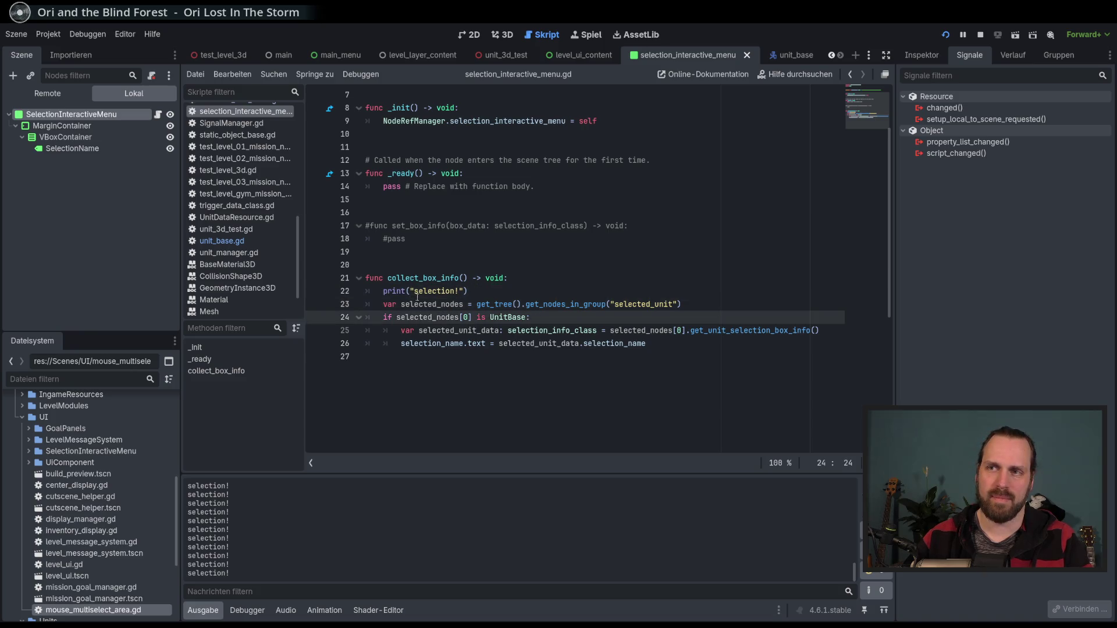
{"action": "scroll", "coordinate": [403, 142], "scroll_direction": "up", "scroll_amount": 2}
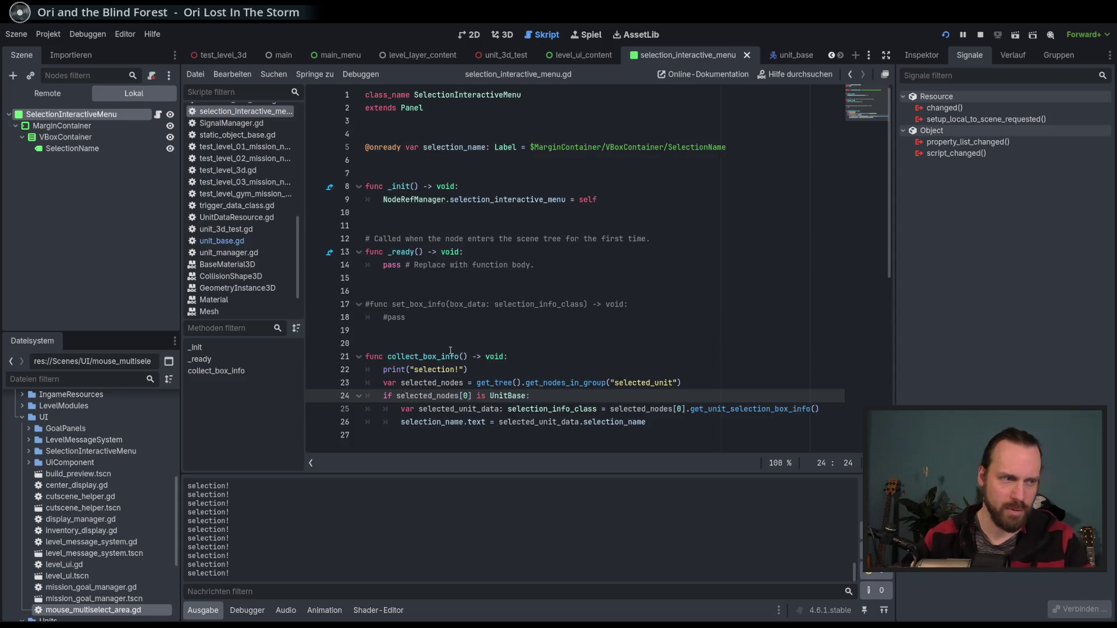
{"action": "scroll", "coordinate": [582, 367], "scroll_direction": "down", "scroll_amount": 1}
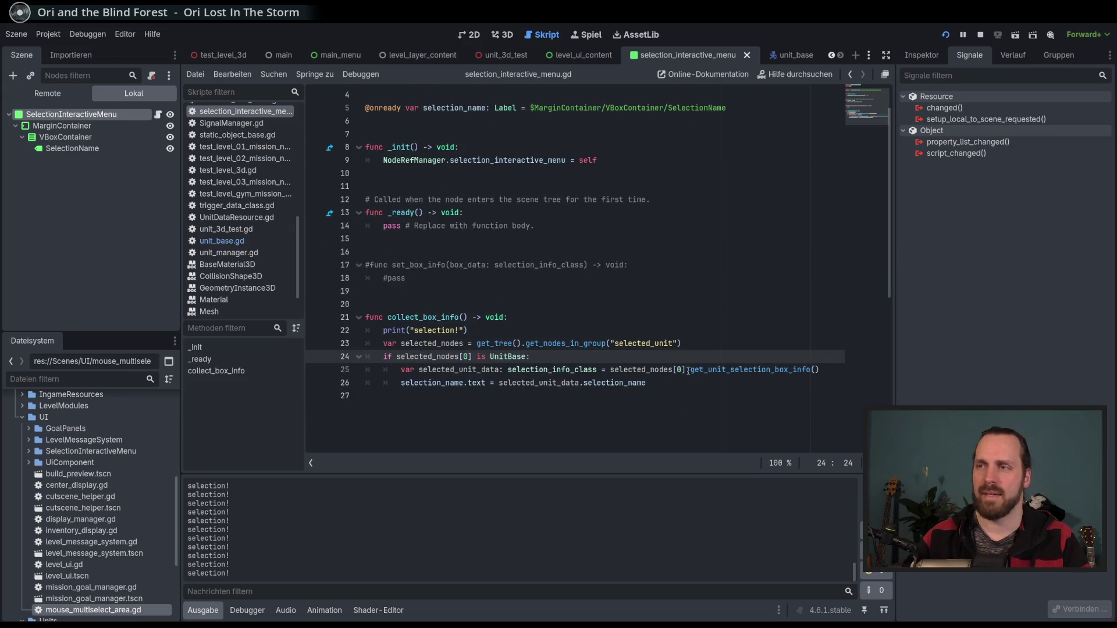
{"action": "left_click", "coordinate": [701, 359]}
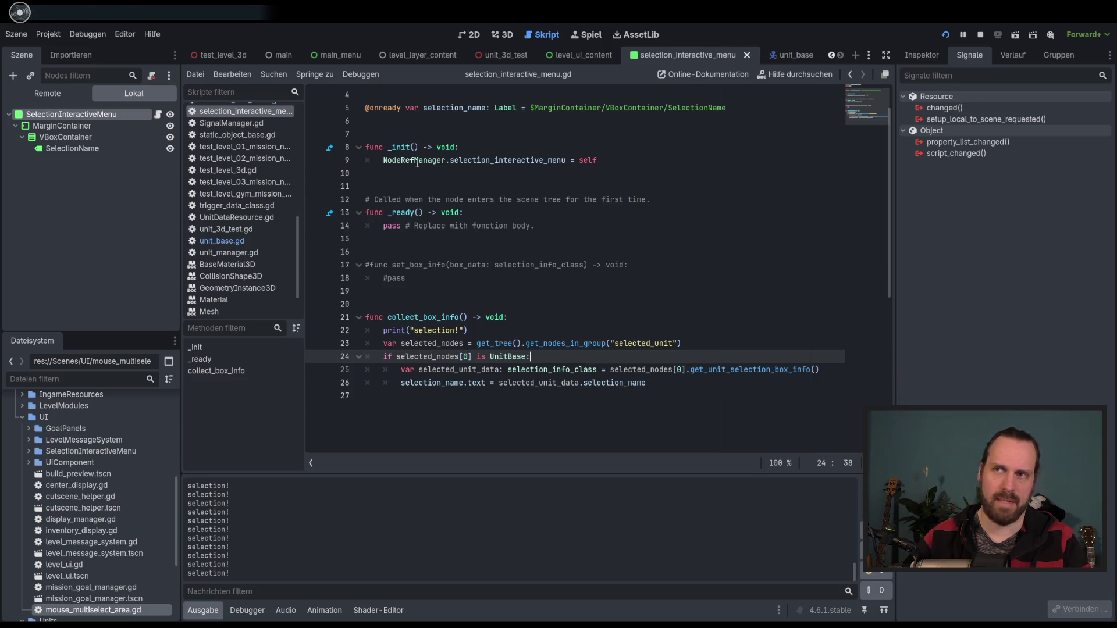
{"action": "scroll", "coordinate": [437, 175], "scroll_direction": "up", "scroll_amount": 1}
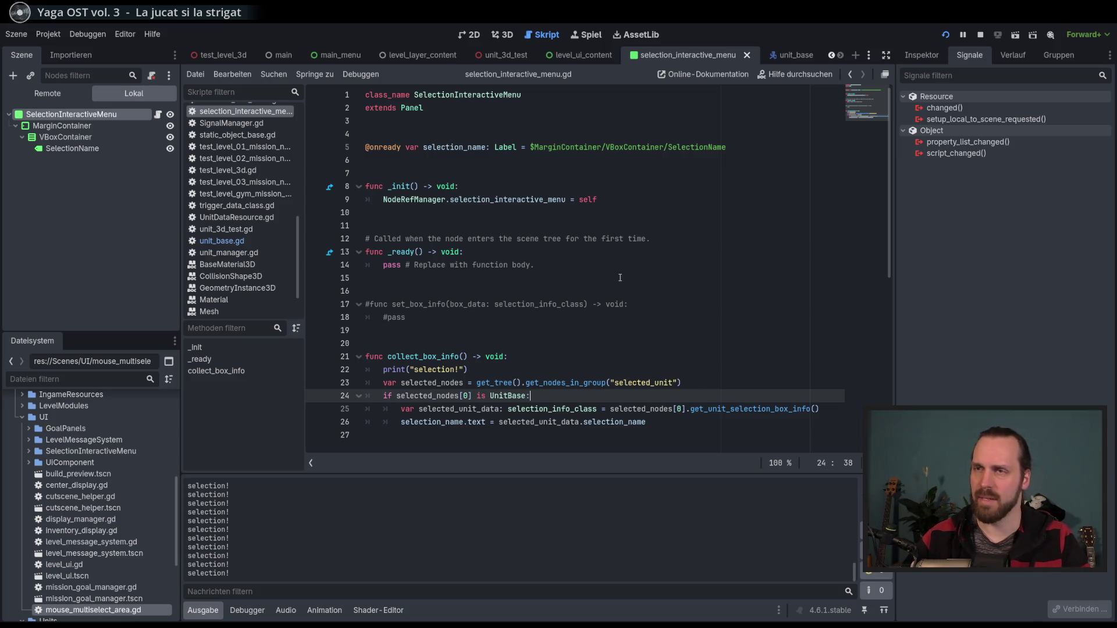
{"action": "scroll", "coordinate": [617, 277], "scroll_direction": "down", "scroll_amount": 1}
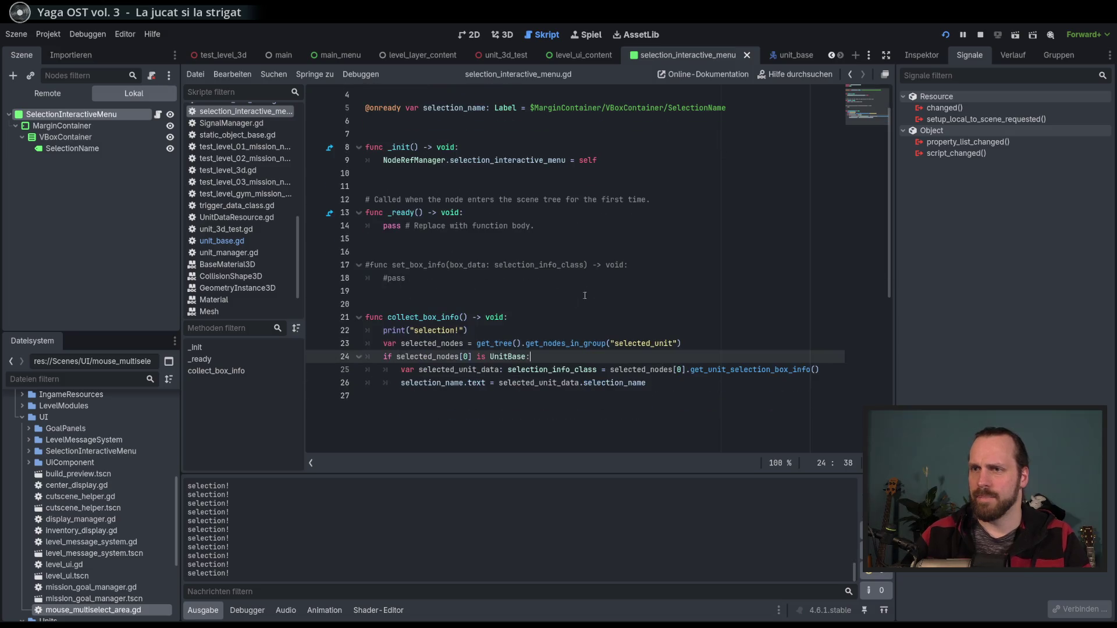
{"action": "left_click", "coordinate": [595, 331]}
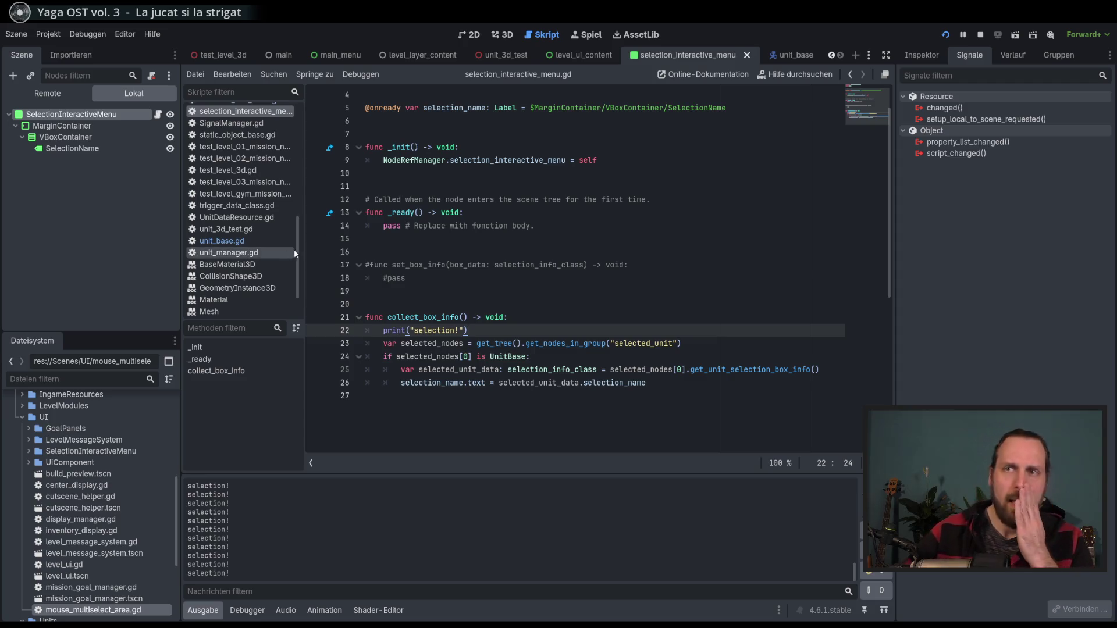
{"action": "scroll", "coordinate": [298, 253], "scroll_direction": "down", "scroll_amount": 2}
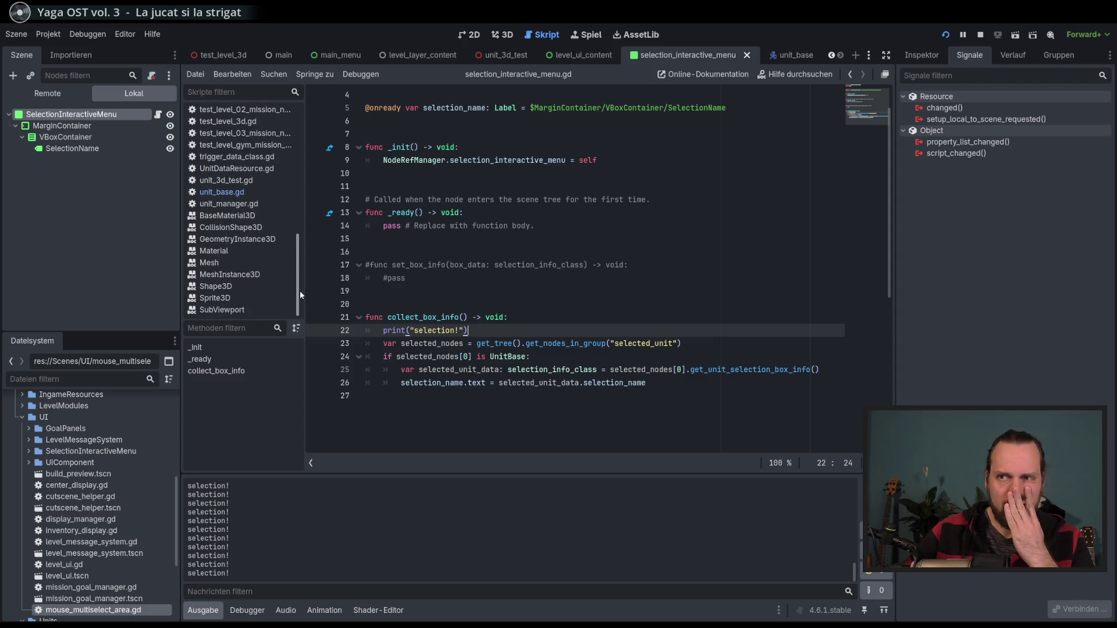
{"action": "left_click", "coordinate": [583, 382]}
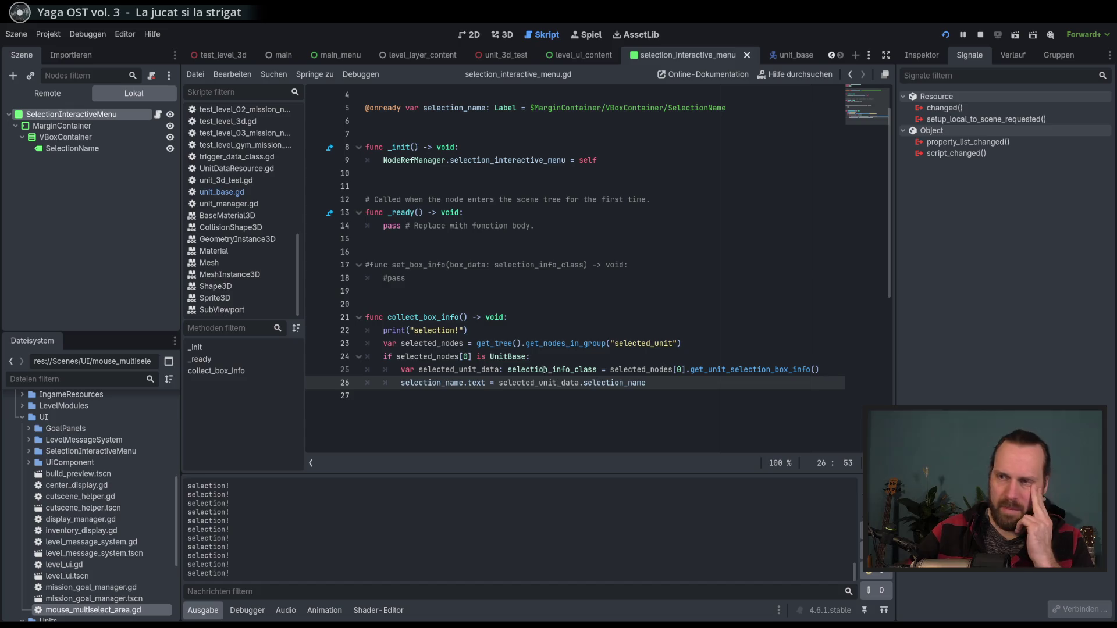
{"action": "scroll", "coordinate": [298, 269], "scroll_direction": "up", "scroll_amount": 2}
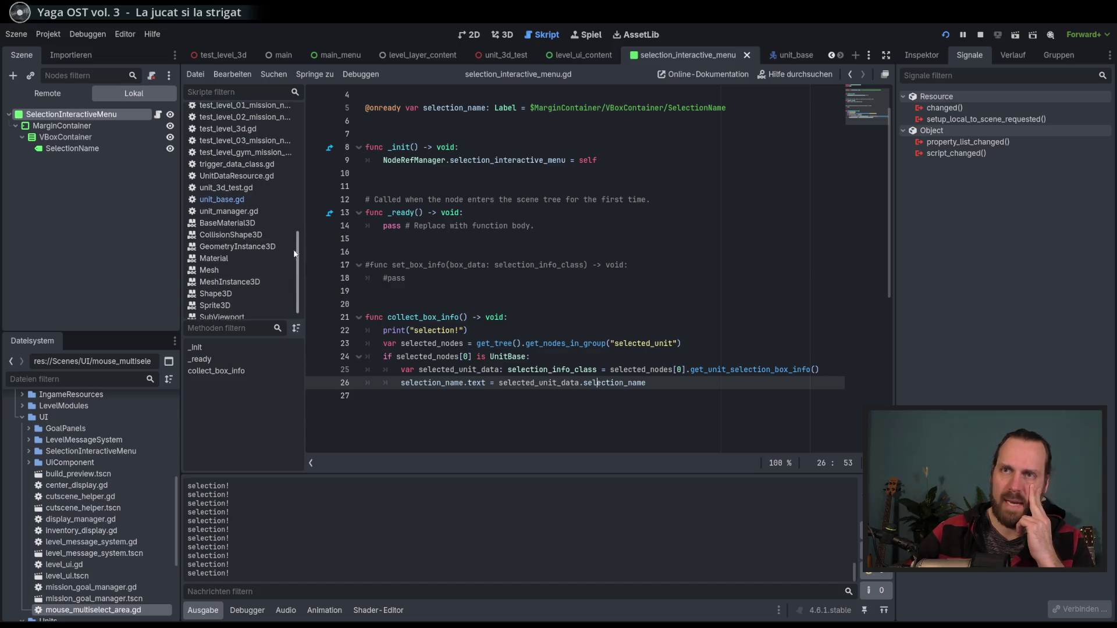
{"action": "scroll", "coordinate": [289, 239], "scroll_direction": "down", "scroll_amount": 2}
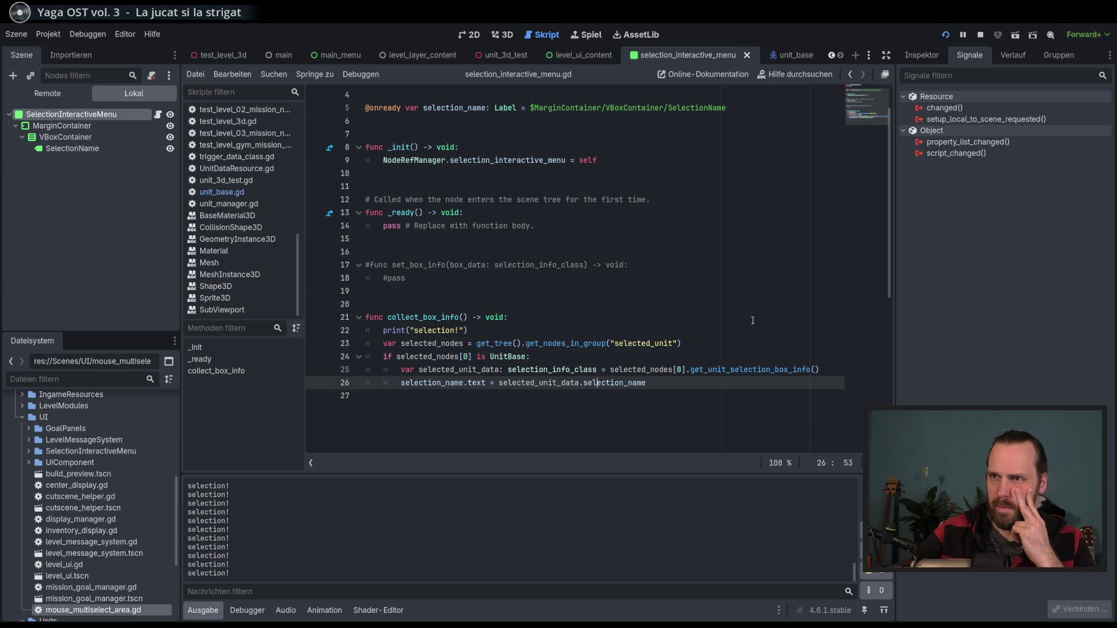
{"action": "left_click", "coordinate": [473, 35]}
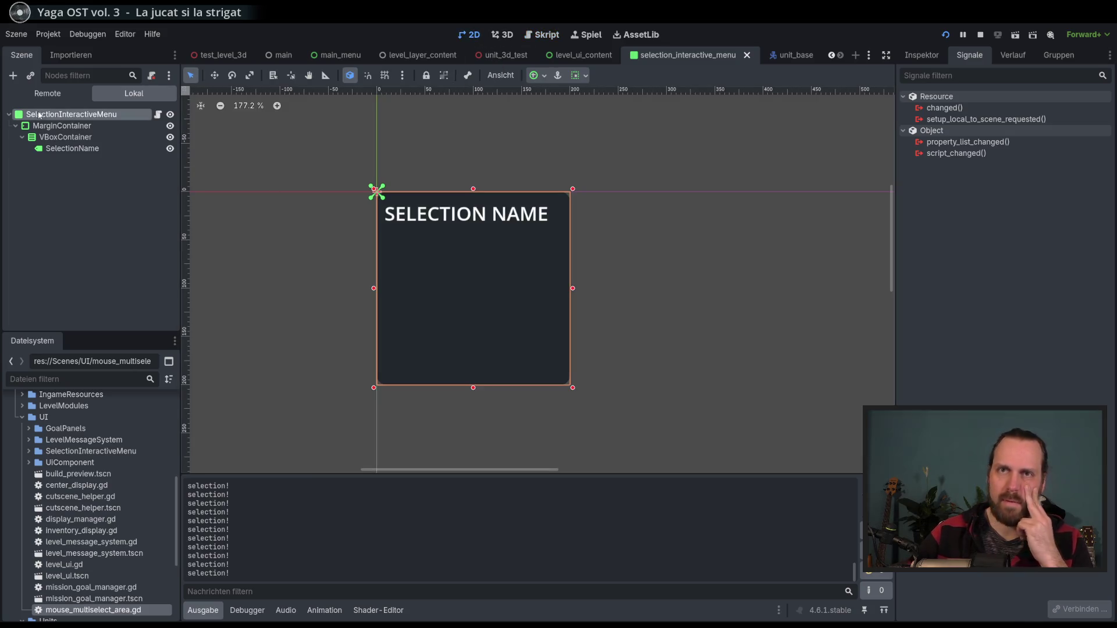
Inspect the SelectionInteractiveMenu root and MarginContainer settings, ending with the VBoxContainer selected.
{"action": "left_click", "coordinate": [39, 116]}
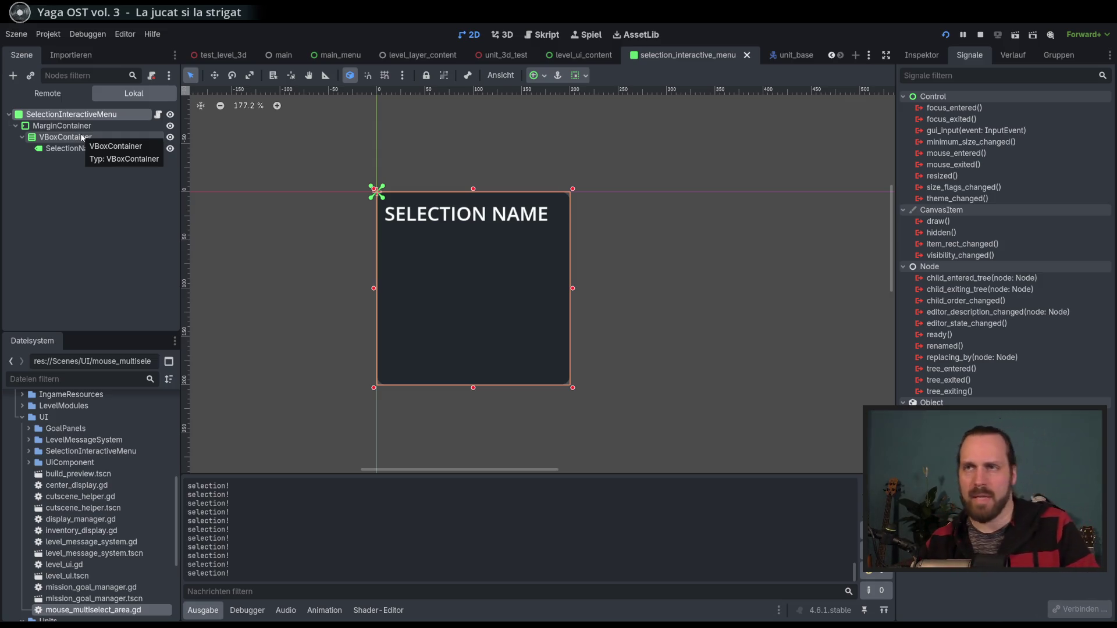
{"action": "left_click", "coordinate": [128, 246]}
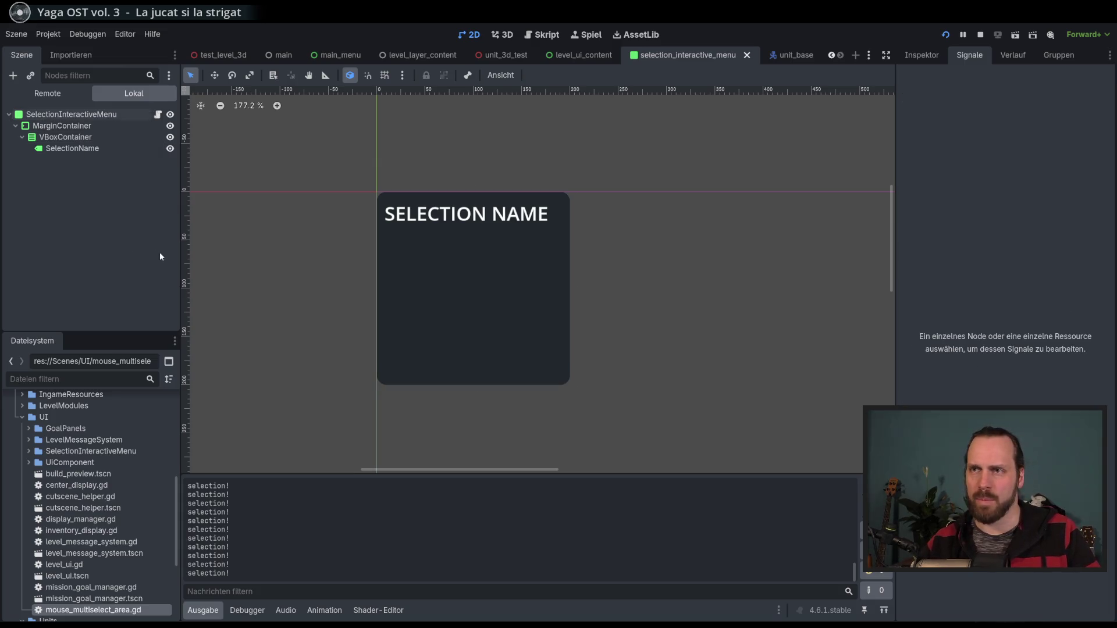
{"action": "left_click", "coordinate": [70, 114]}
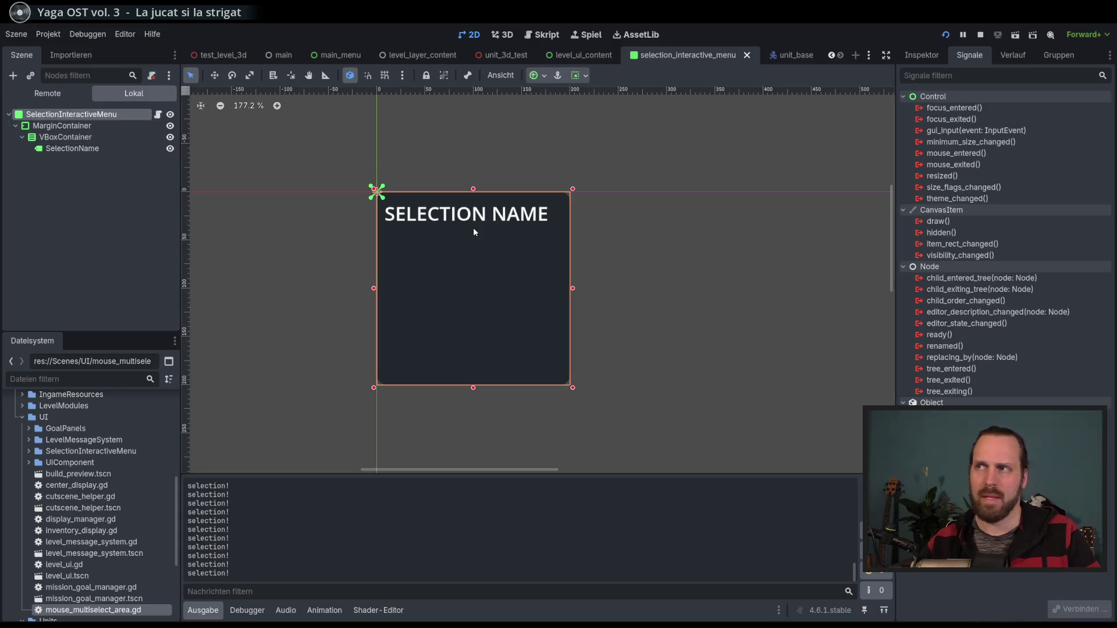
{"action": "left_click", "coordinate": [938, 53]}
{"action": "left_click", "coordinate": [84, 197]}
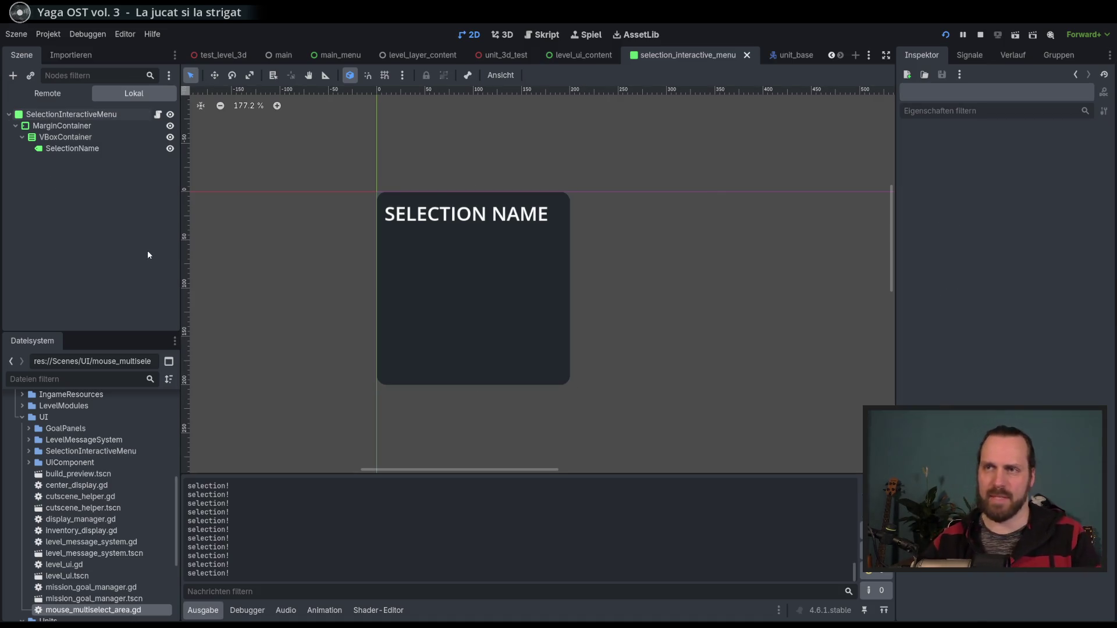
{"action": "left_click", "coordinate": [88, 114]}
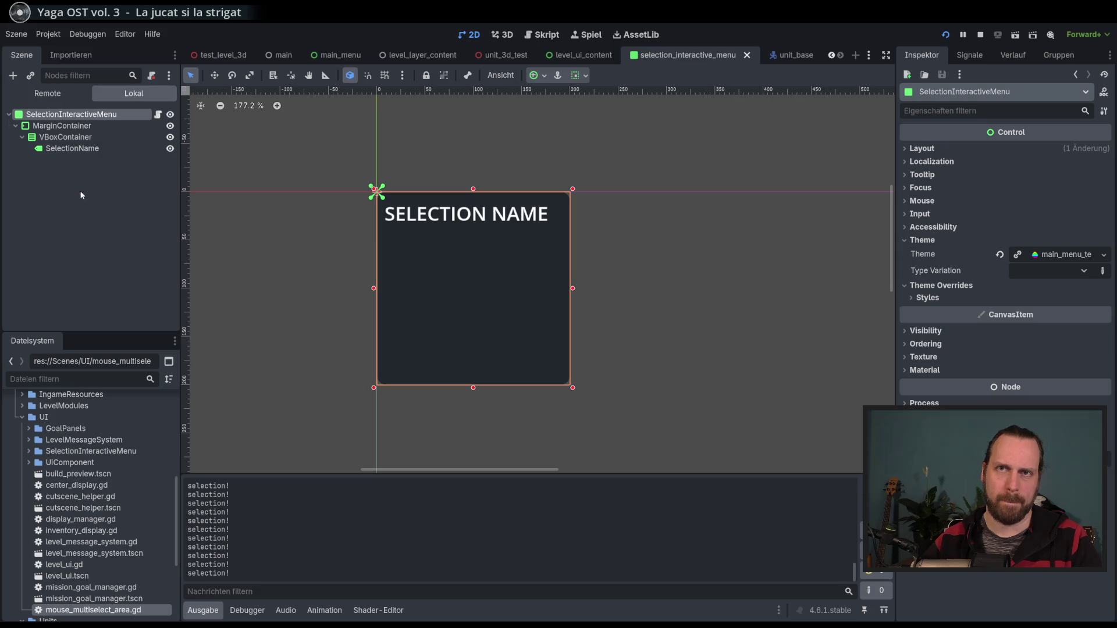
{"action": "left_click", "coordinate": [87, 126]}
{"action": "left_click", "coordinate": [64, 114]}
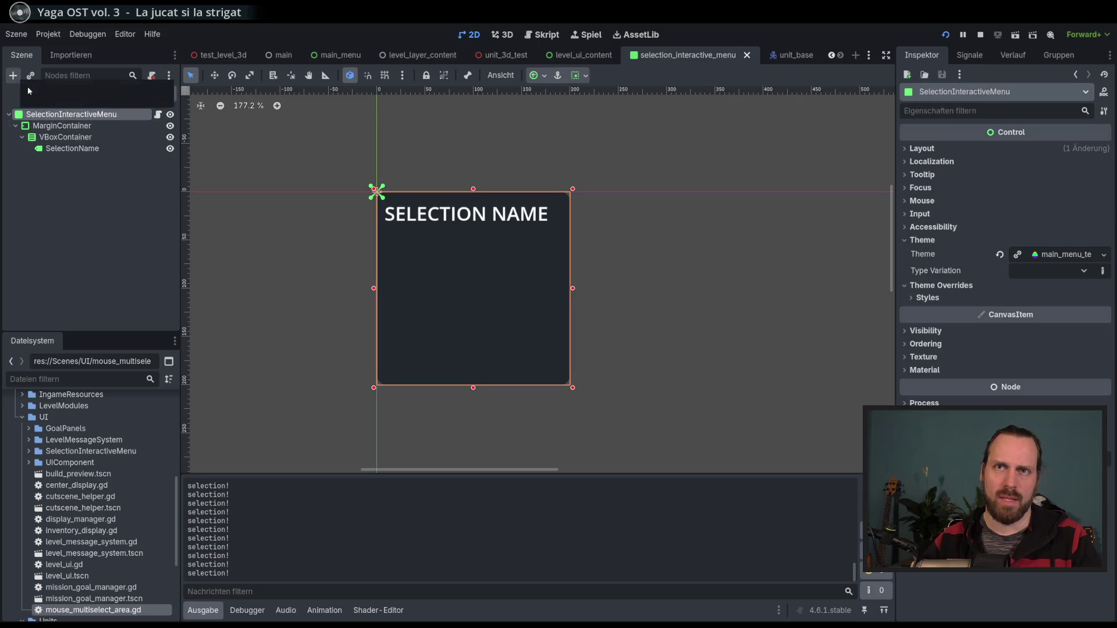
{"action": "left_click", "coordinate": [87, 137]}
Add a Button node under the VBoxContainer and stop it filling the container width.
{"action": "key", "text": "ctrl+a"}
{"action": "type", "text": "button"}
{"action": "key", "text": "Escape"}
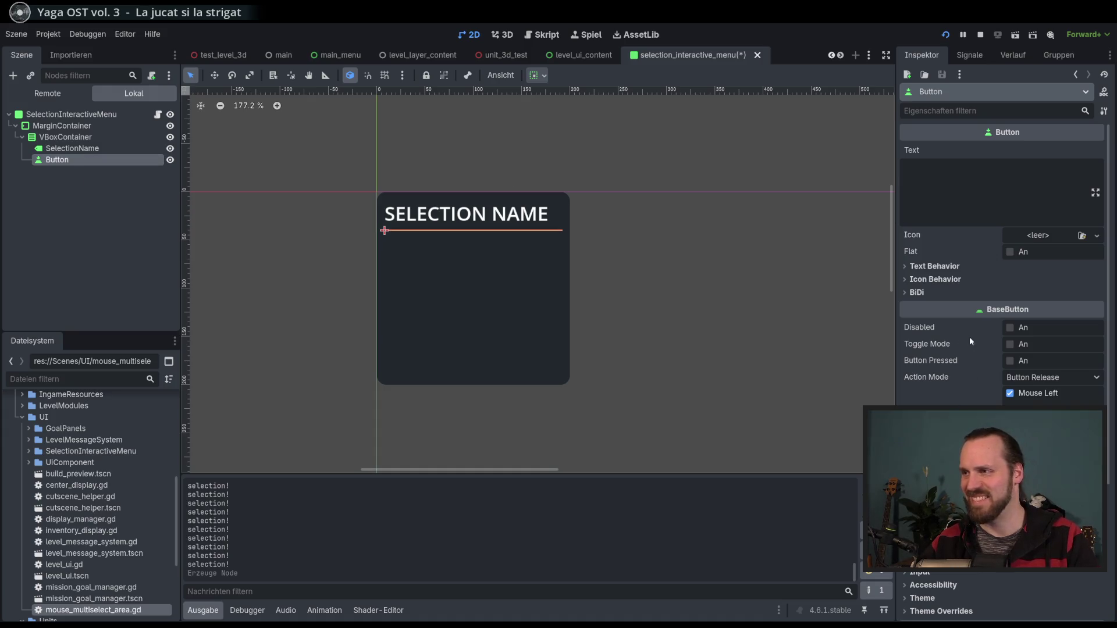
{"action": "left_click", "coordinate": [537, 75]}
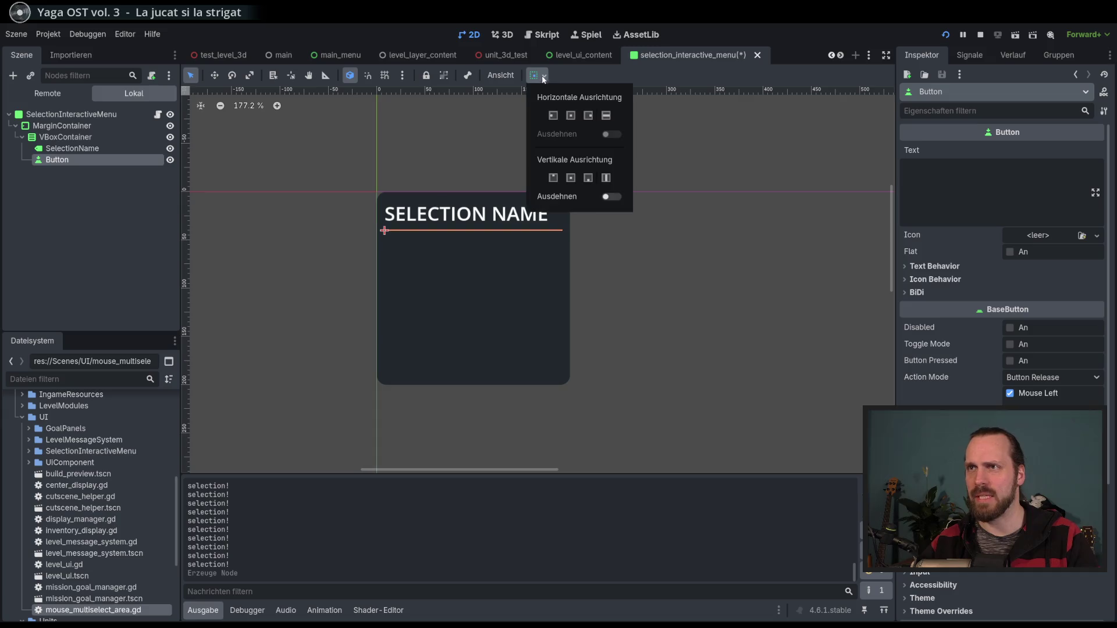
{"action": "left_click", "coordinate": [553, 120]}
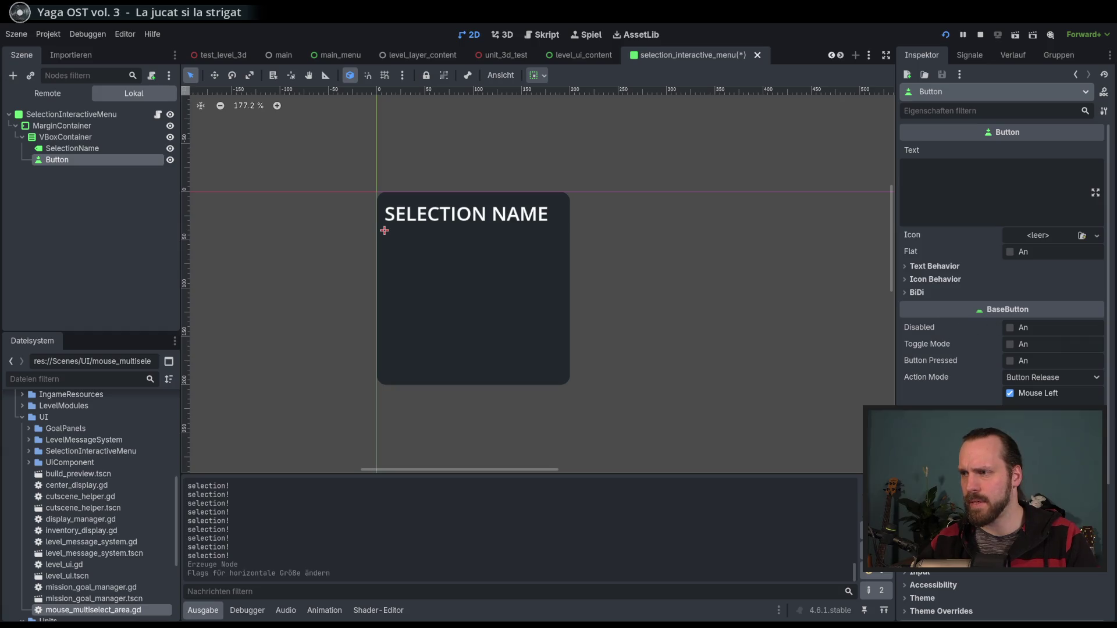
Set the Button's Custom Minimum Size to 60 × 60 and save the scene.
{"action": "scroll", "coordinate": [1001, 361], "scroll_direction": "down", "scroll_amount": 5}
{"action": "left_click", "coordinate": [1029, 312]}
{"action": "left_click", "coordinate": [1029, 312]}
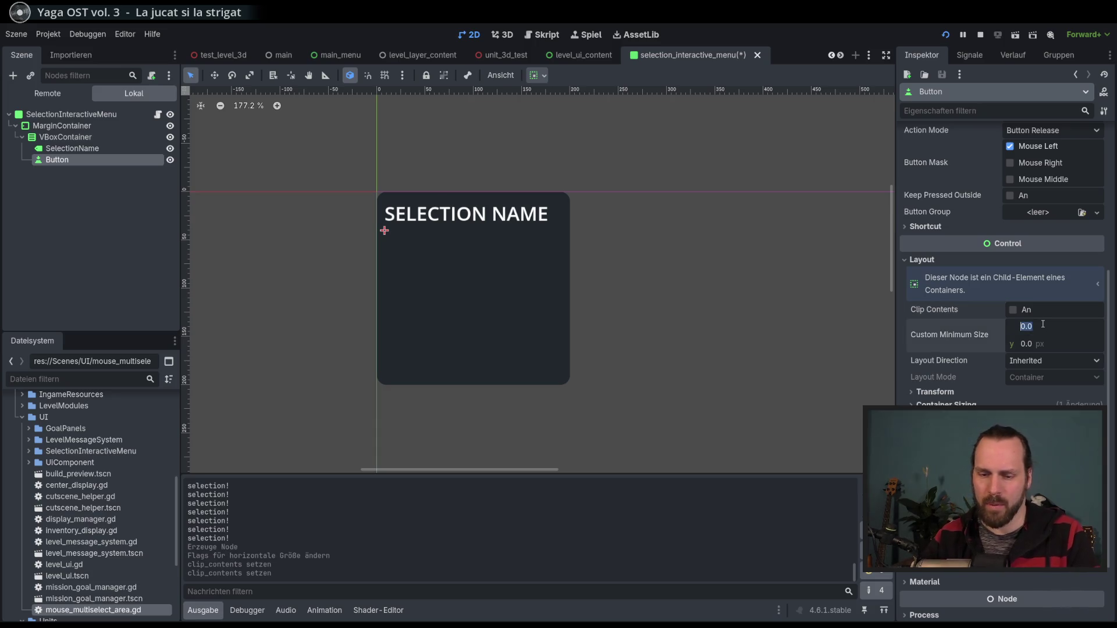
{"action": "type", "text": "50"}
{"action": "key", "text": "Return"}
{"action": "left_click", "coordinate": [1044, 324]}
{"action": "type", "text": "60"}
{"action": "key", "text": "Return"}
{"action": "key", "text": "Tab"}
{"action": "type", "text": "60"}
{"action": "key", "text": "Return"}
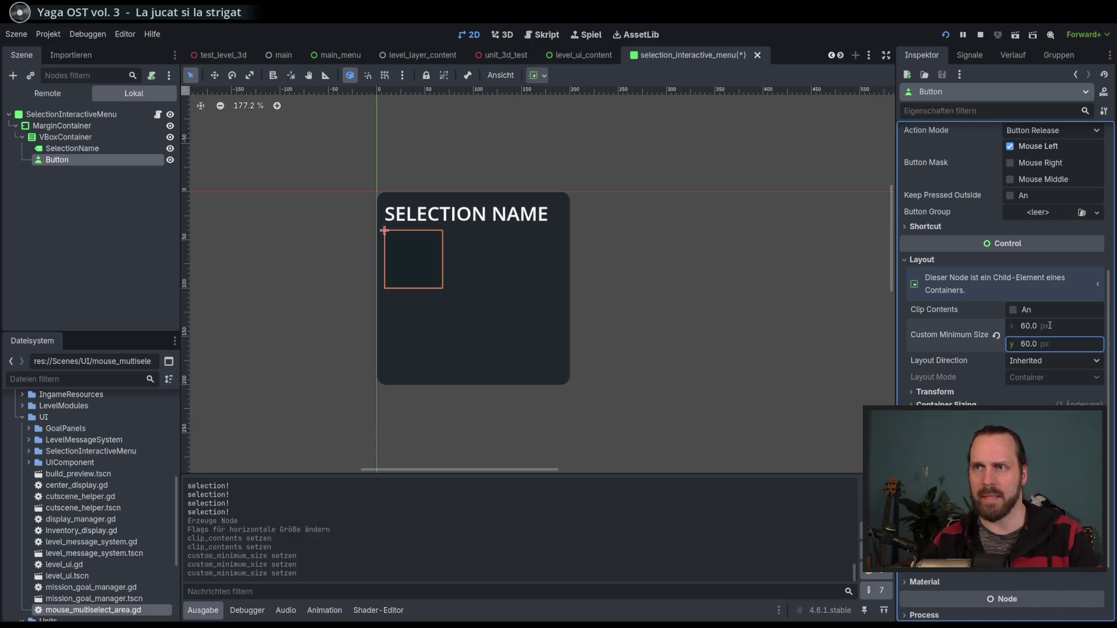
{"action": "key", "text": "ctrl+s"}
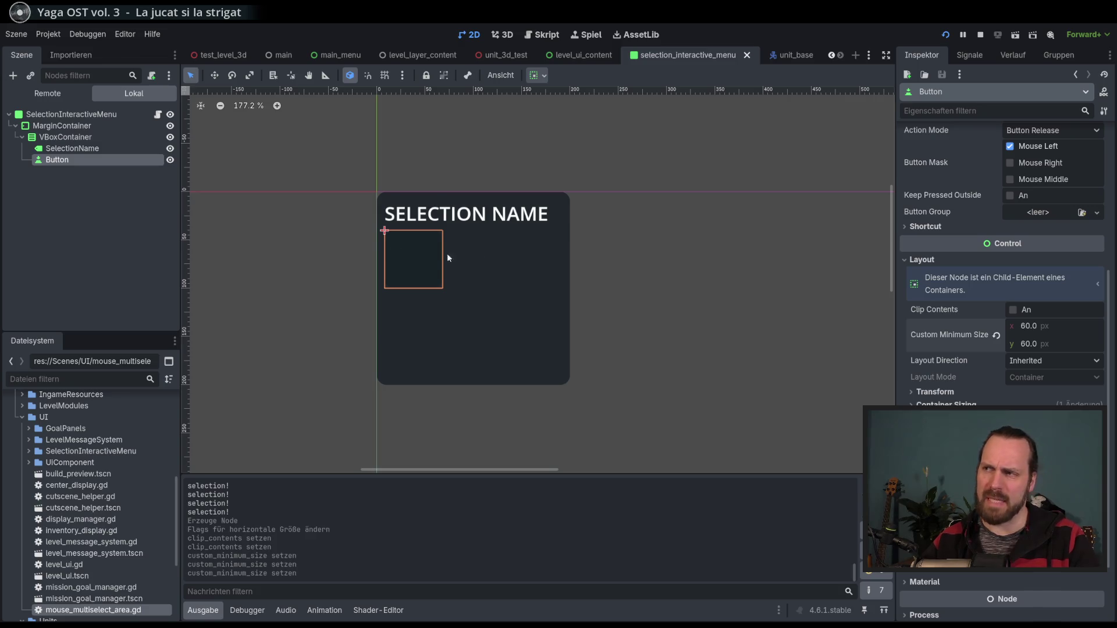
{"action": "left_click", "coordinate": [1047, 328]}
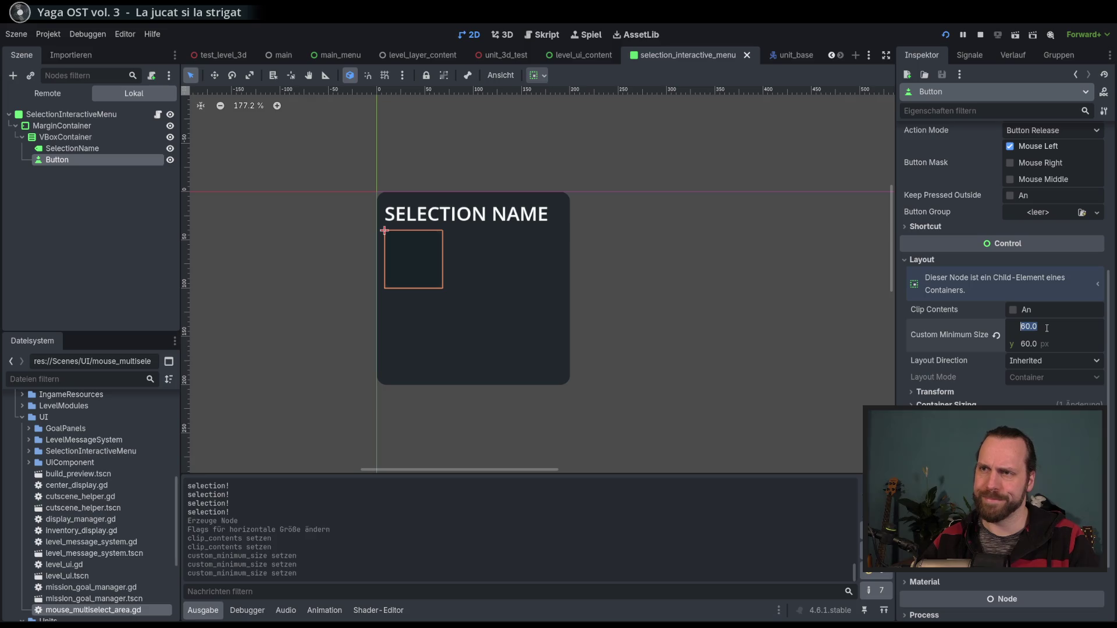
{"action": "left_click", "coordinate": [542, 76]}
{"action": "left_click", "coordinate": [606, 115]}
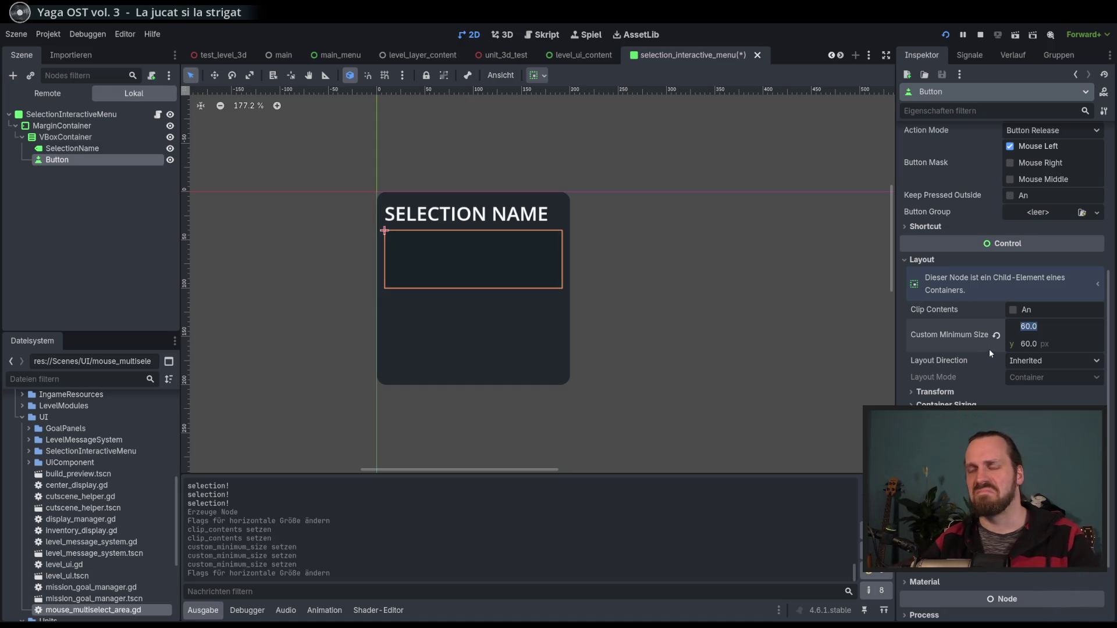
{"action": "left_click", "coordinate": [1047, 330]}
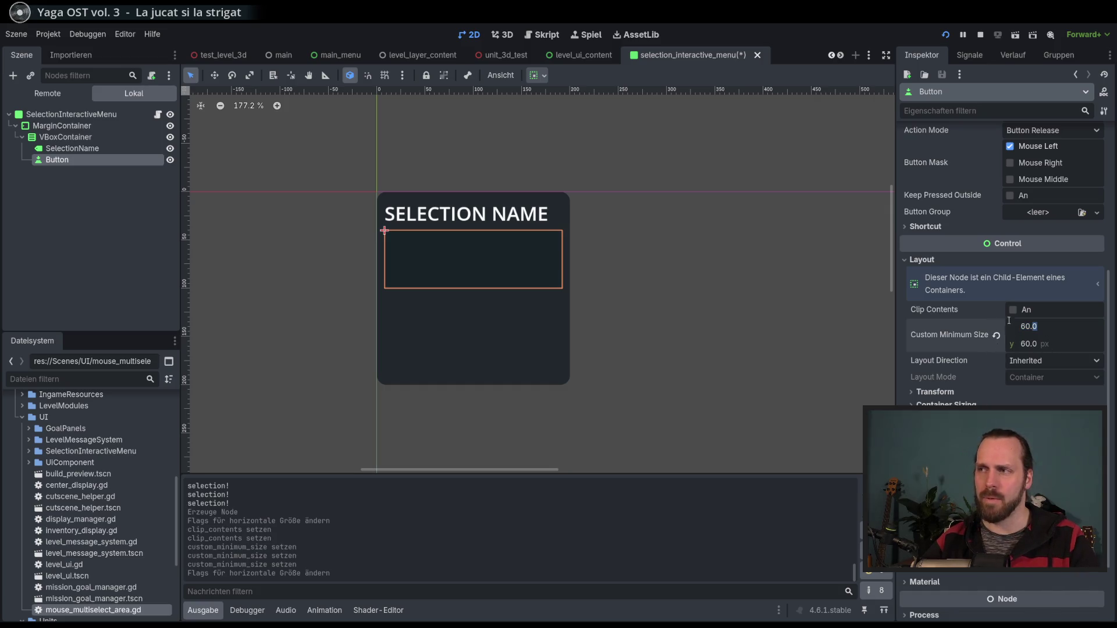
{"action": "left_click", "coordinate": [538, 75]}
{"action": "left_click", "coordinate": [553, 115]}
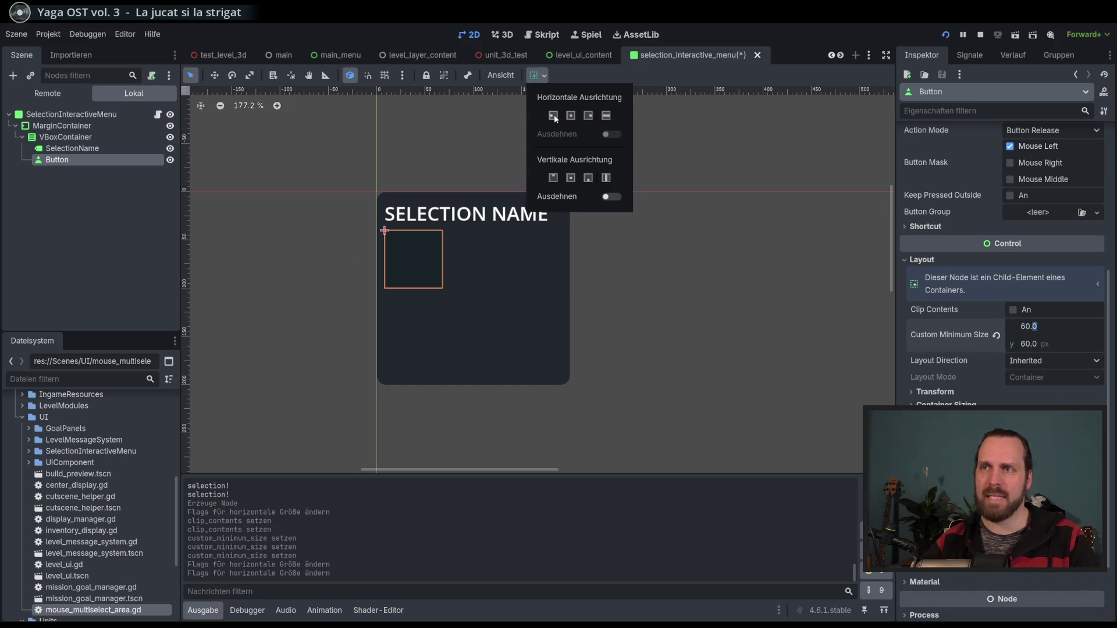
{"action": "left_click", "coordinate": [97, 211]}
{"action": "key", "text": "ctrl+s"}
{"action": "left_click", "coordinate": [102, 161]}
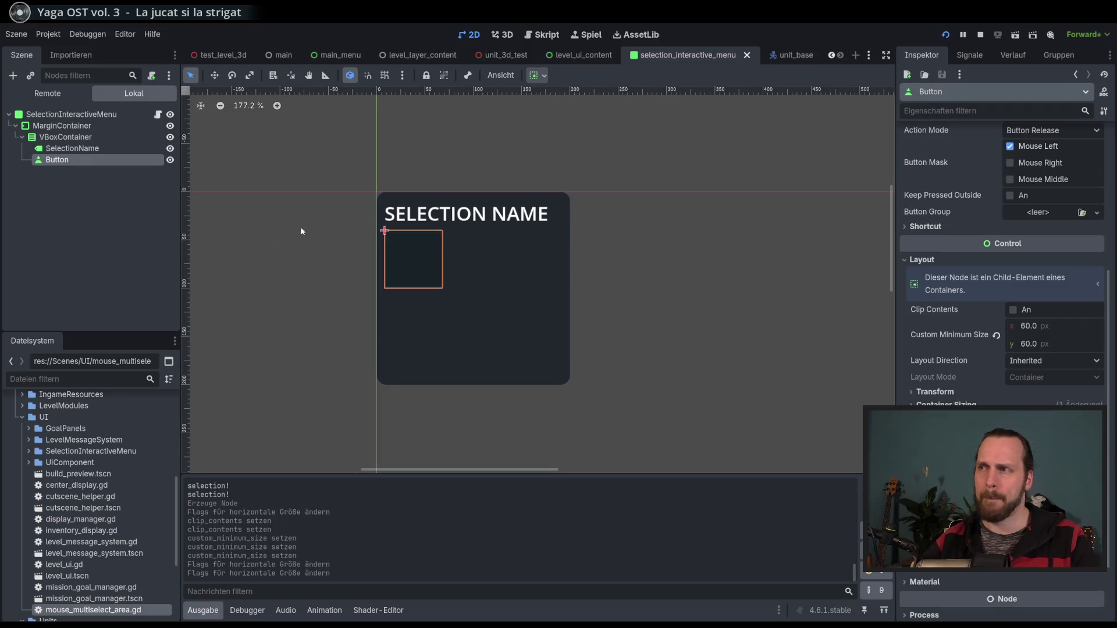
{"action": "left_click", "coordinate": [330, 231]}
{"action": "left_click", "coordinate": [85, 161]}
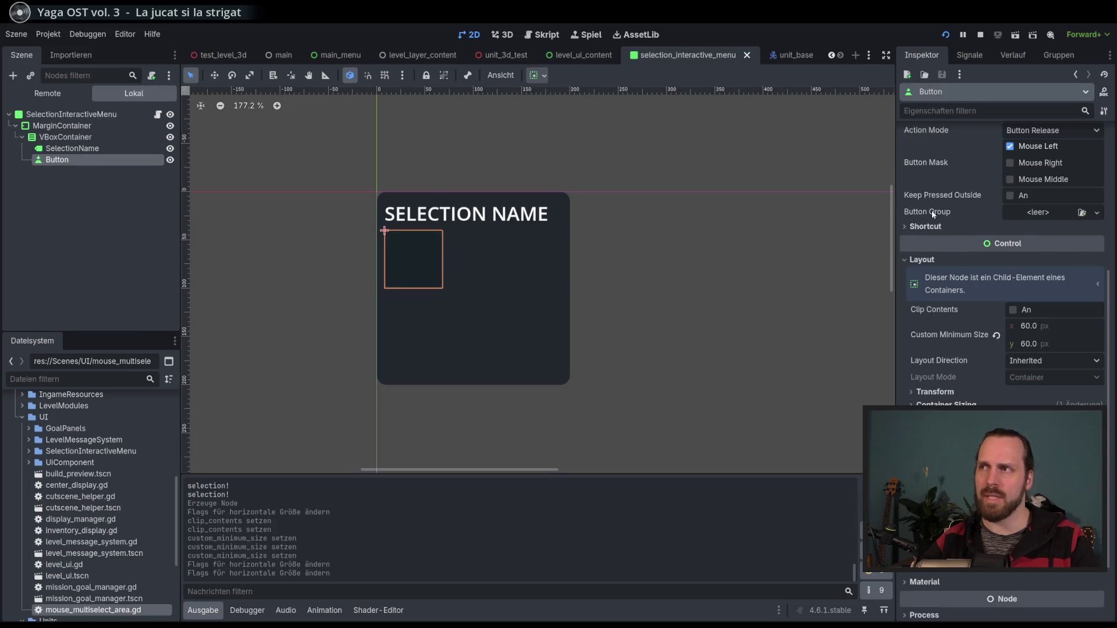
{"action": "scroll", "coordinate": [924, 210], "scroll_direction": "up", "scroll_amount": 5}
{"action": "left_click", "coordinate": [995, 201]}
Set the button's text to Stop and save the scene.
{"action": "right_click", "coordinate": [995, 200]}
{"action": "key", "text": "Escape"}
{"action": "type", "text": "Stop"}
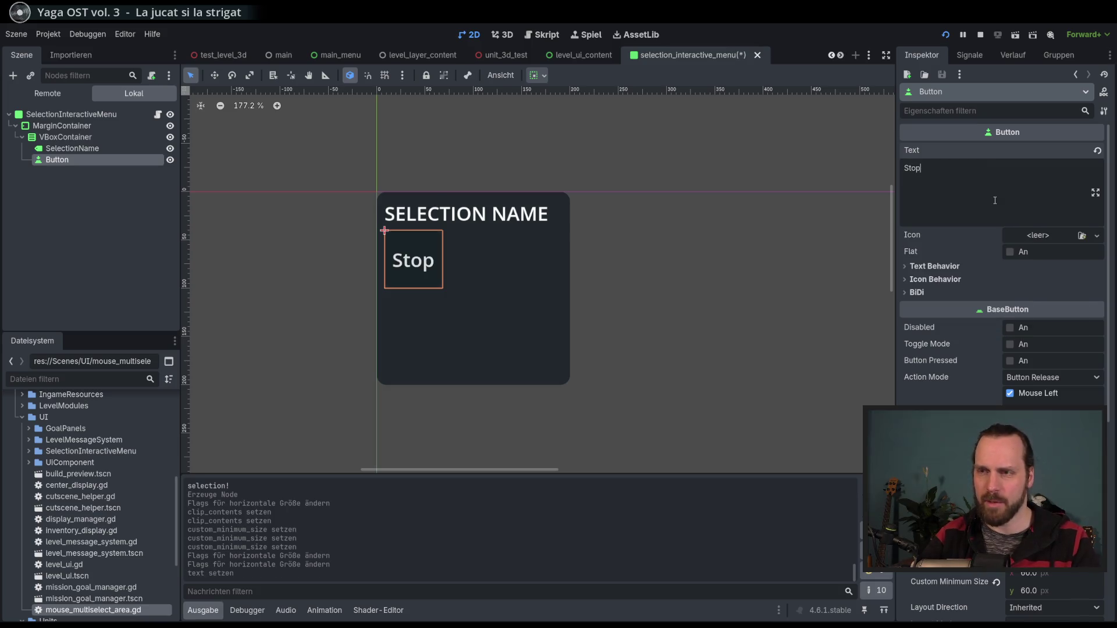
{"action": "left_click", "coordinate": [122, 225]}
{"action": "key", "text": "ctrl+s"}
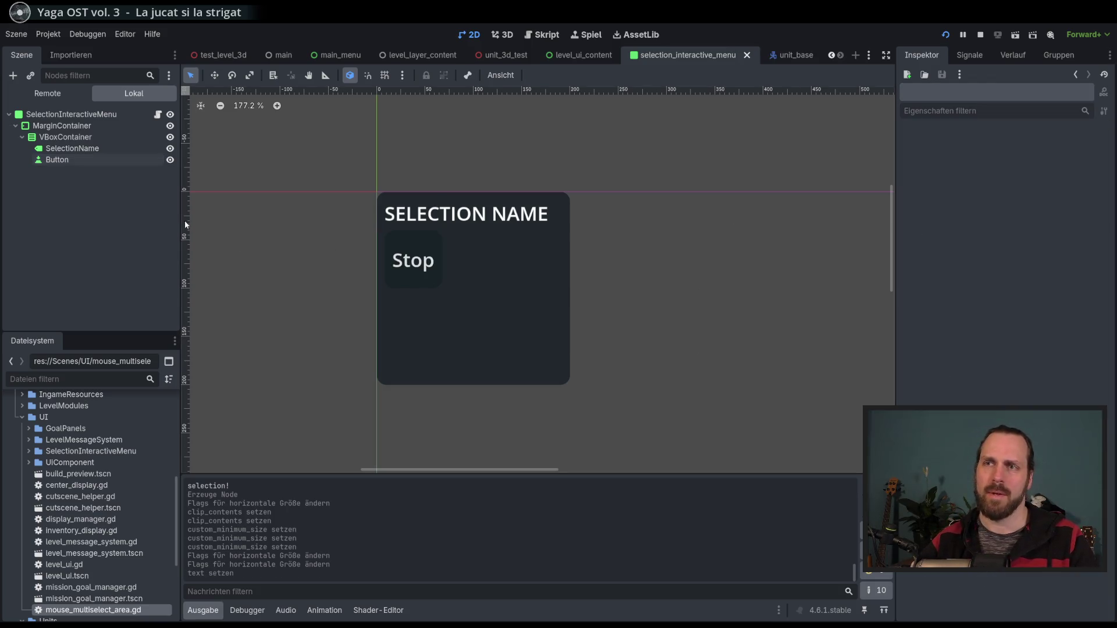
Rename the Button node to InteractionMenuButton in the Scene dock.
{"action": "left_click", "coordinate": [113, 161]}
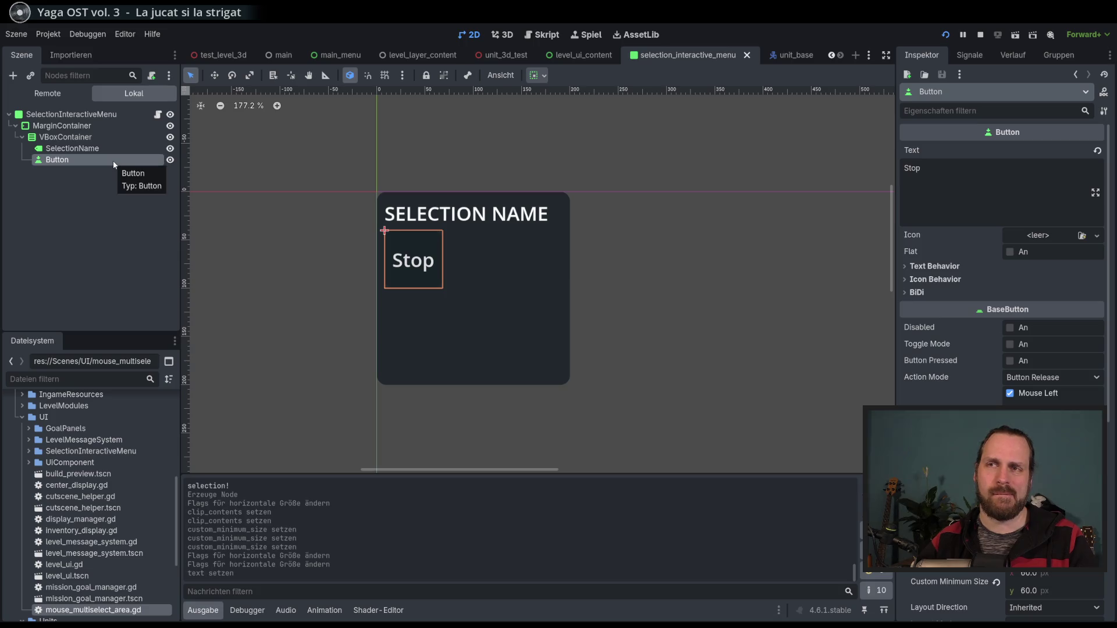
{"action": "double_click", "coordinate": [113, 160]}
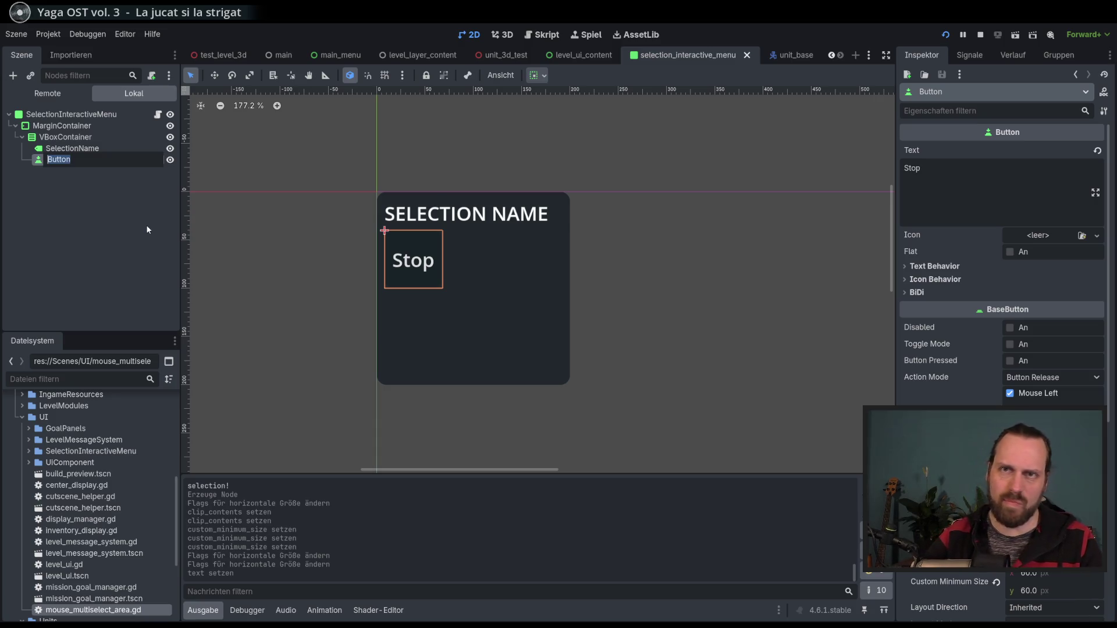
{"action": "type", "text": "InteractionButton"}
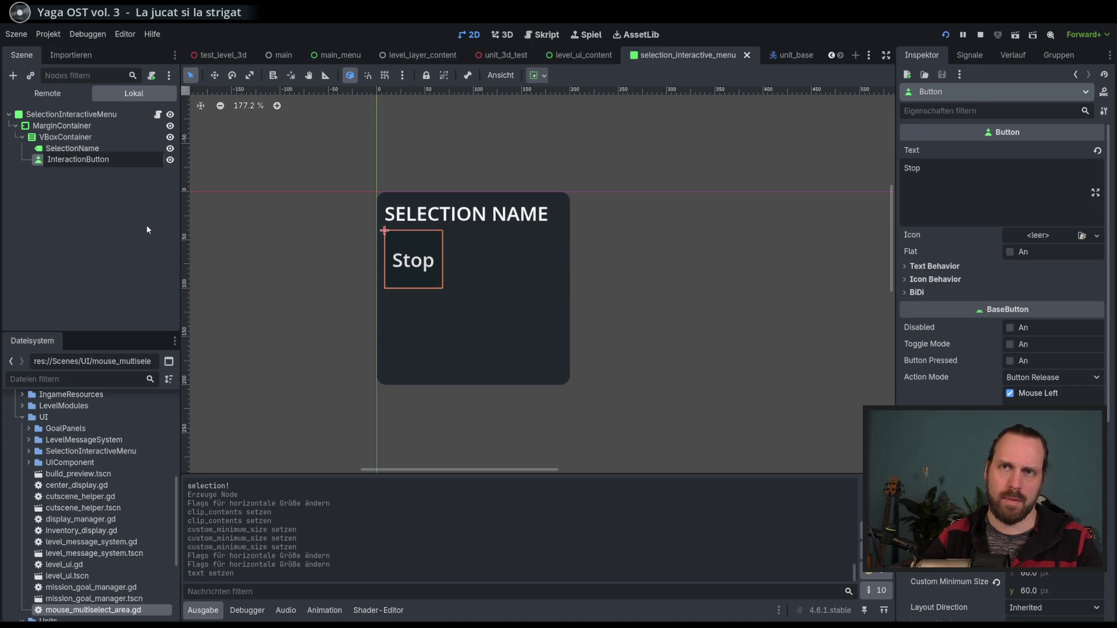
{"action": "type", "text": "Menu"}
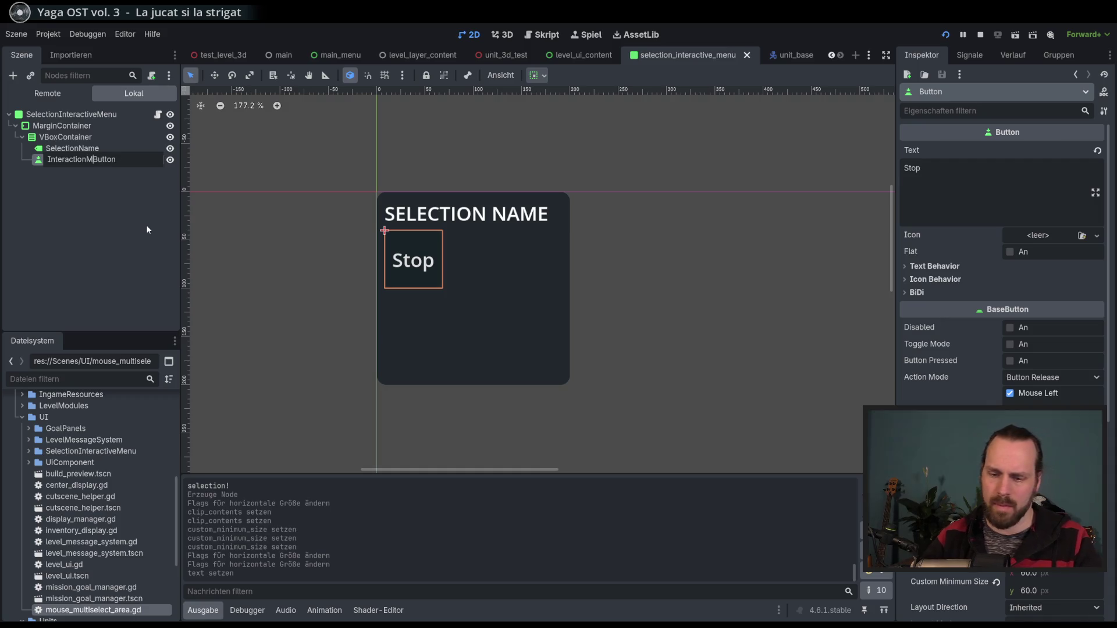
{"action": "key", "text": "Return"}
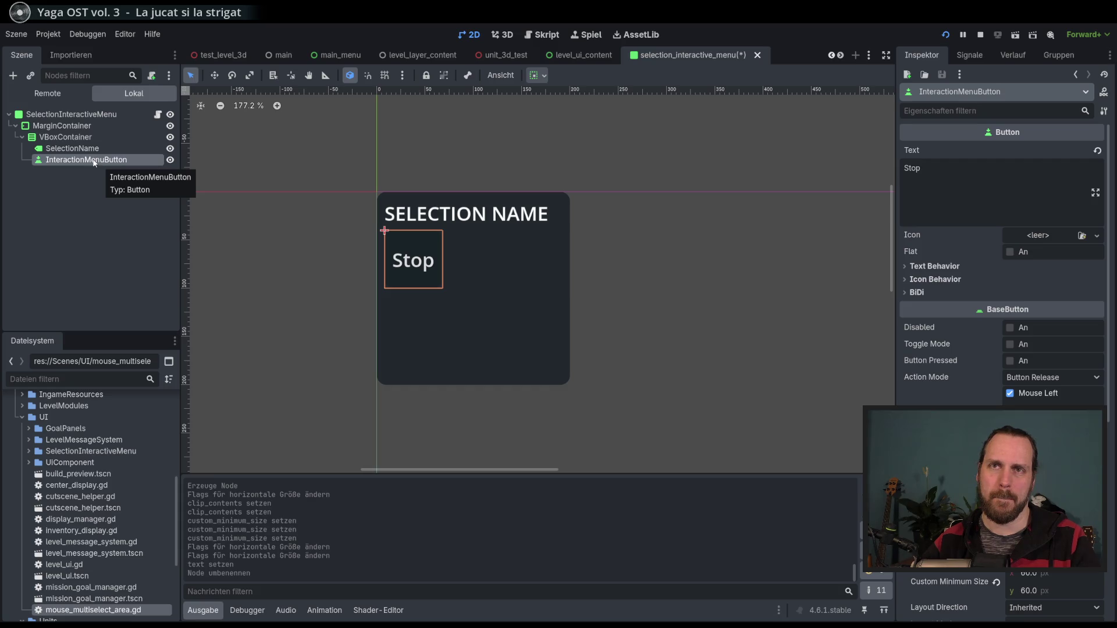
{"action": "right_click", "coordinate": [94, 162]}
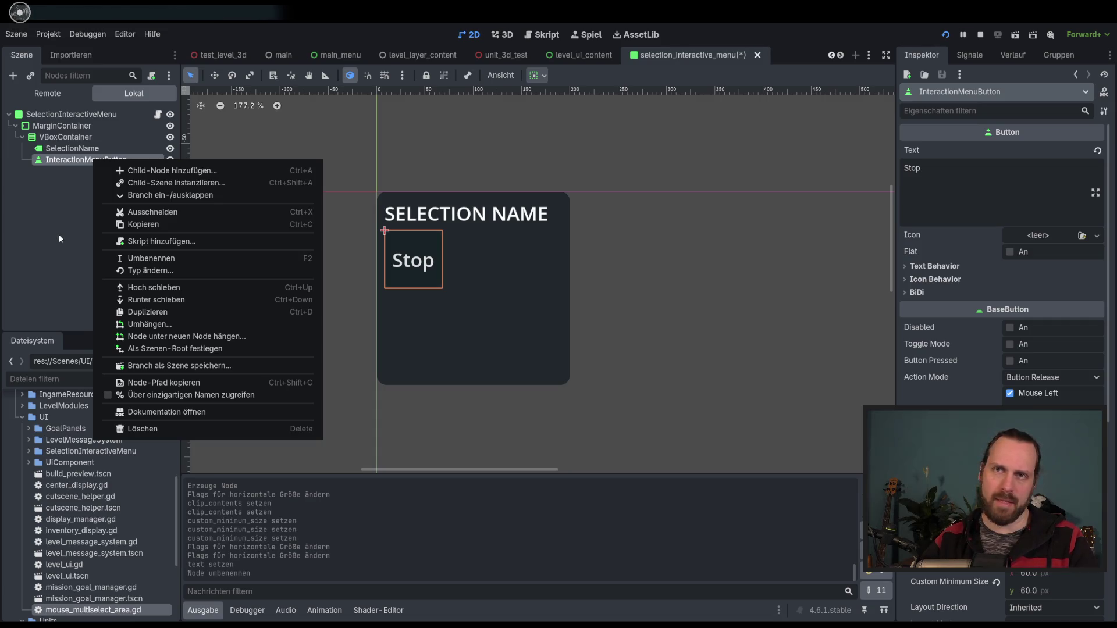
Save the InteractionMenuButton branch as the scene interaction_menu_button.tscn.
{"action": "left_click", "coordinate": [47, 194]}
{"action": "left_click", "coordinate": [72, 148]}
{"action": "left_click", "coordinate": [85, 162]}
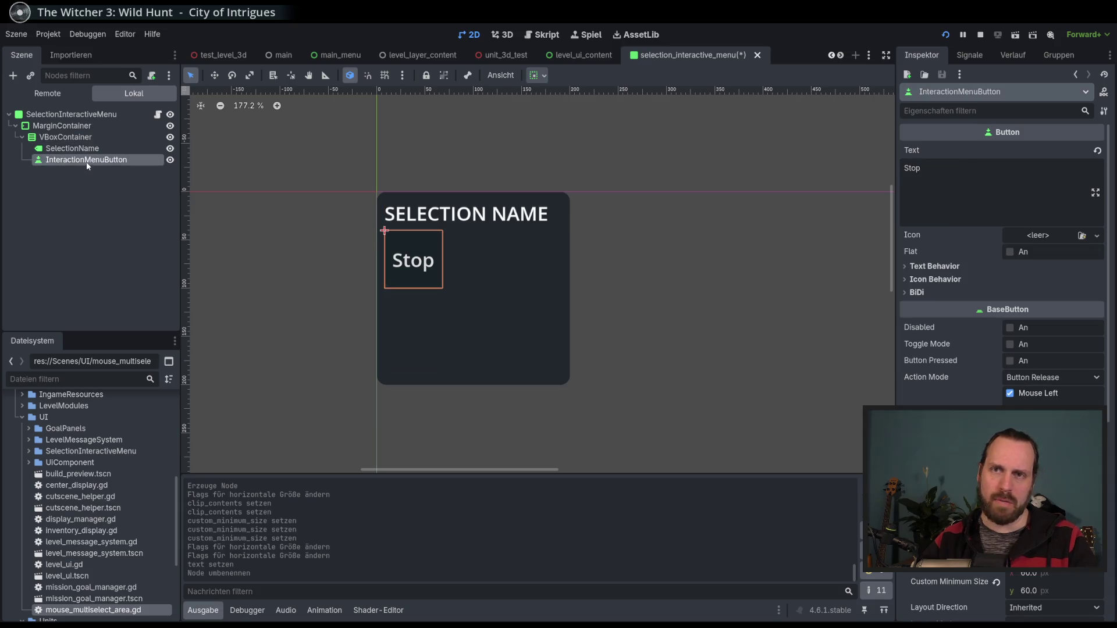
{"action": "right_click", "coordinate": [86, 162]}
{"action": "left_click", "coordinate": [164, 368]}
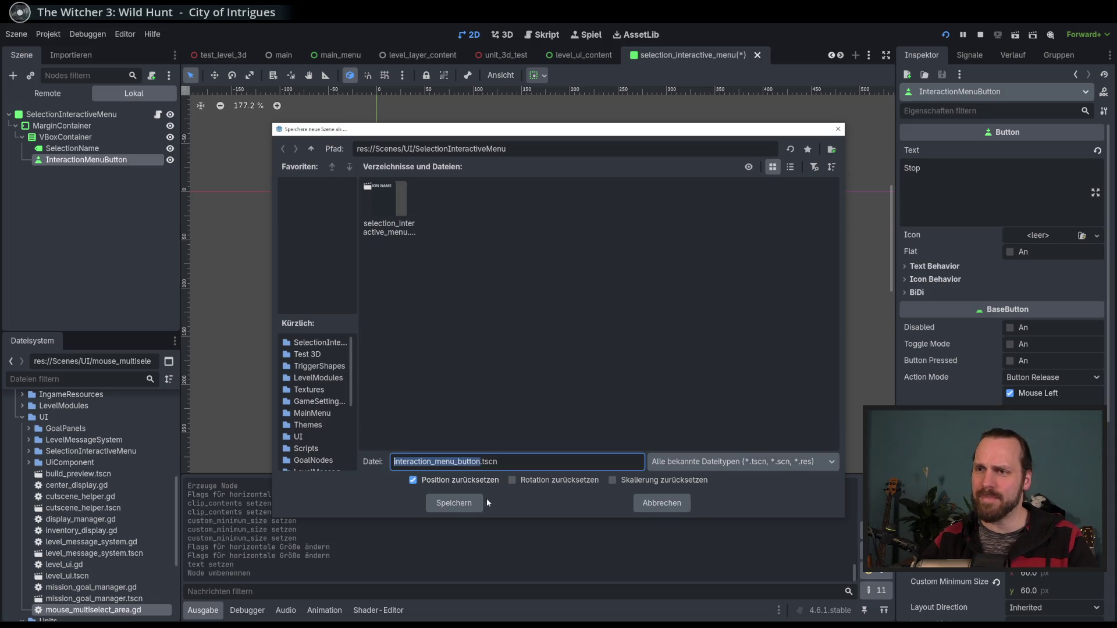
{"action": "left_click", "coordinate": [456, 501]}
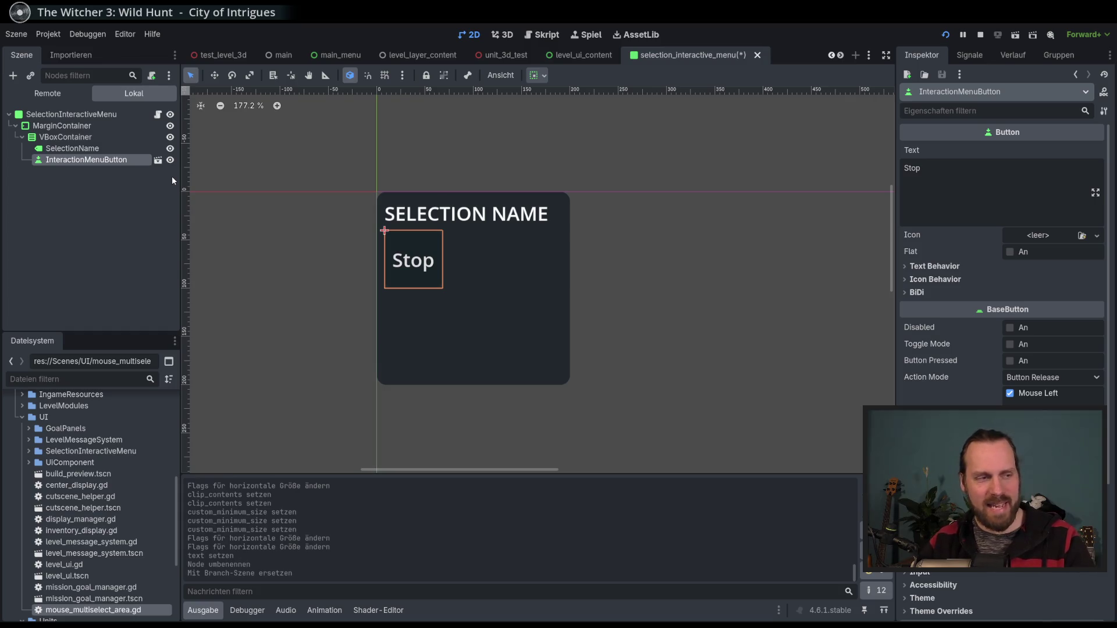
Open the new button scene and attach a default interaction_menu_button.gd script to its root.
{"action": "left_click", "coordinate": [157, 160]}
{"action": "scroll", "coordinate": [260, 163], "scroll_direction": "up", "scroll_amount": 12}
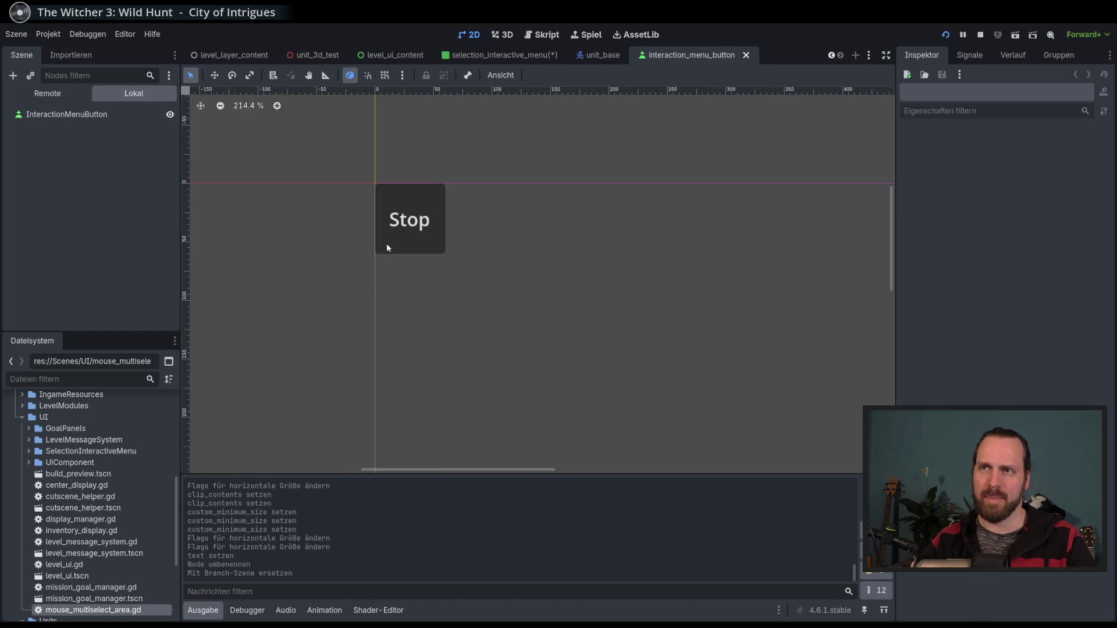
{"action": "scroll", "coordinate": [314, 227], "scroll_direction": "down", "scroll_amount": 1}
{"action": "left_click", "coordinate": [74, 114]}
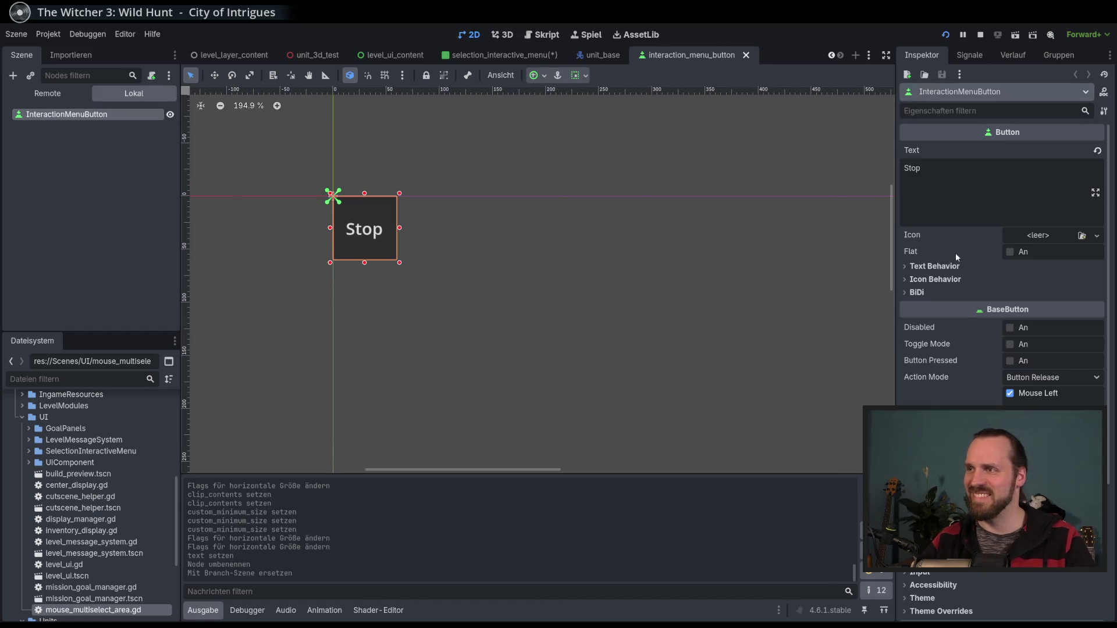
{"action": "left_click", "coordinate": [152, 75]}
{"action": "key", "text": "Return"}
{"action": "left_click", "coordinate": [488, 240]}
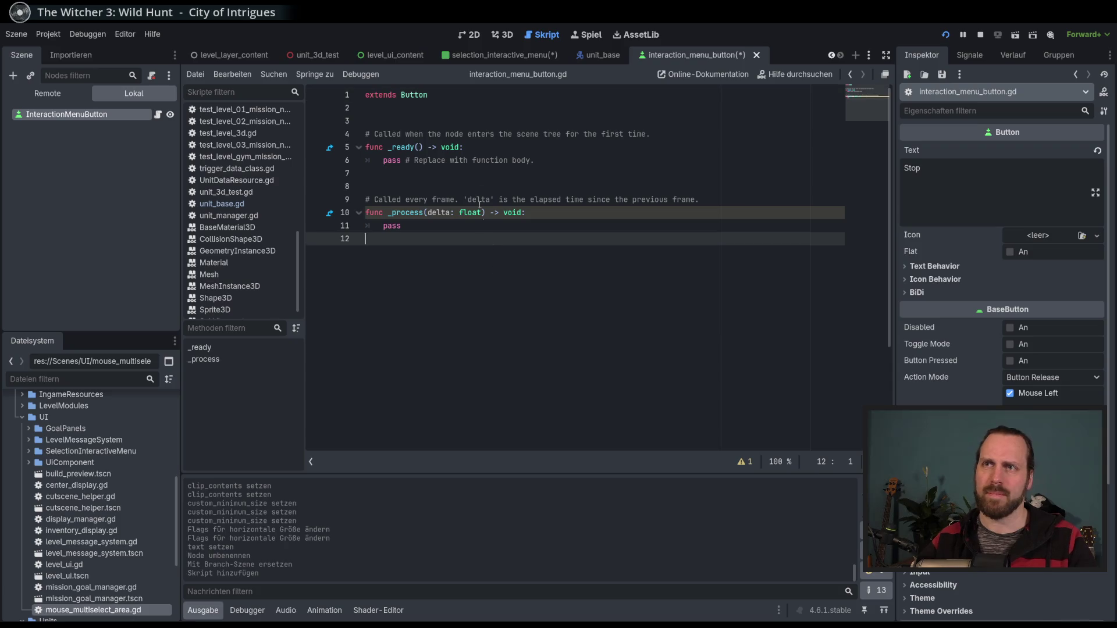
Declare class_name InteractionMenuButton on a new line above extends Button.
{"action": "left_click", "coordinate": [459, 103]}
{"action": "key", "text": "Up"}
{"action": "key", "text": "ctrl+shift+Return"}
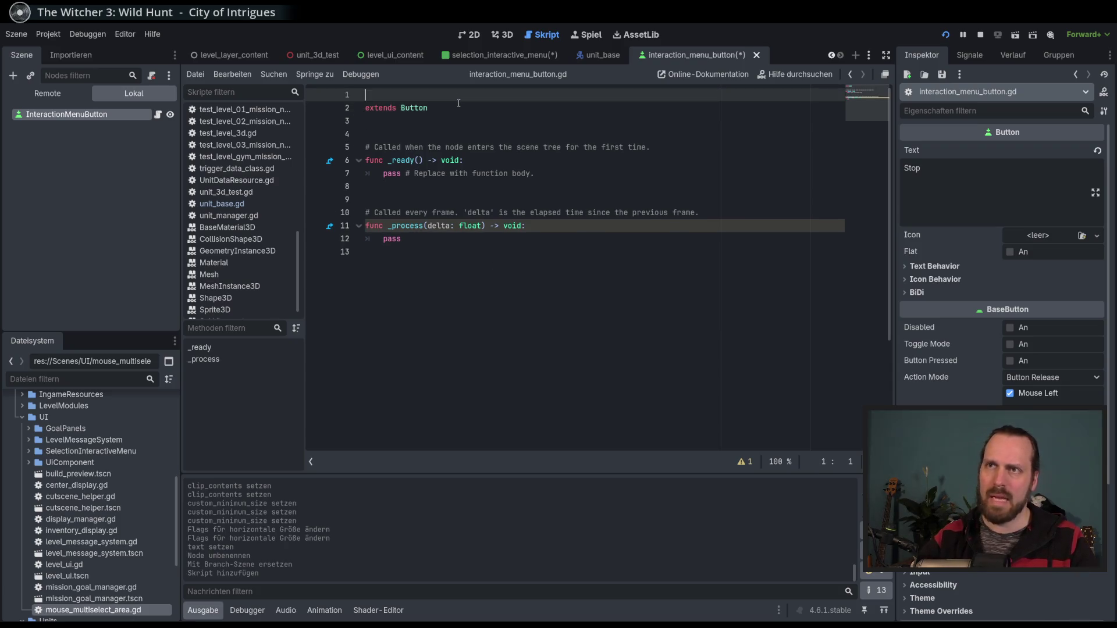
{"action": "type", "text": "class_name"}
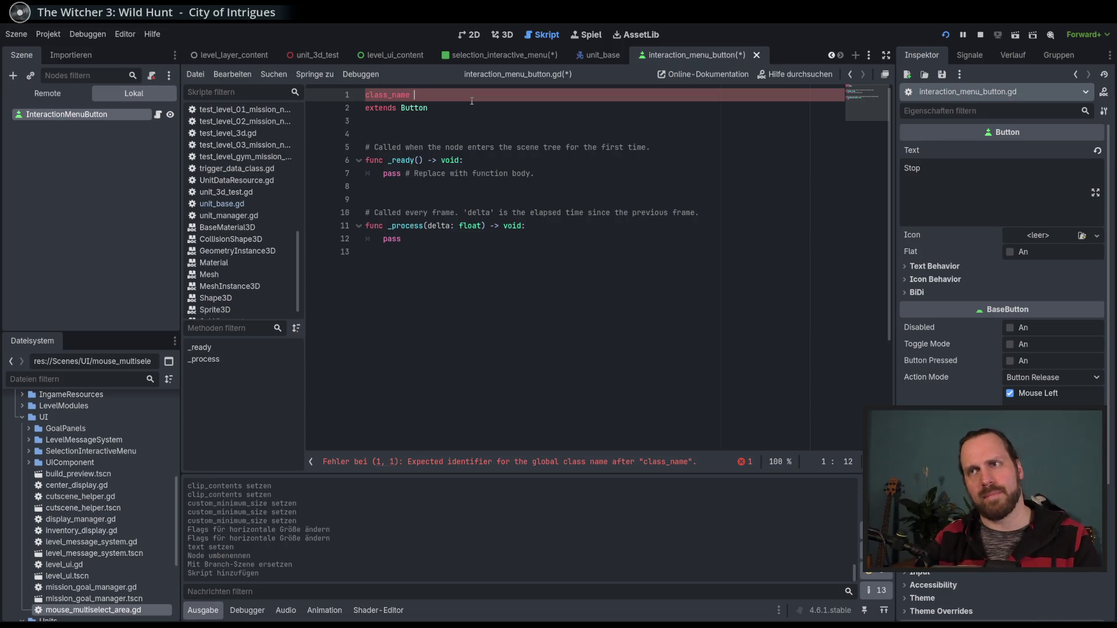
{"action": "type", "text": "InteractionM"}
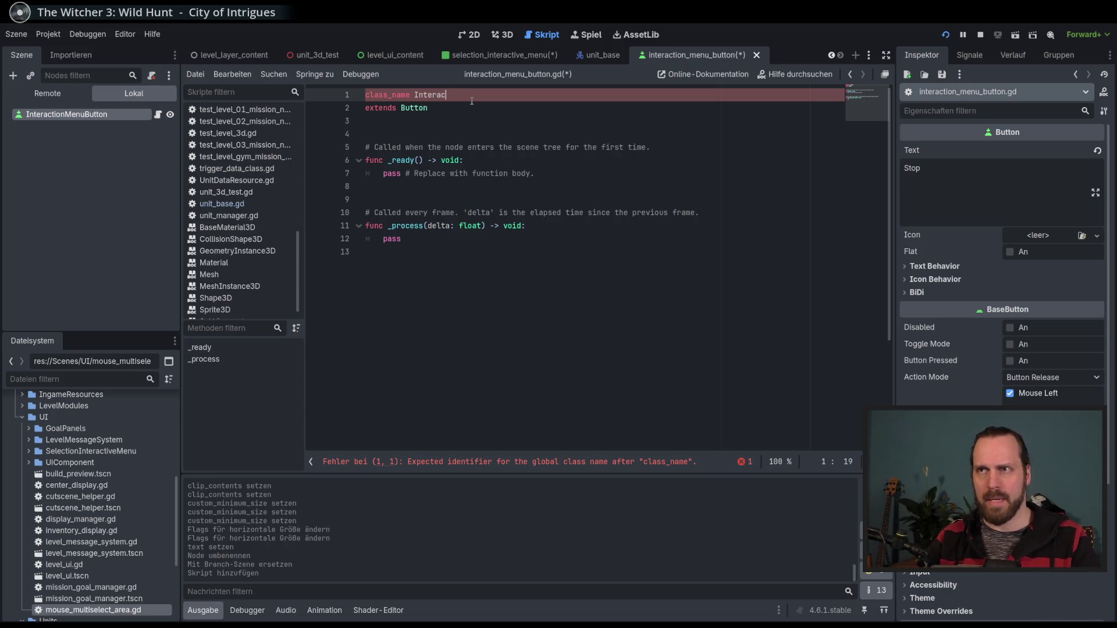
{"action": "type", "text": "enu"}
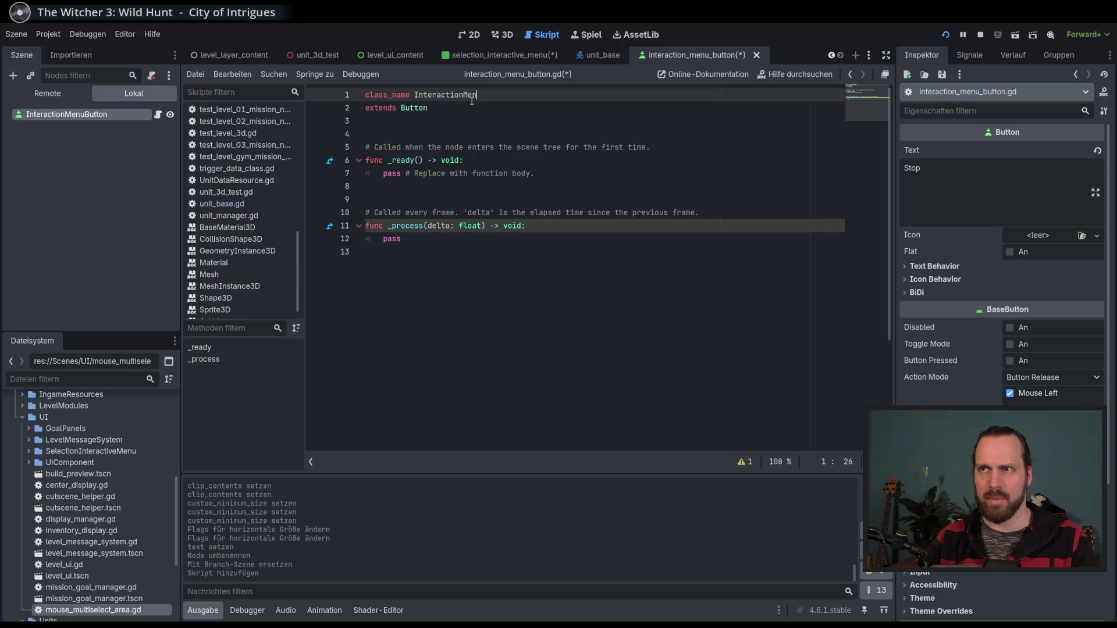
{"action": "type", "text": "Button"}
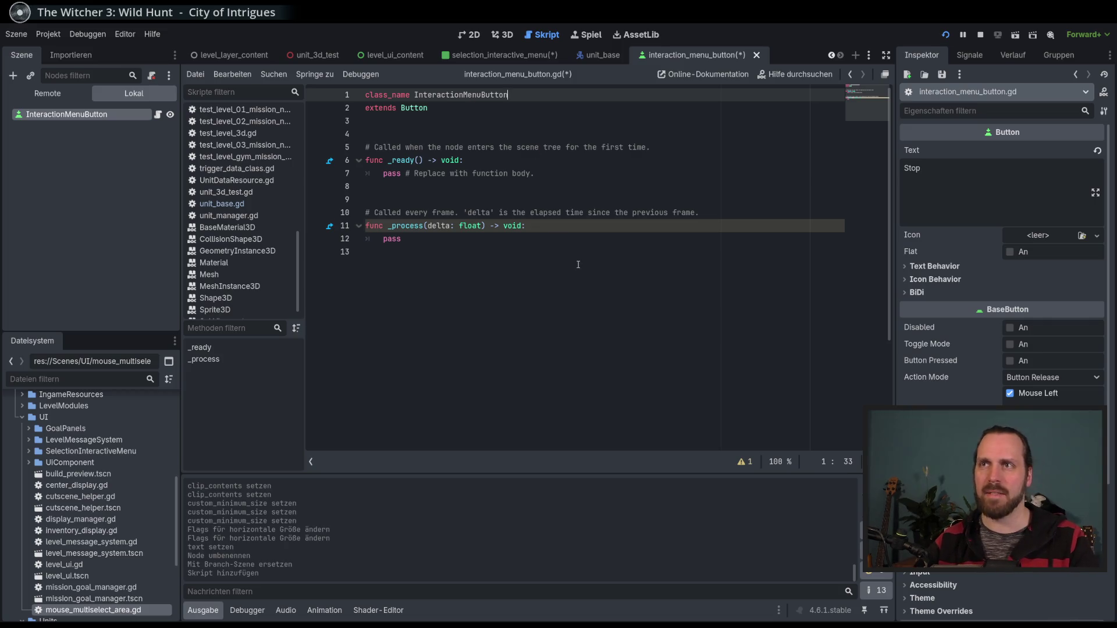
Delete the unused _process stub so only _ready remains.
{"action": "left_click", "coordinate": [531, 273]}
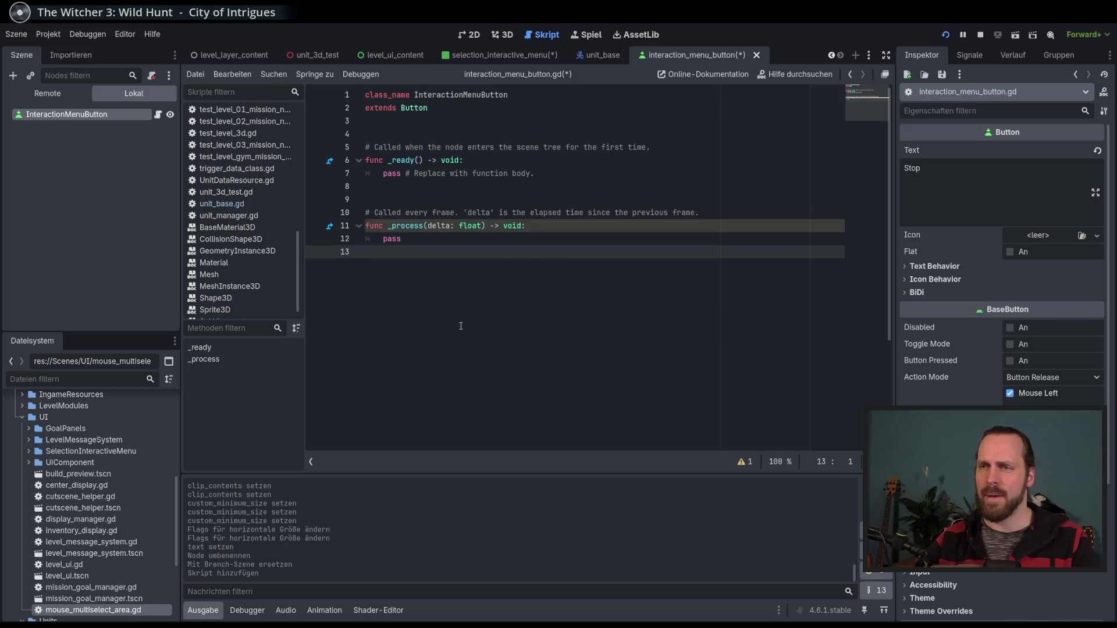
{"action": "left_click", "coordinate": [375, 190], "text": "shift"}
{"action": "key", "text": "Delete"}
{"action": "key", "text": "Return"}
{"action": "key", "text": "Return"}
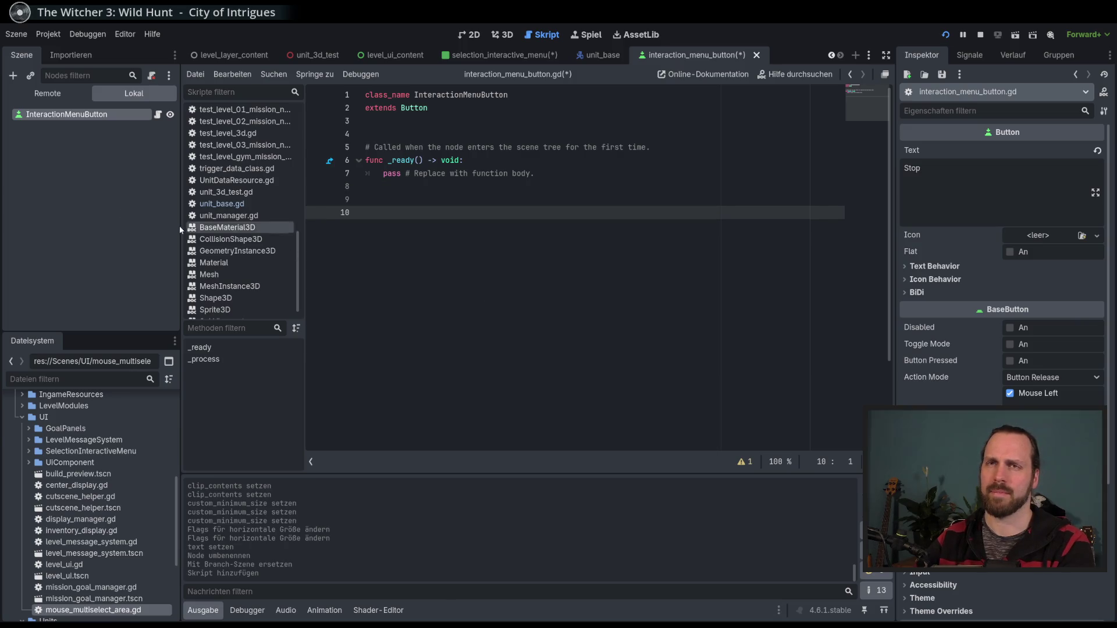
Write func setup_button() -> void: with a pass body below _ready and save.
{"action": "left_click", "coordinate": [969, 55]}
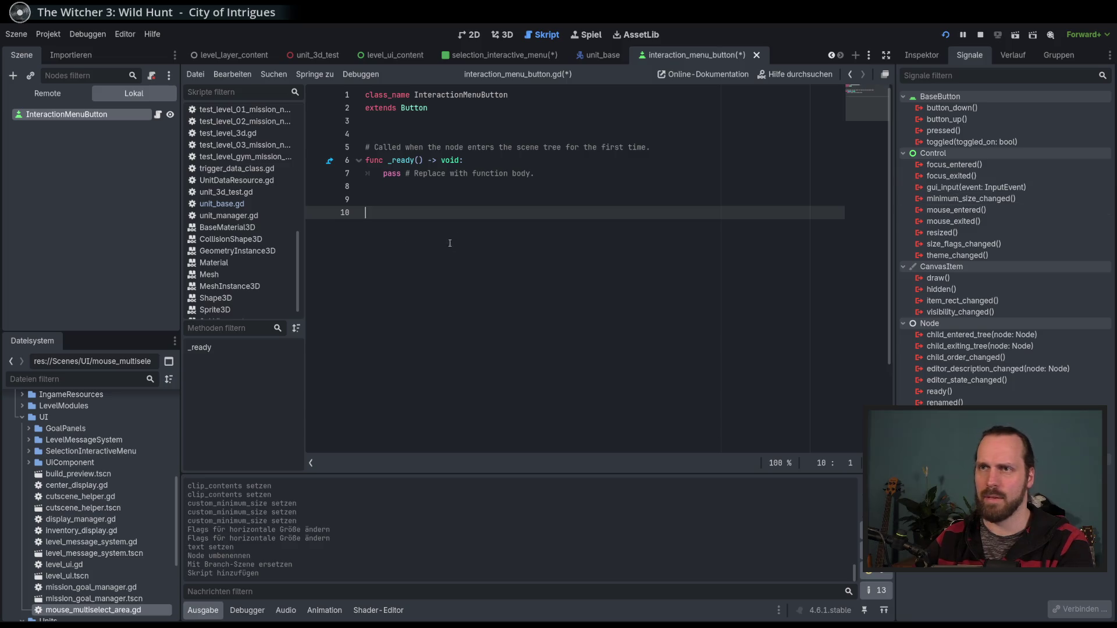
{"action": "type", "text": "func"}
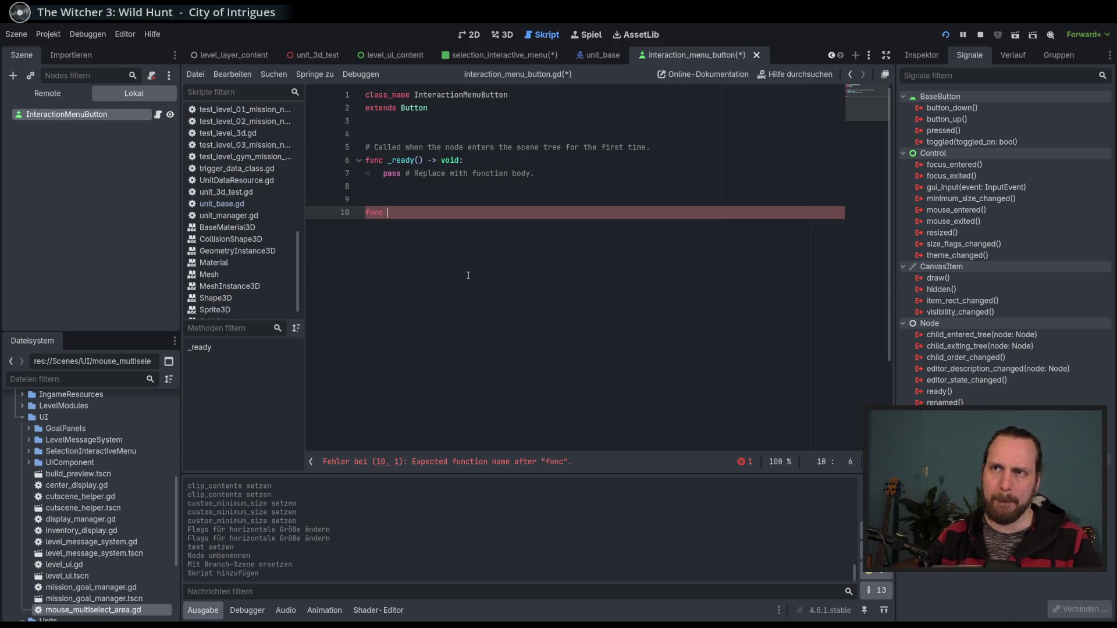
{"action": "type", "text": "setup_"}
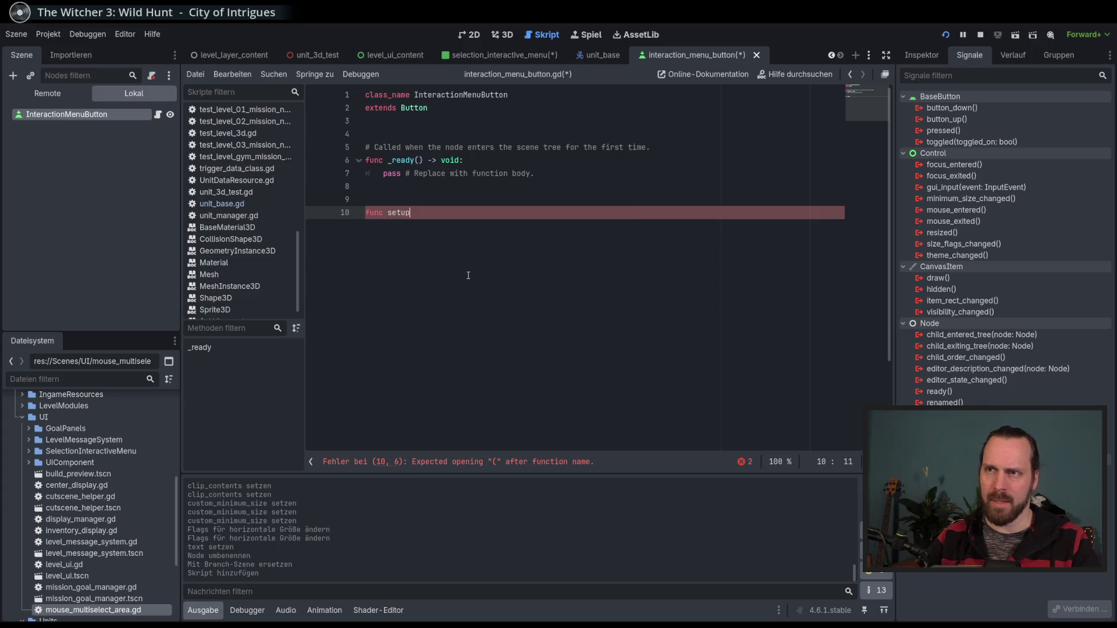
{"action": "type", "text": "button"}
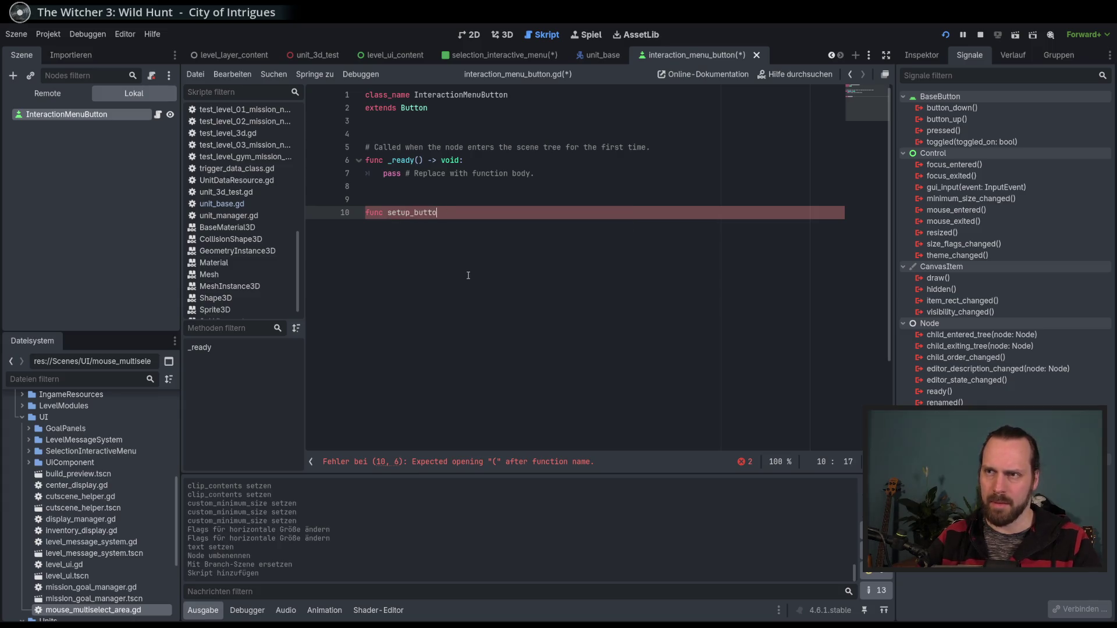
{"action": "type", "text": "() -> void:"}
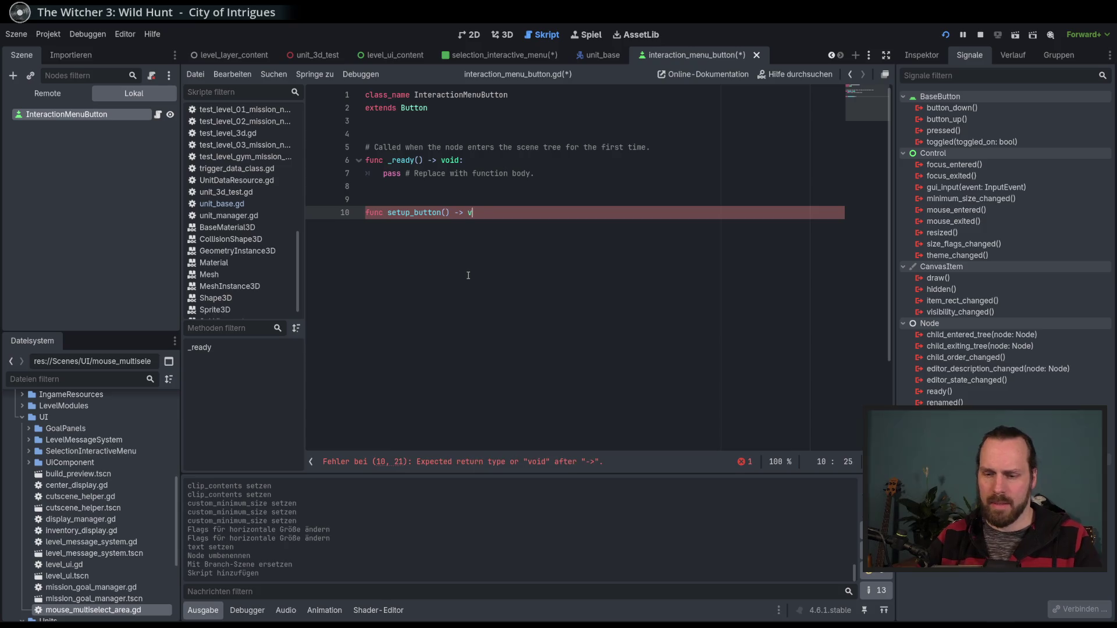
{"action": "key", "text": "Return"}
{"action": "type", "text": "pass"}
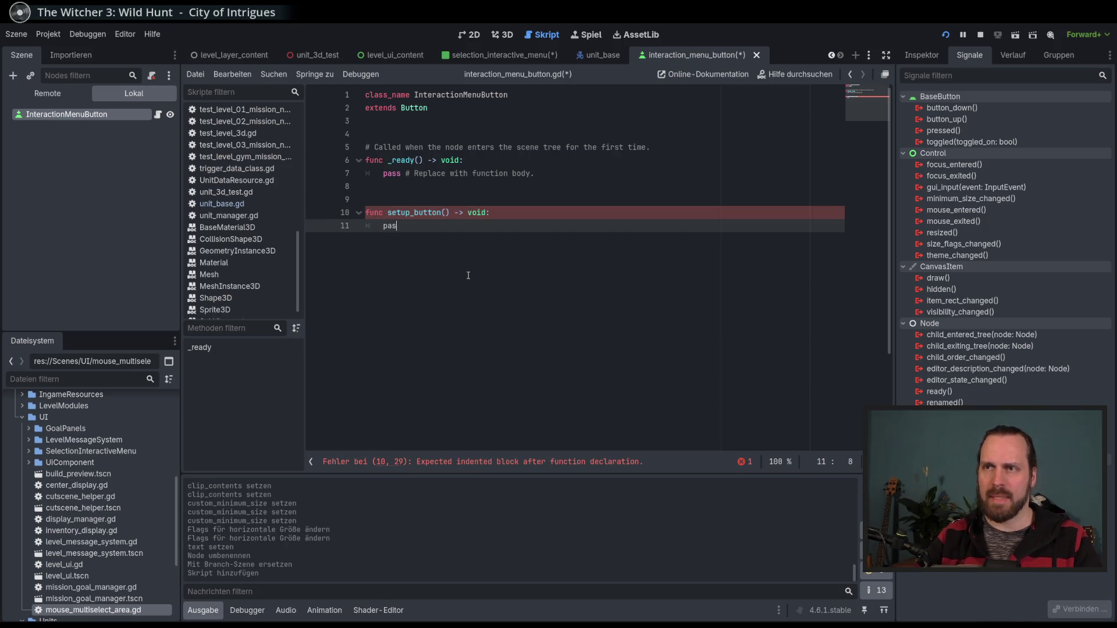
{"action": "key", "text": "ctrl+s"}
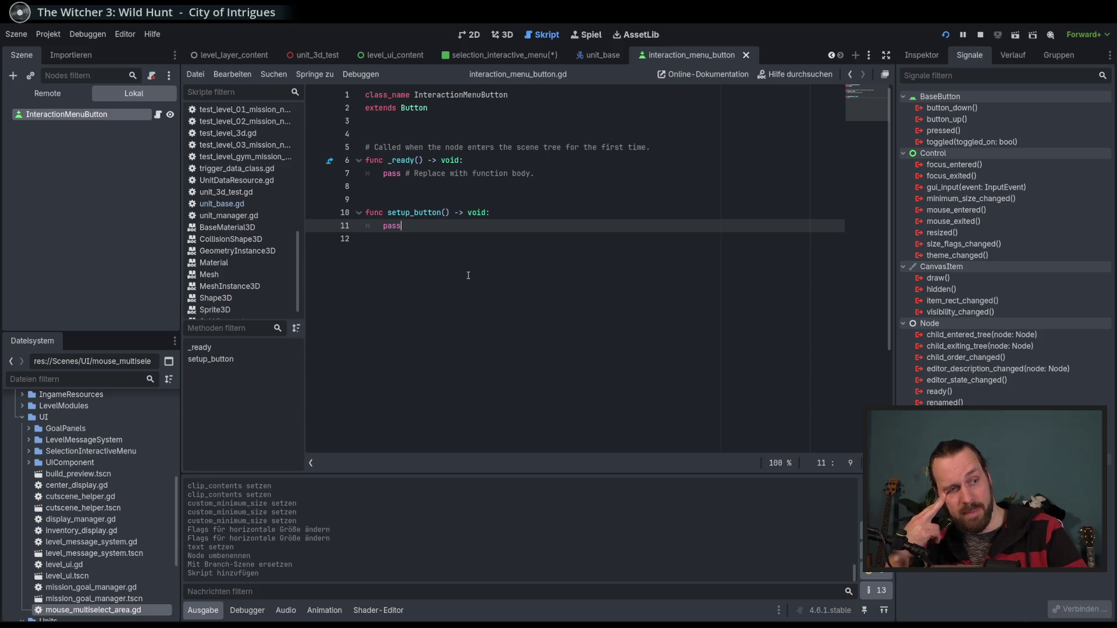
{"action": "left_click", "coordinate": [424, 145]}
{"action": "key", "text": "Up"}
{"action": "key", "text": "Up"}
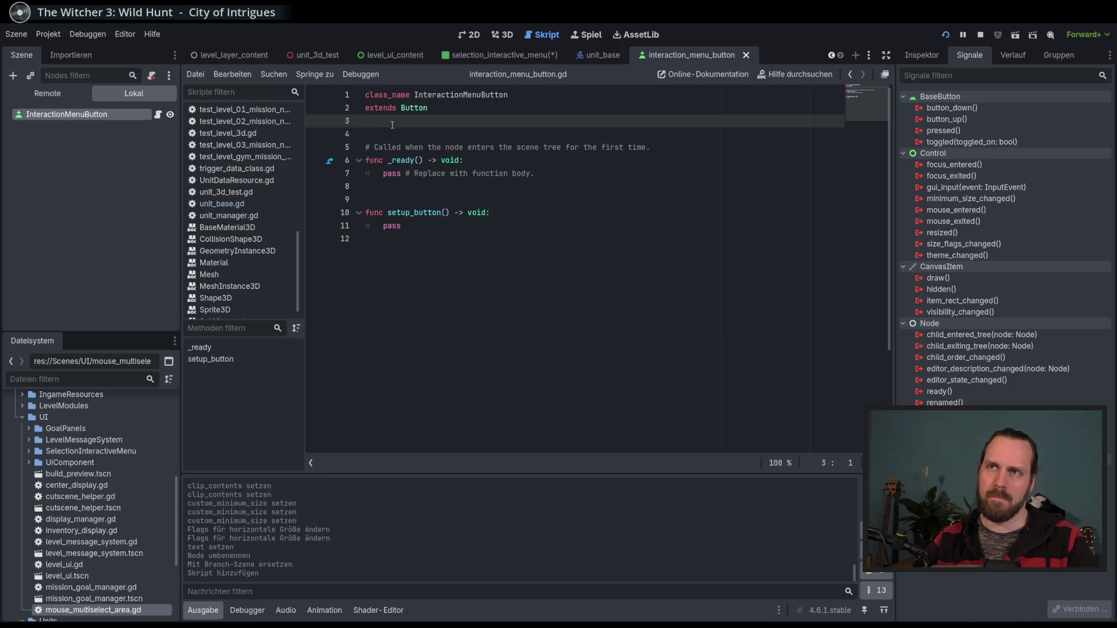
Declare enum MenuButtonTypes { STOP } below extends Button and save.
{"action": "key", "text": "Return"}
{"action": "key", "text": "Return"}
{"action": "key", "text": "Return"}
{"action": "key", "text": "Up"}
{"action": "key", "text": "Up"}
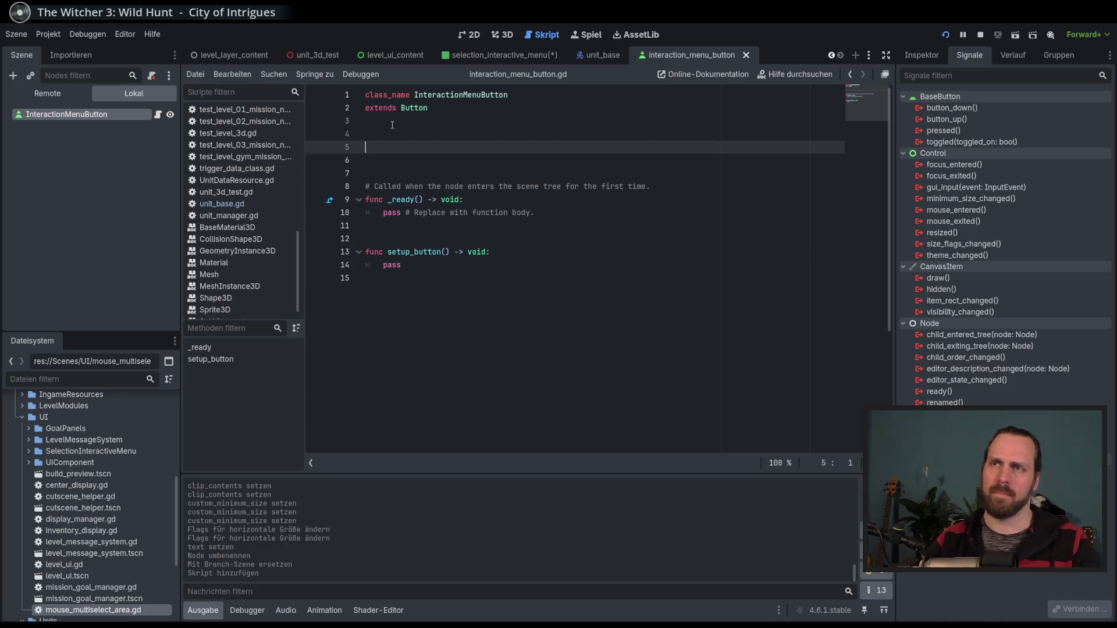
{"action": "key", "text": "Down"}
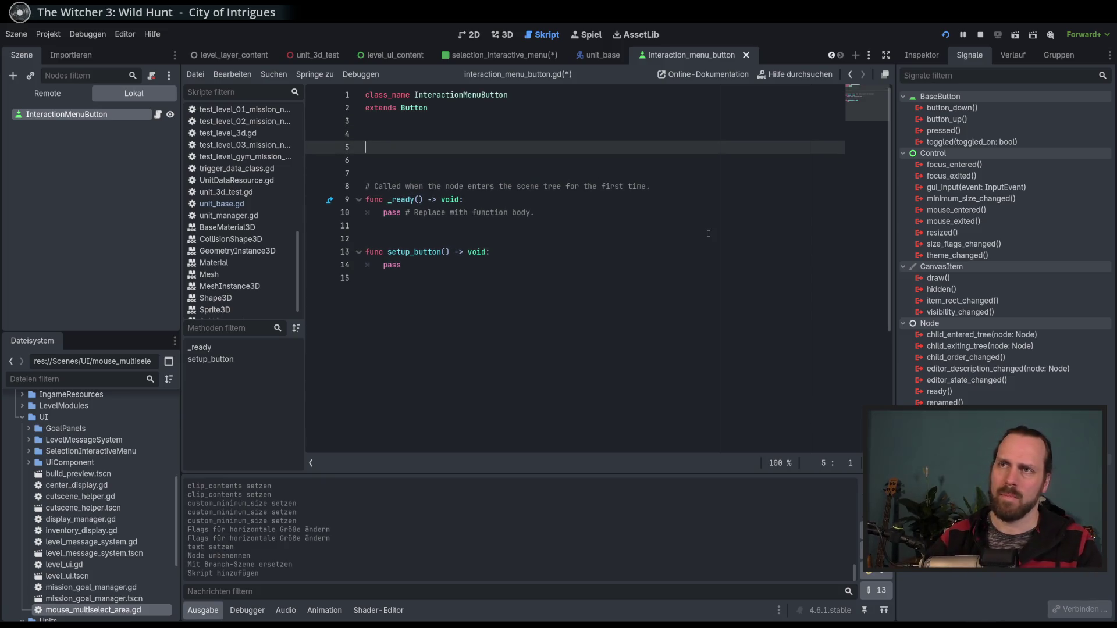
{"action": "key", "text": "Up"}
{"action": "key", "text": "Down"}
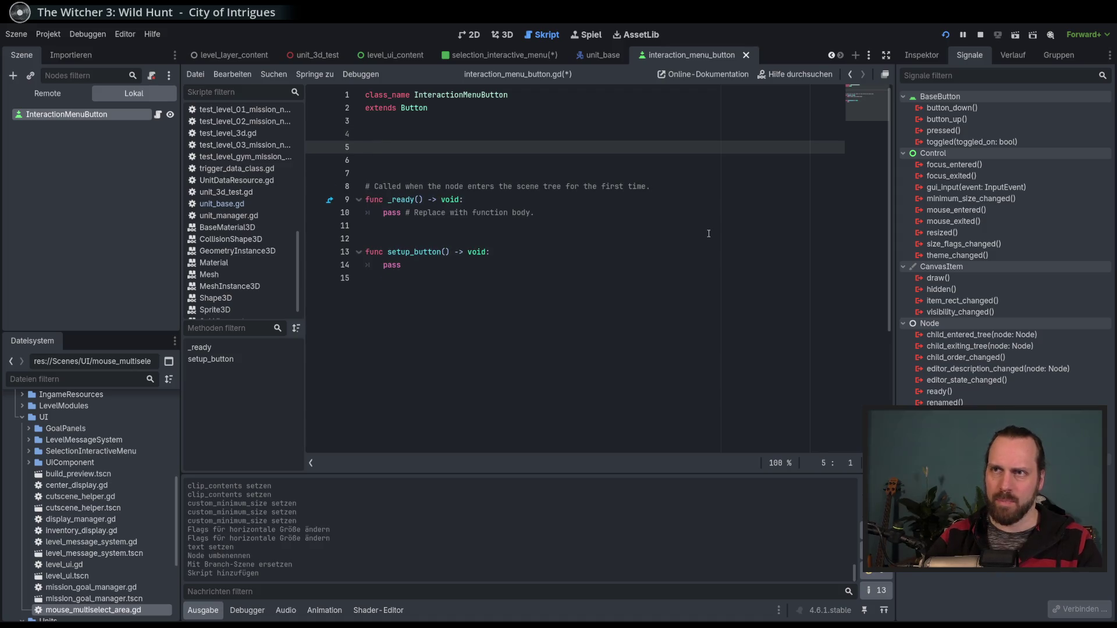
{"action": "type", "text": "enum "}
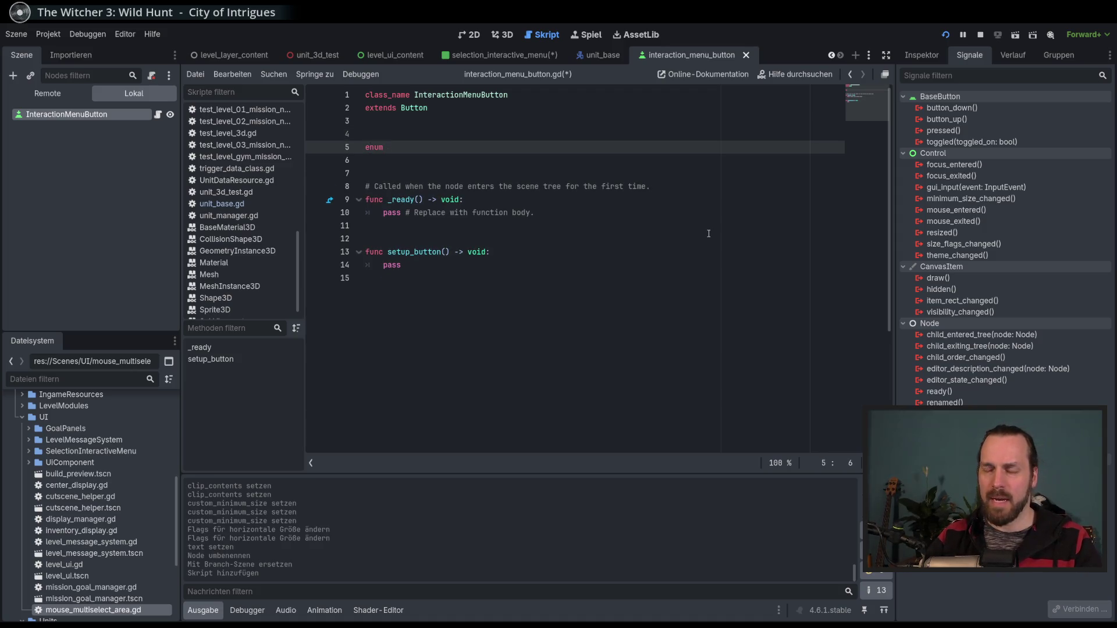
{"action": "type", "text": "Menu"}
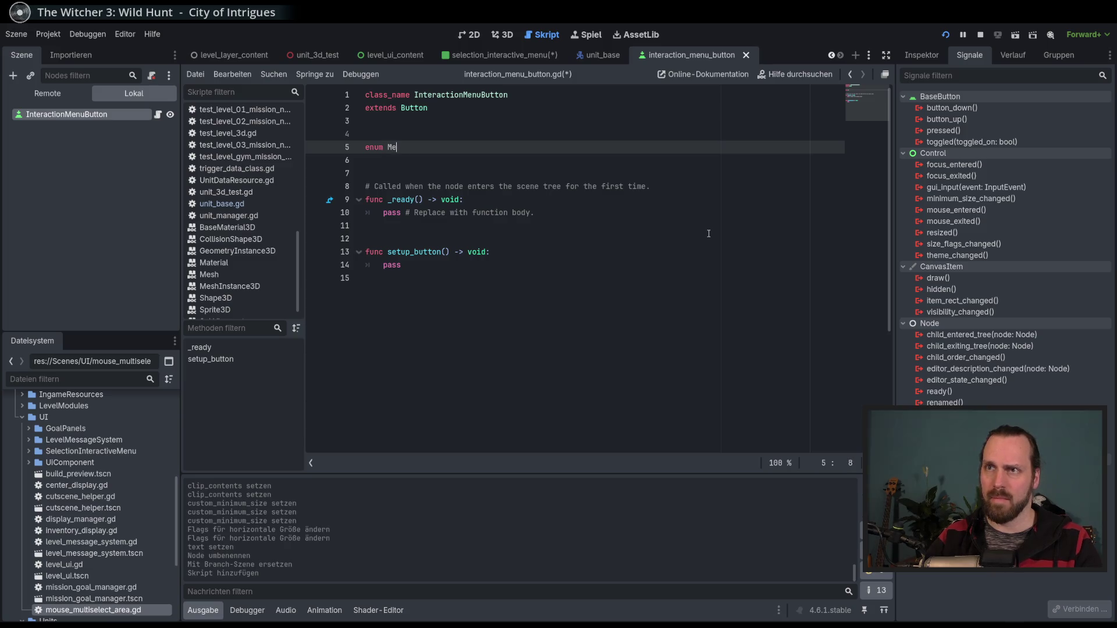
{"action": "type", "text": "Butto"}
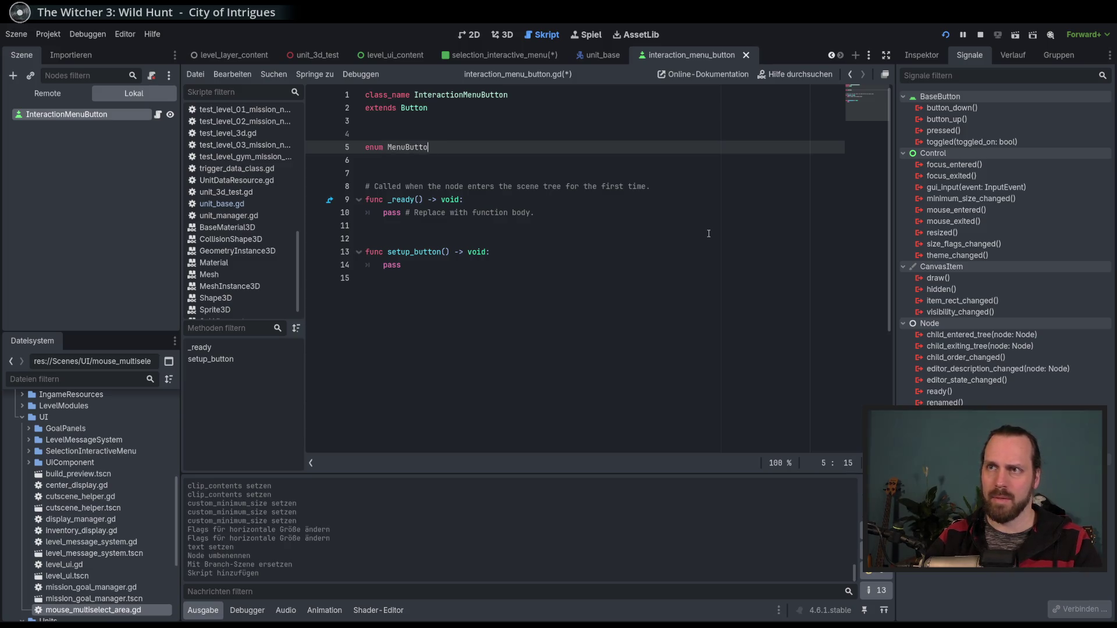
{"action": "type", "text": "nTypes"}
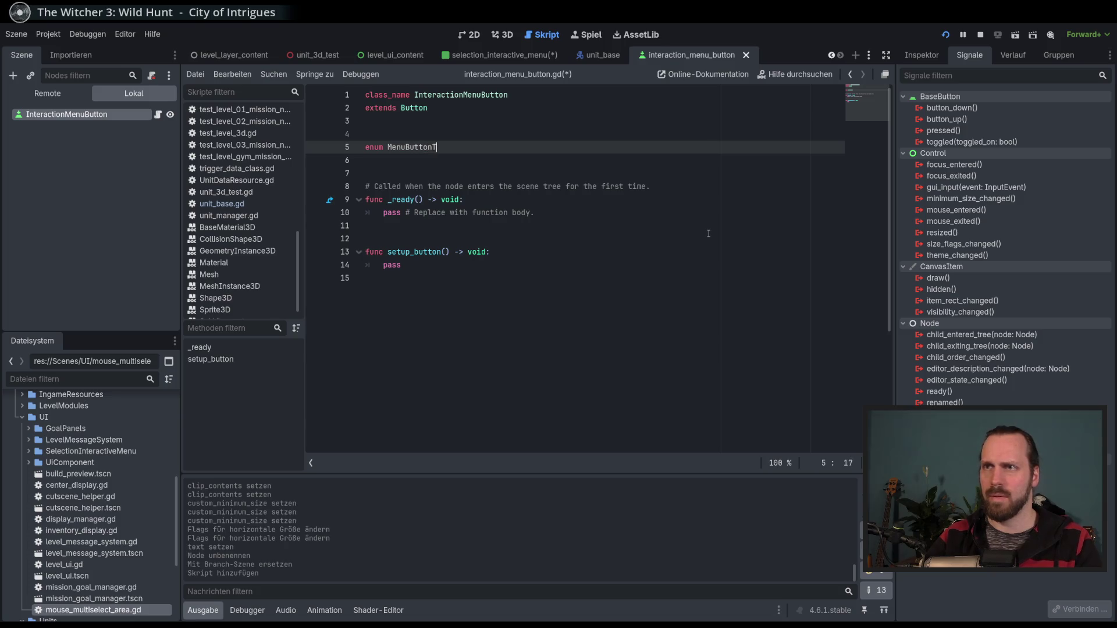
{"action": "type", "text": ": "}
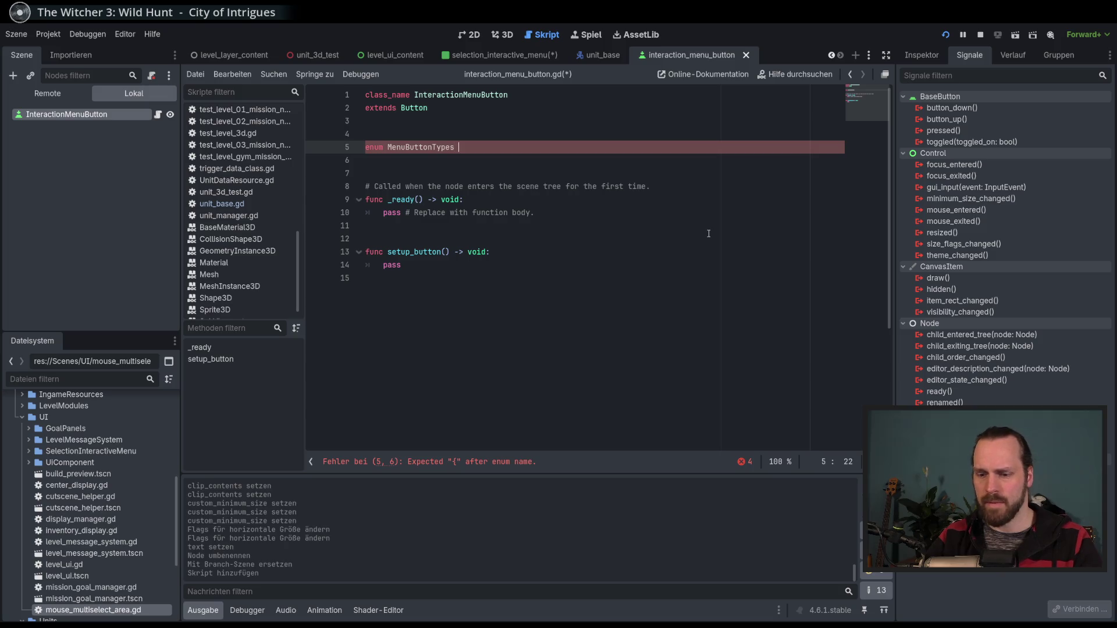
{"action": "type", "text": "{ "}
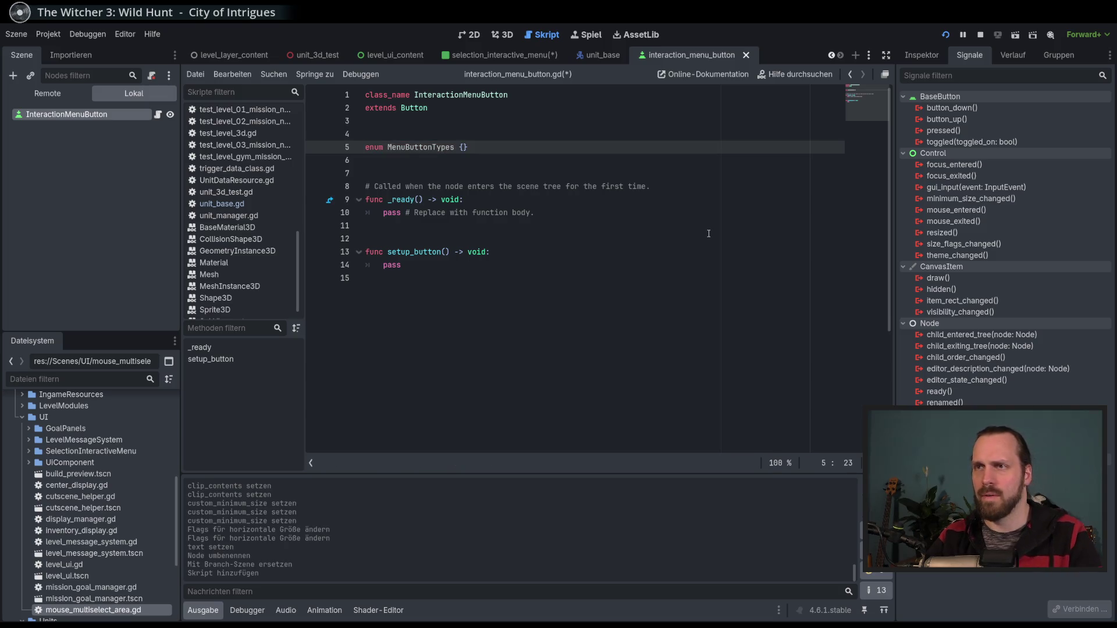
{"action": "type", "text": "STOP }"}
{"action": "key", "text": "ctrl+s"}
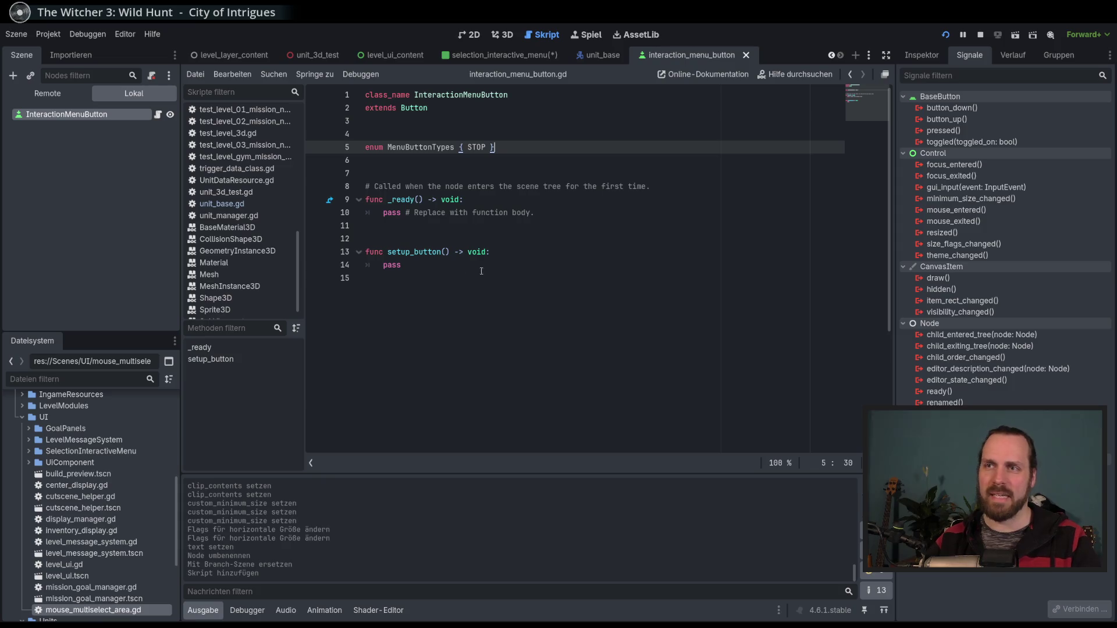
Give setup_button a type: MenuButtonTypes parameter and save the script.
{"action": "left_click", "coordinate": [446, 252]}
{"action": "type", "text": "tyoe"}
{"action": "key", "text": "BackSpace"}
{"action": "key", "text": "BackSpace"}
{"action": "type", "text": "pe: Me"}
{"action": "key", "text": "Return"}
{"action": "key", "text": "End"}
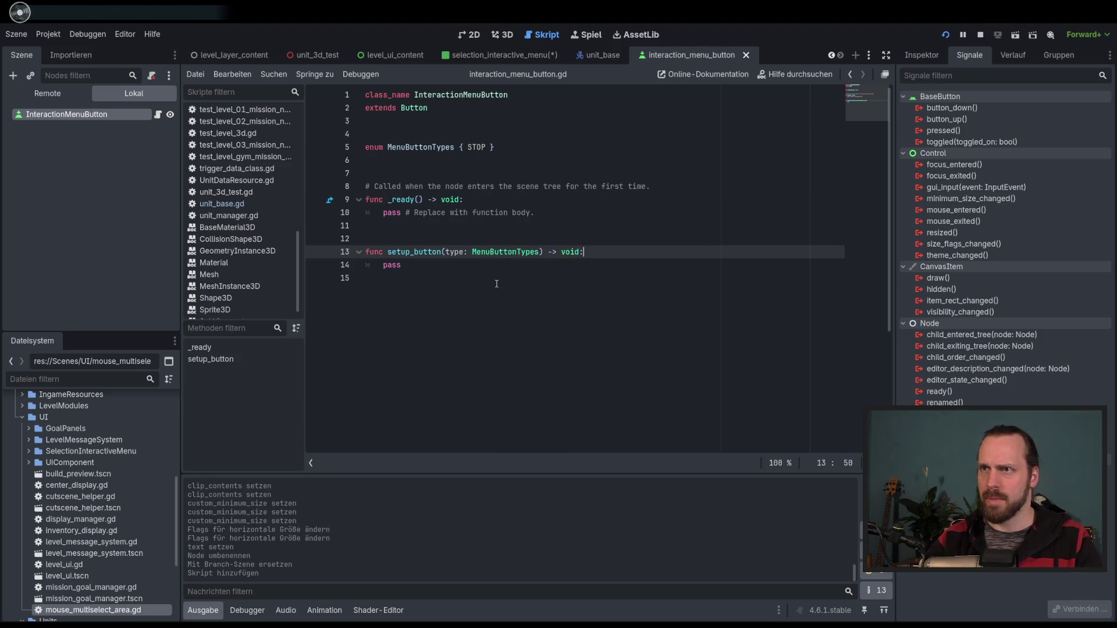
{"action": "key", "text": "ctrl+s"}
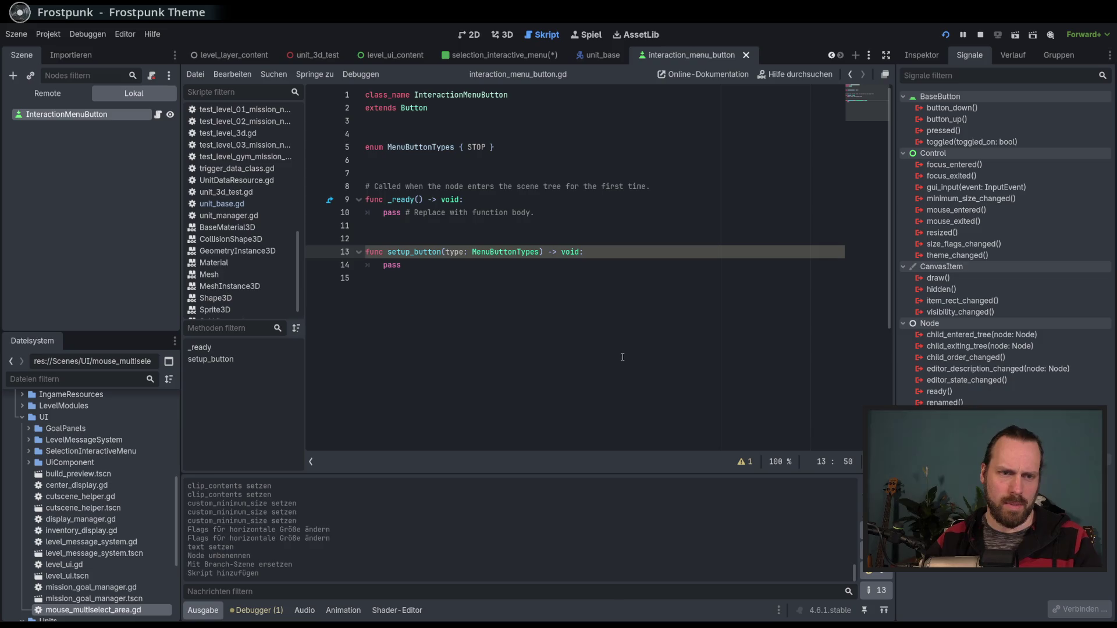
{"action": "left_click", "coordinate": [529, 345]}
{"action": "left_click", "coordinate": [433, 264]}
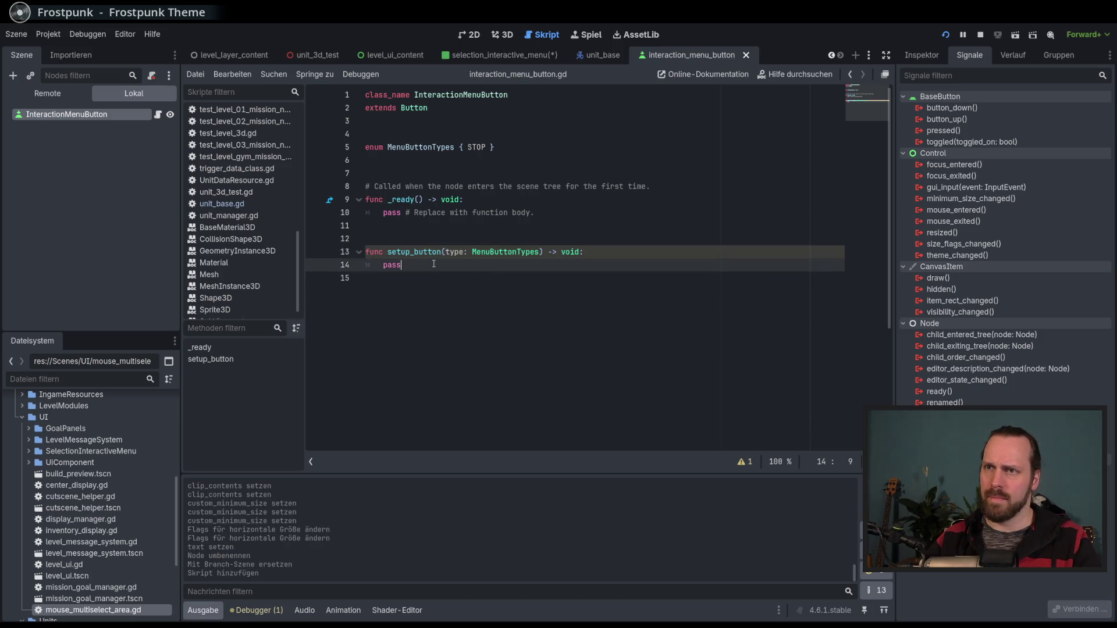
{"action": "double_click", "coordinate": [388, 266]}
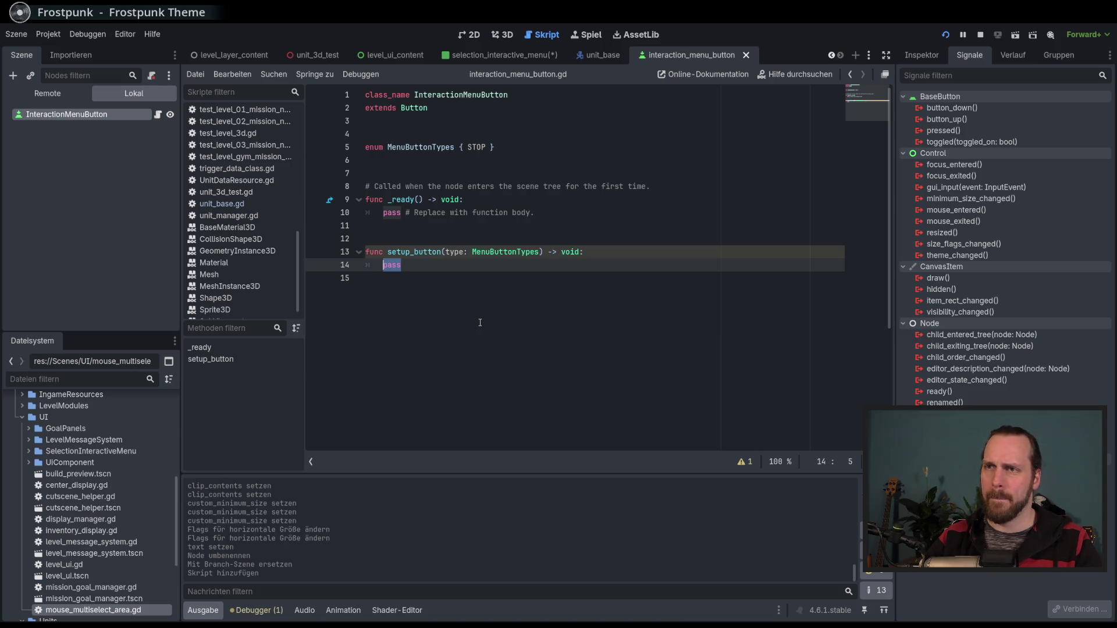
{"action": "left_click", "coordinate": [442, 284]}
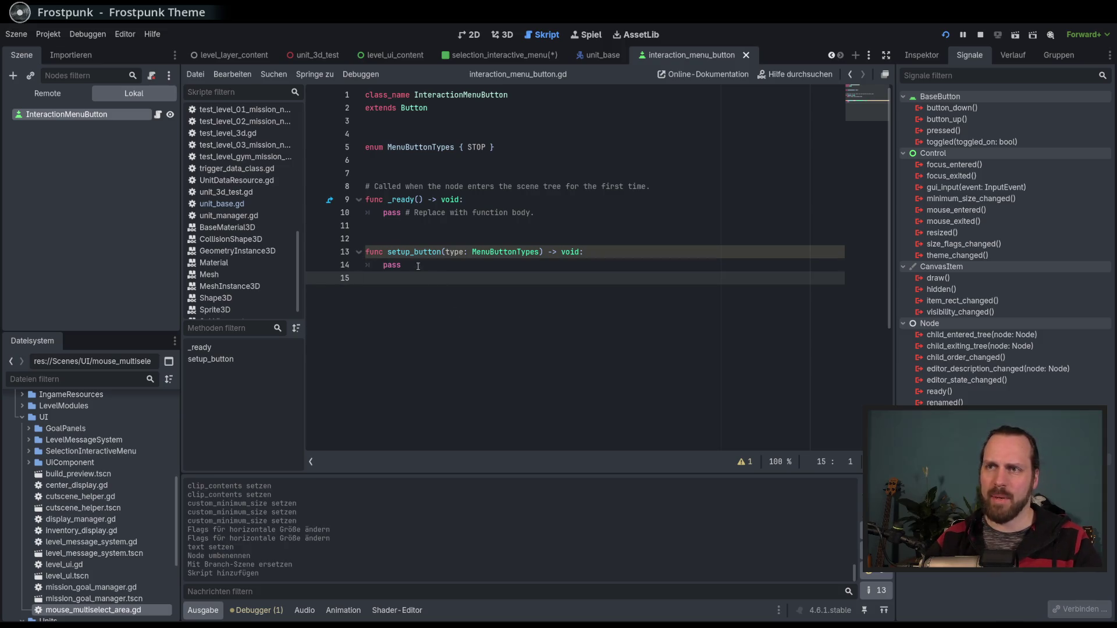
{"action": "left_click", "coordinate": [418, 266]}
{"action": "key", "text": "BackSpace"}
{"action": "key", "text": "BackSpace"}
{"action": "key", "text": "BackSpace"}
{"action": "type", "text": "match type:"}
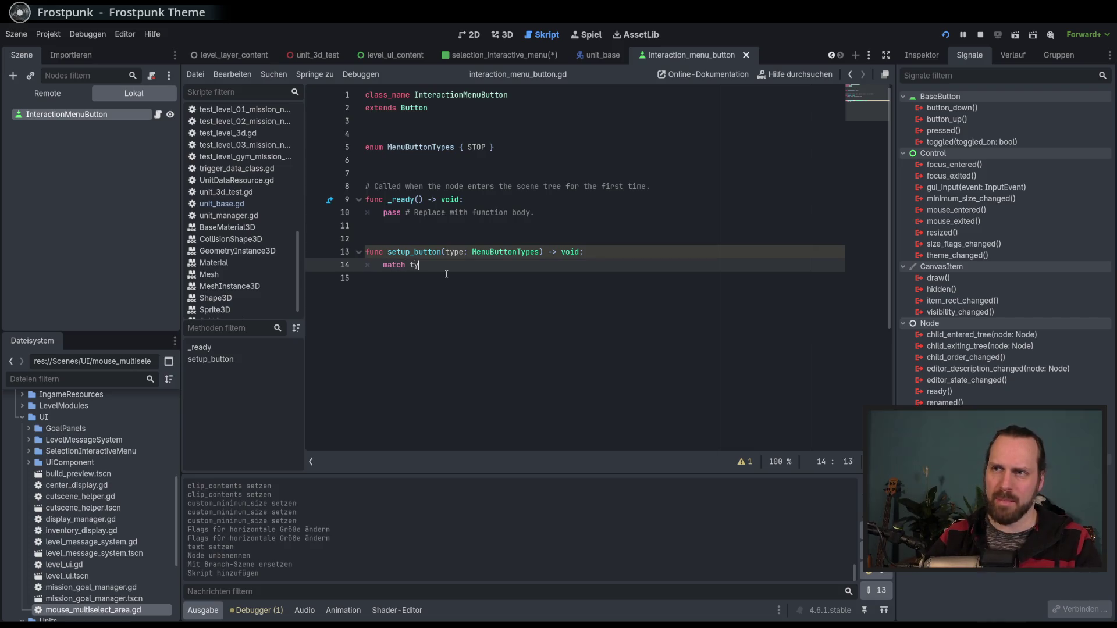
{"action": "key", "text": "Return"}
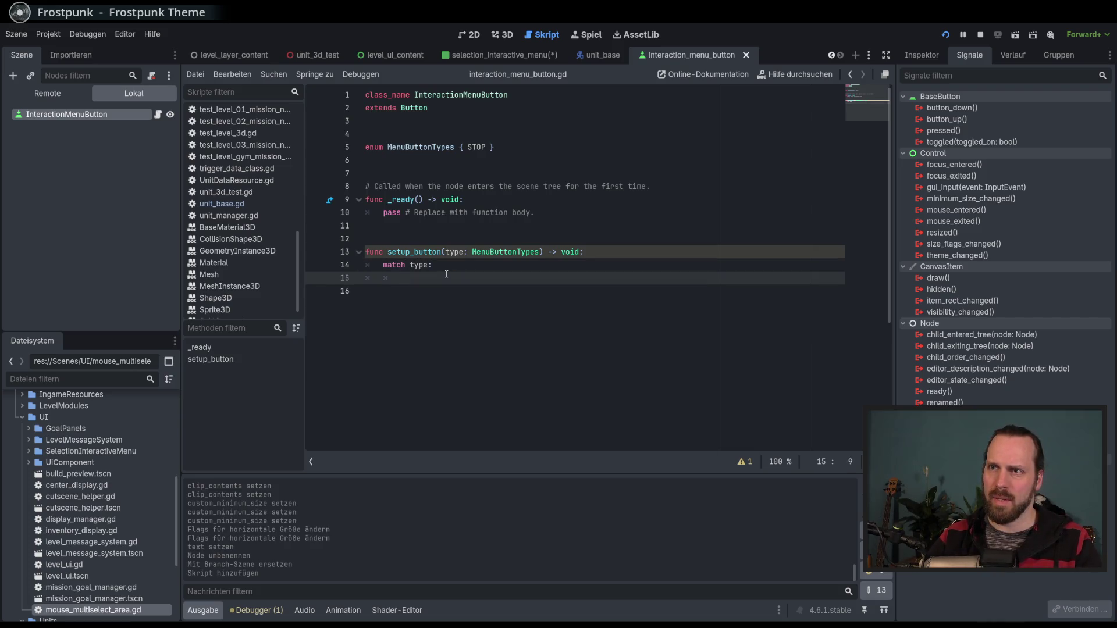
{"action": "type", "text": "Me"}
{"action": "key", "text": "Return"}
{"action": "type", "text": "."}
{"action": "key", "text": "Return"}
{"action": "type", "text": ":"}
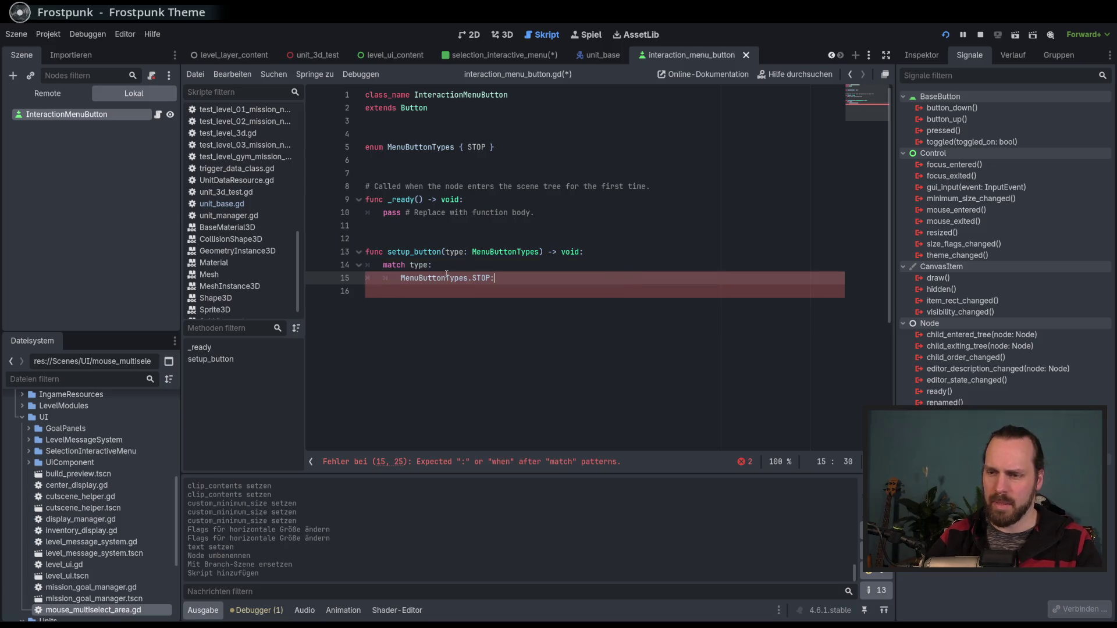
{"action": "key", "text": "Return"}
{"action": "type", "text": "pass"}
{"action": "key", "text": "ctrl+s"}
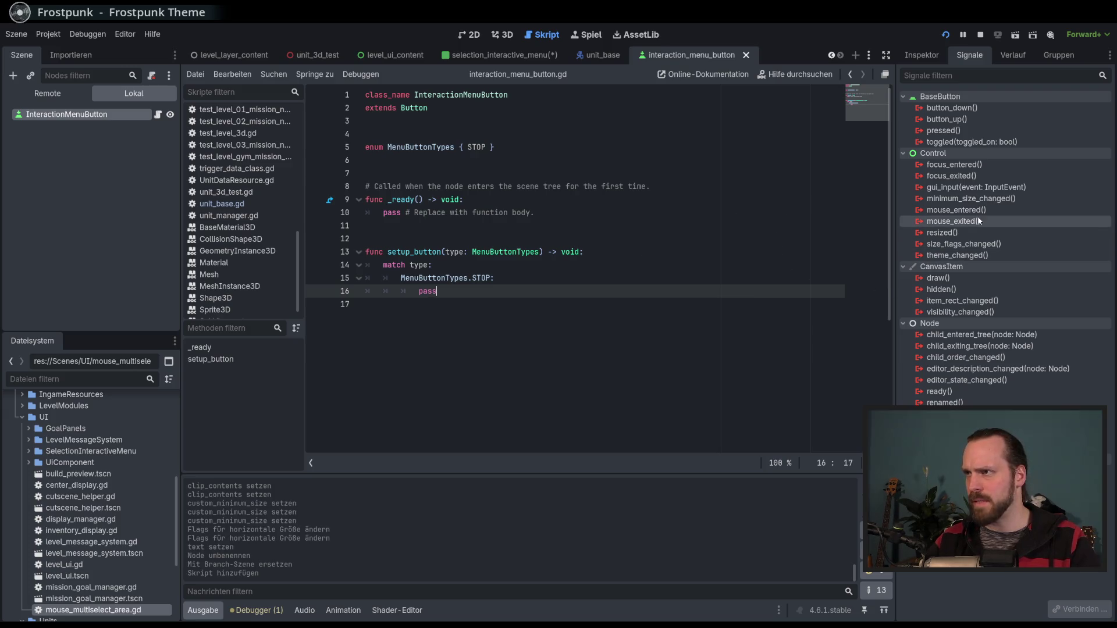
{"action": "mouse_move", "coordinate": [960, 135]}
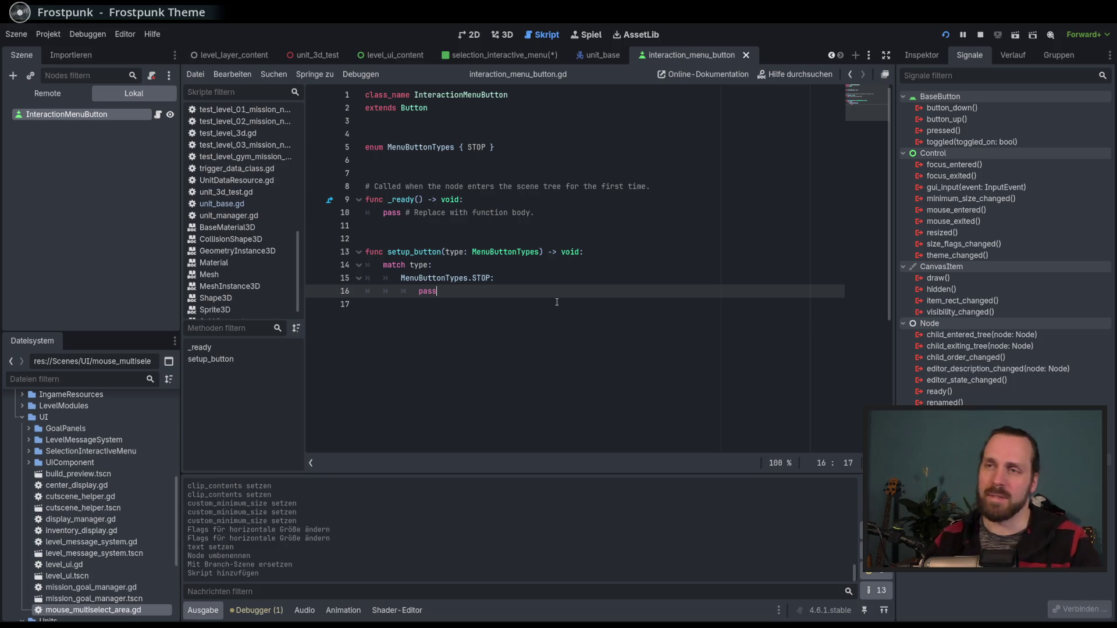
Declare var selected_type: MenuButtonTypes on a new line below the enum.
{"action": "double_click", "coordinate": [420, 291]}
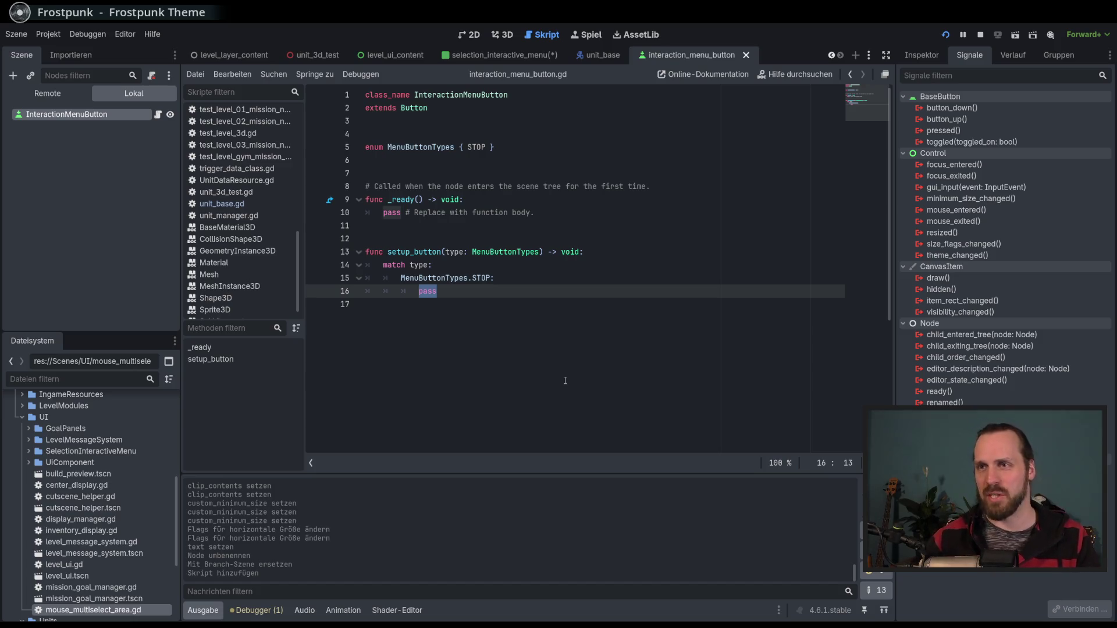
{"action": "left_click", "coordinate": [455, 297]}
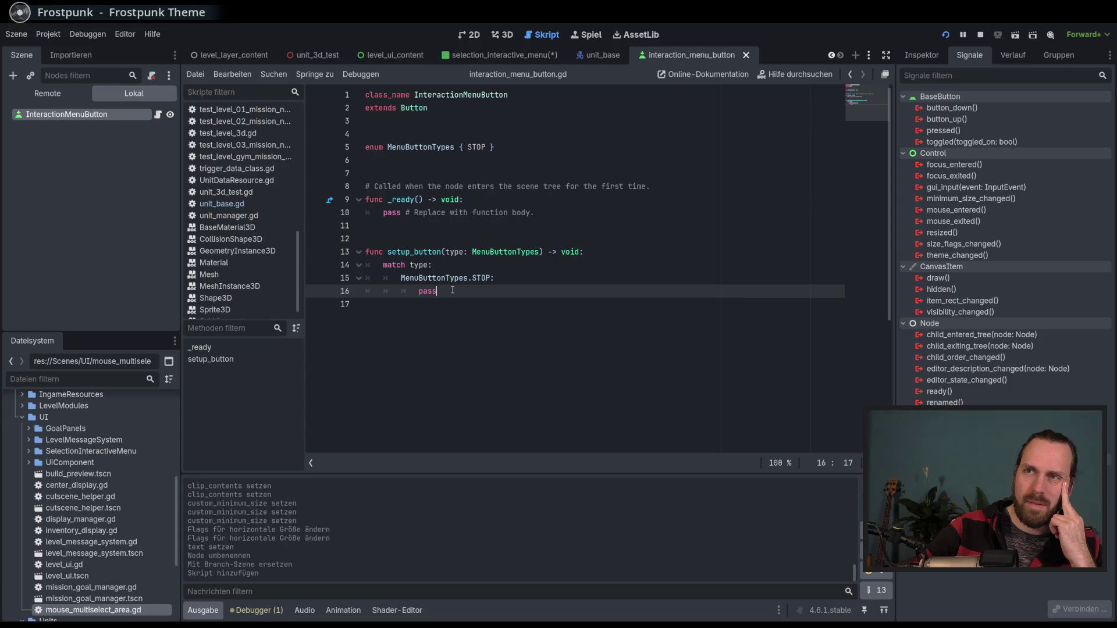
{"action": "left_click", "coordinate": [483, 158]}
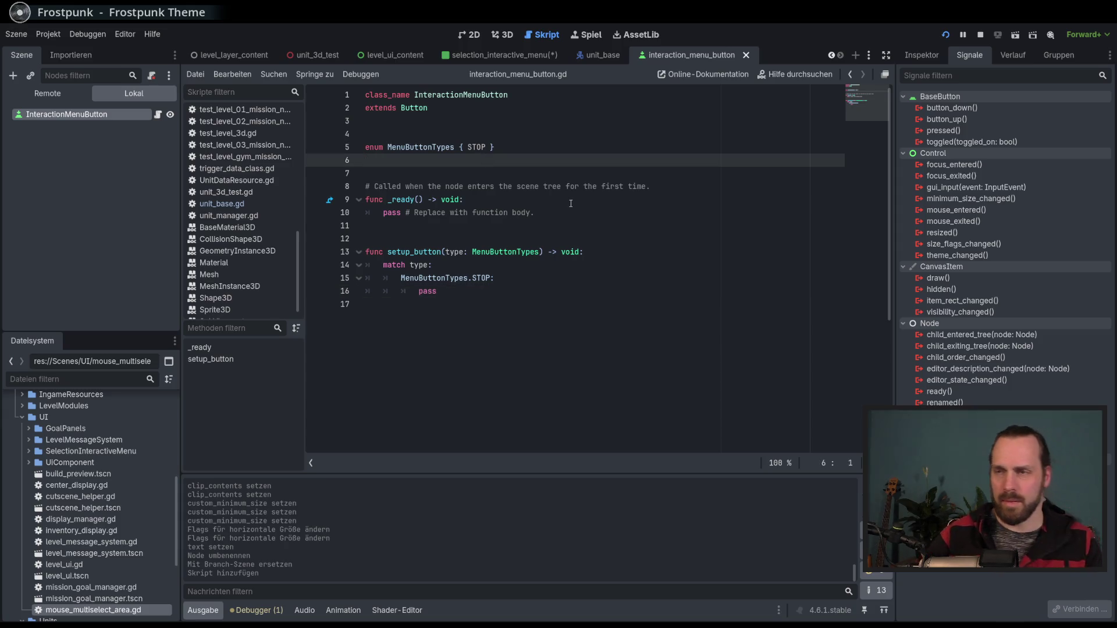
{"action": "key", "text": "Return"}
{"action": "key", "text": "Up"}
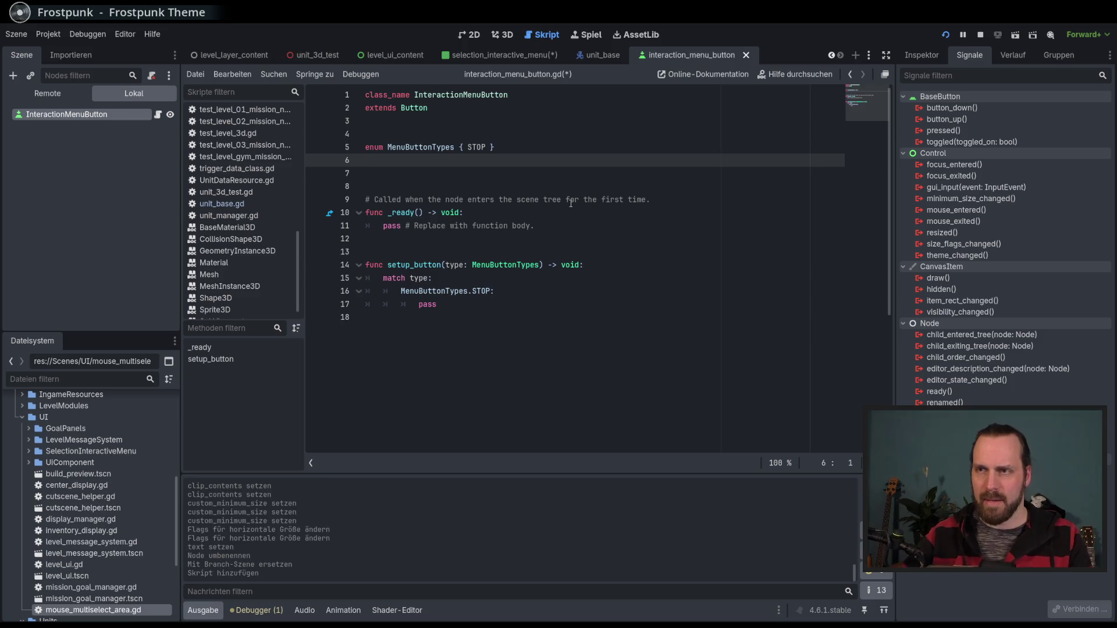
{"action": "key", "text": "Return"}
{"action": "type", "text": "vvare"}
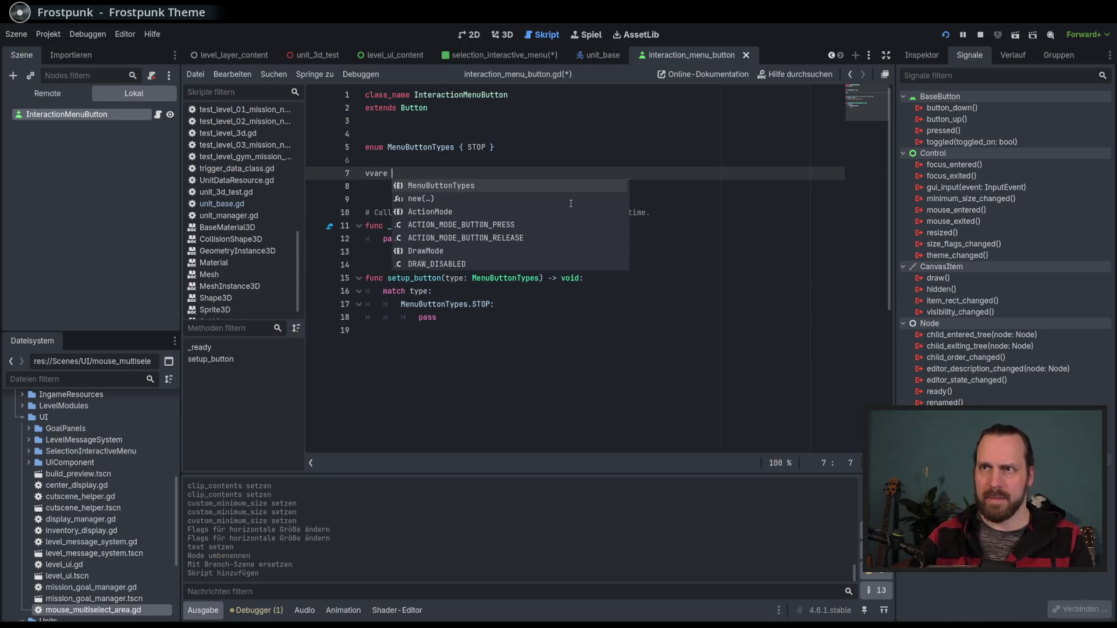
{"action": "key", "text": "BackSpace"}
{"action": "key", "text": "BackSpace"}
{"action": "key", "text": "BackSpace"}
{"action": "type", "text": "ar "}
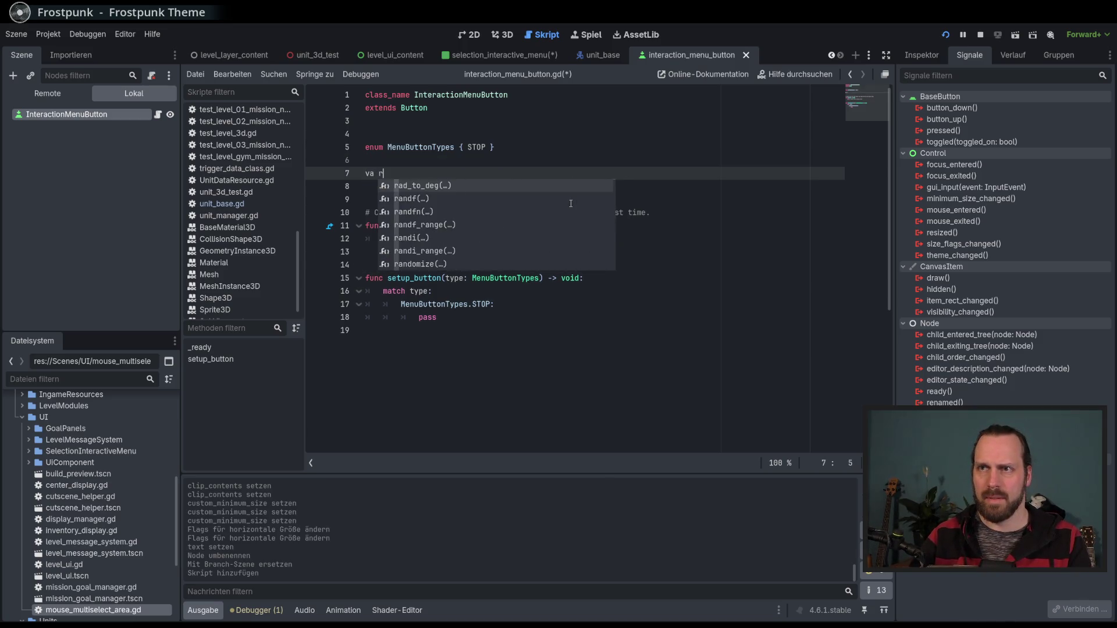
{"action": "type", "text": "selected_ty"}
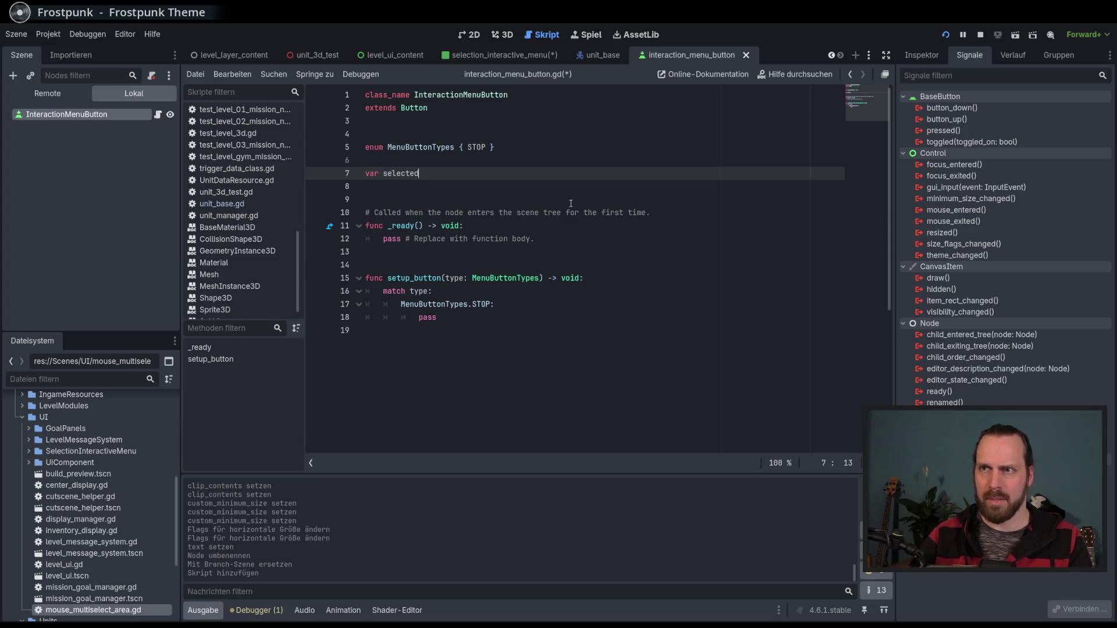
{"action": "type", "text": "pe: "}
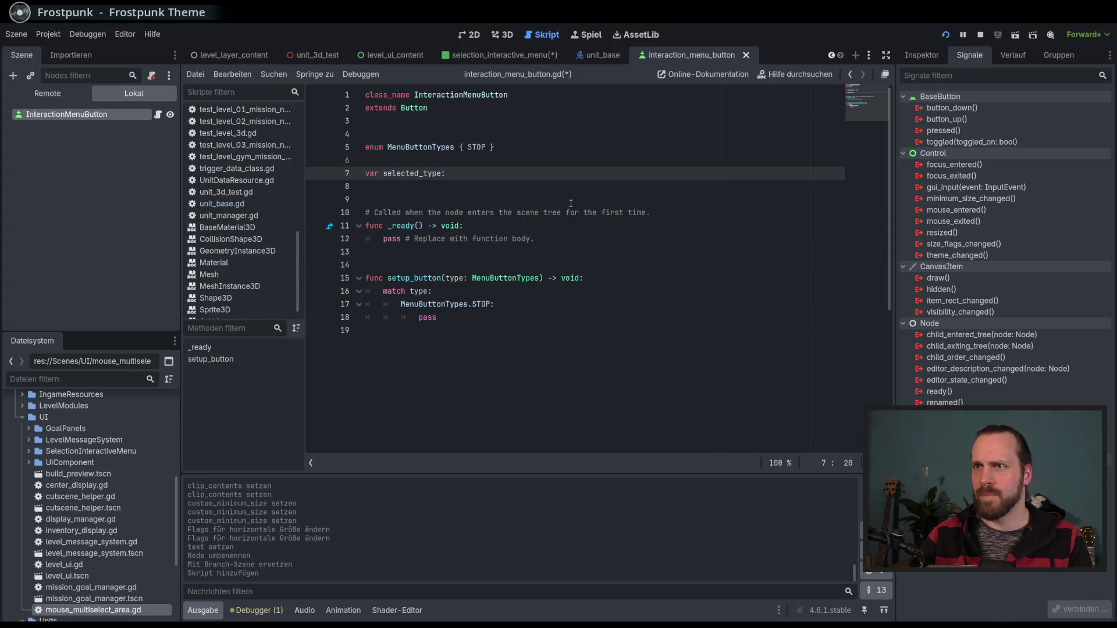
{"action": "type", "text": " Menu"}
{"action": "key", "text": "Return"}
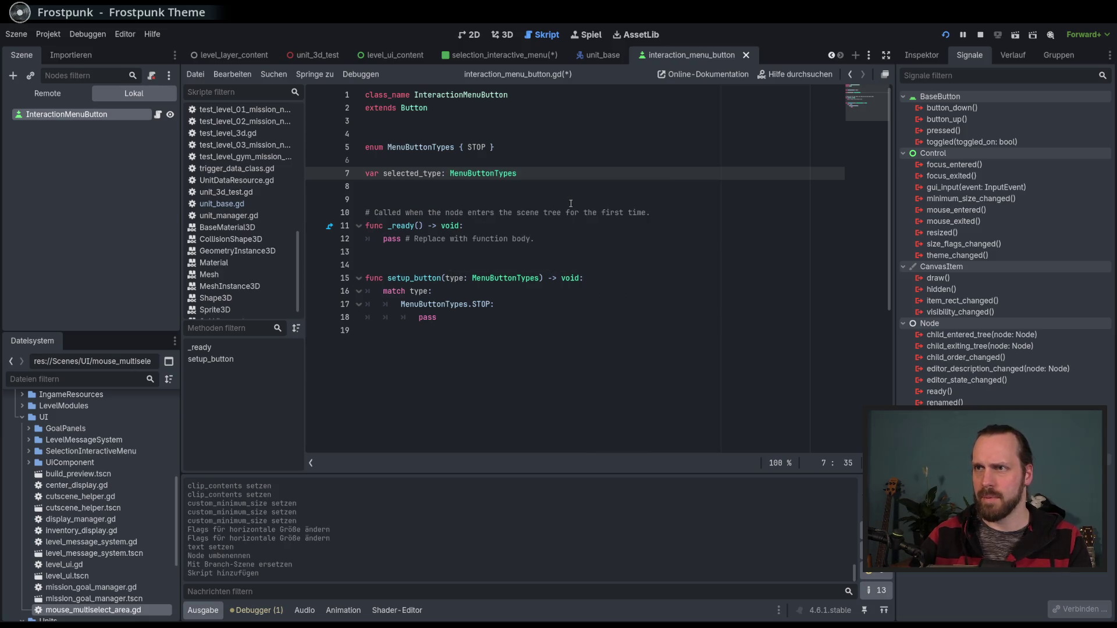
Replace pass in the STOP branch with selected_type = type and save.
{"action": "left_click", "coordinate": [454, 319]}
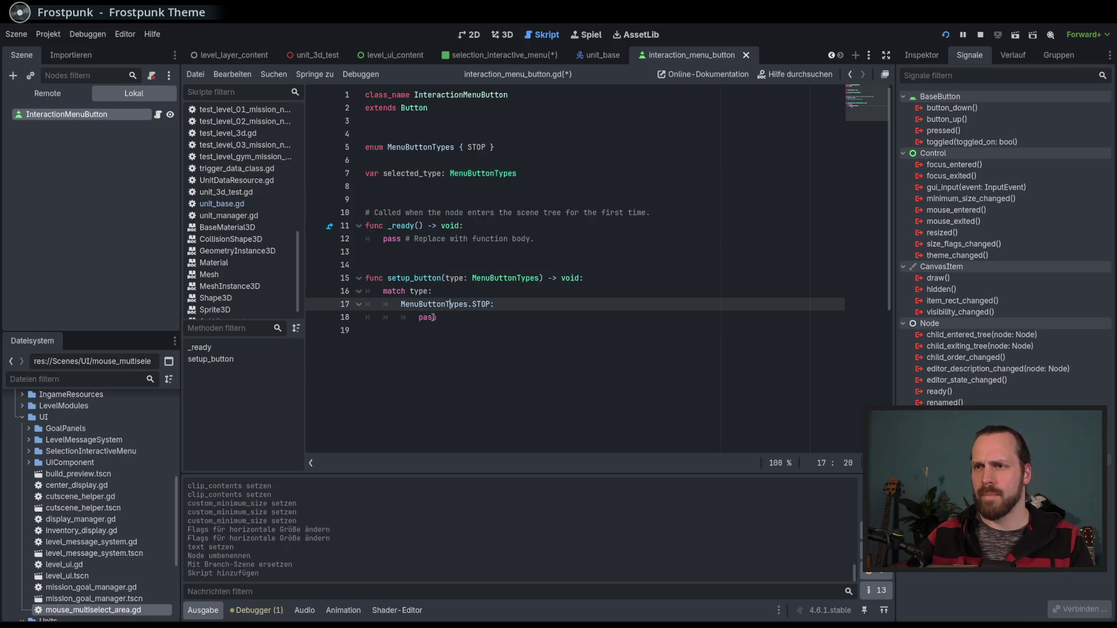
{"action": "double_click", "coordinate": [428, 317]}
{"action": "type", "text": "sele"}
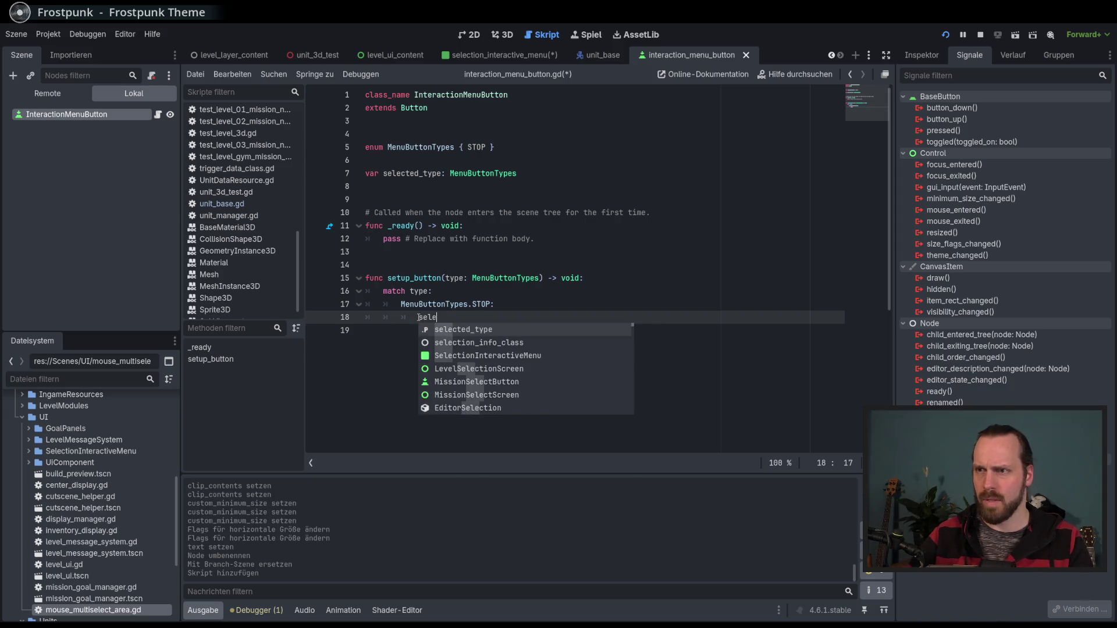
{"action": "key", "text": "Return"}
{"action": "type", "text": "= ty"}
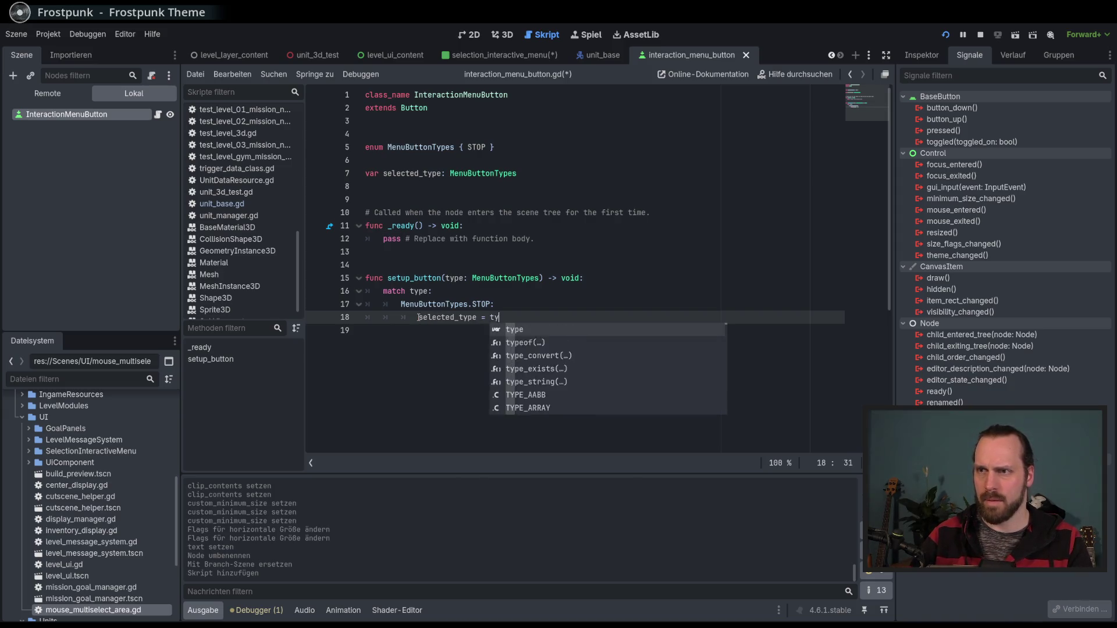
{"action": "key", "text": "Return"}
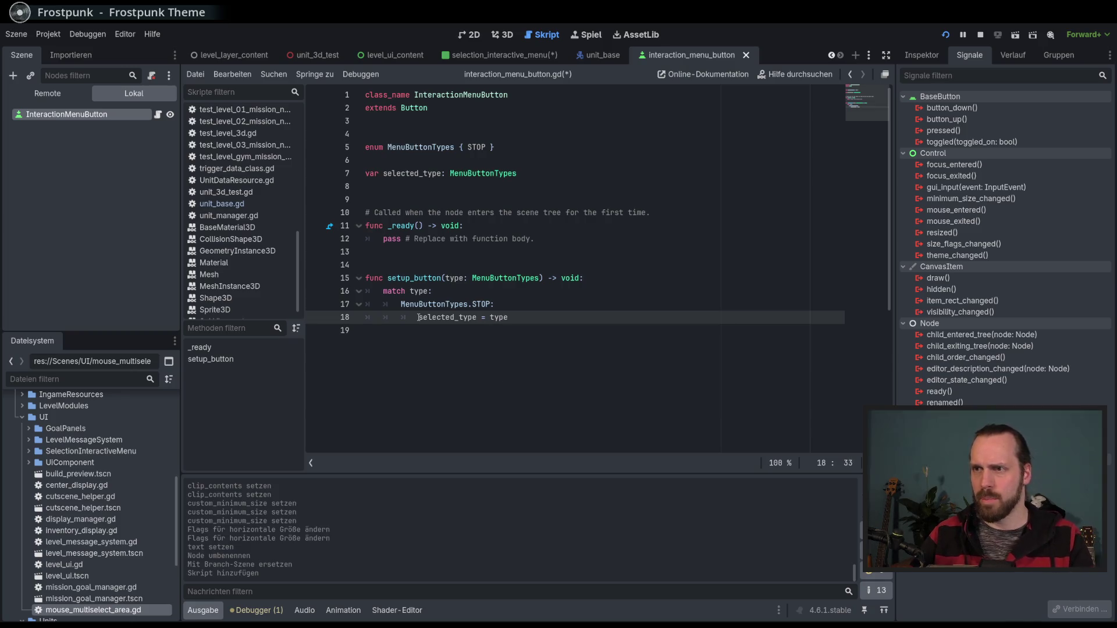
{"action": "key", "text": "ctrl+s"}
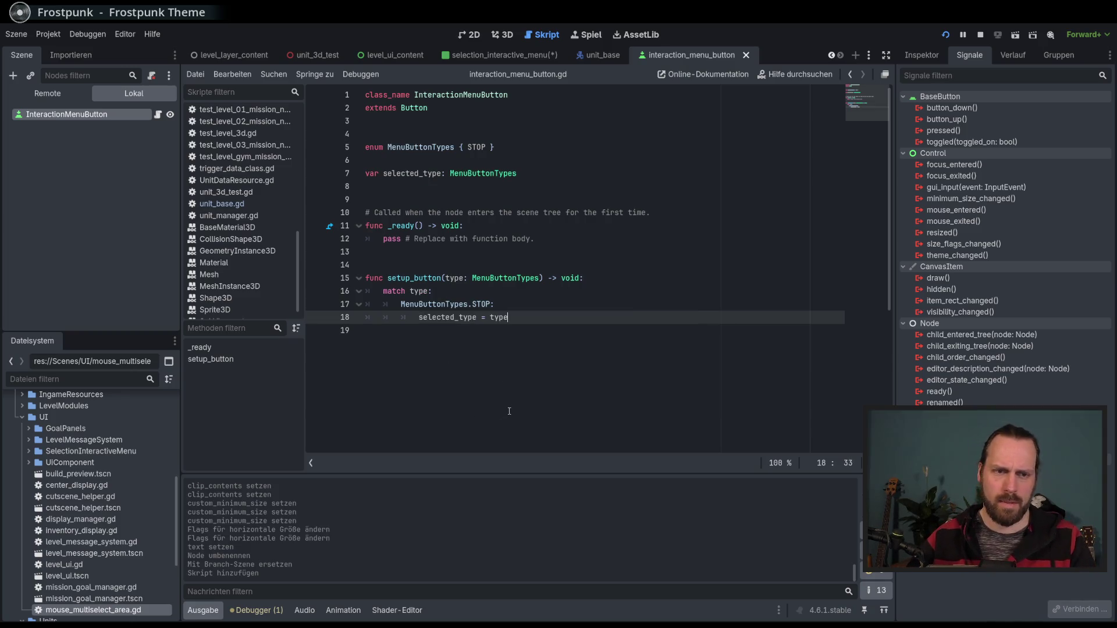
{"action": "left_click", "coordinate": [509, 411]}
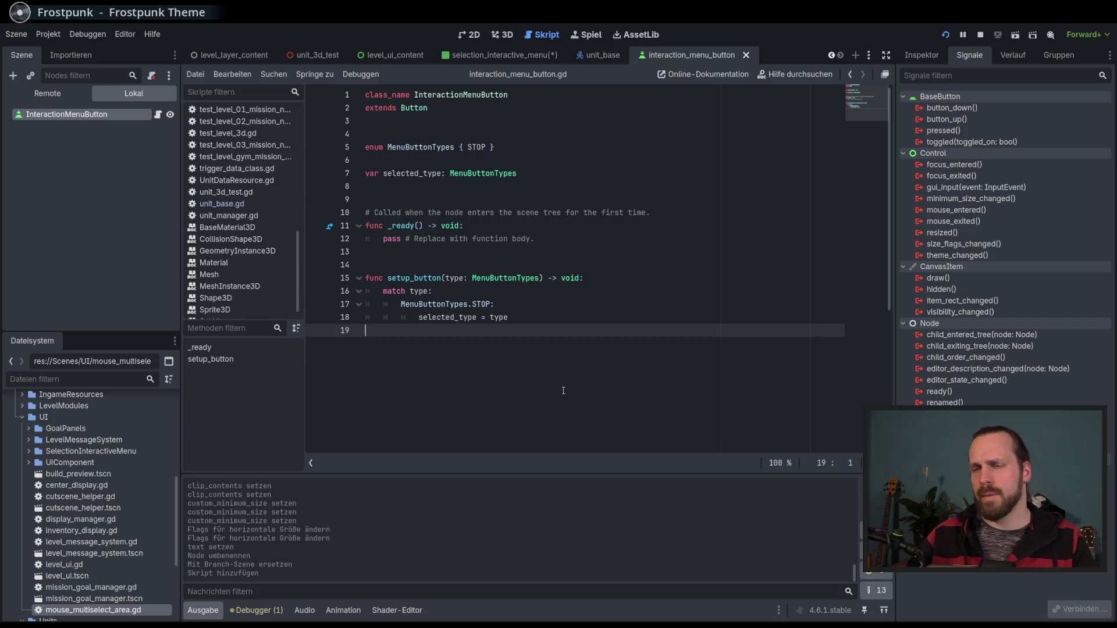
{"action": "key", "text": "Return"}
{"action": "key", "text": "Return"}
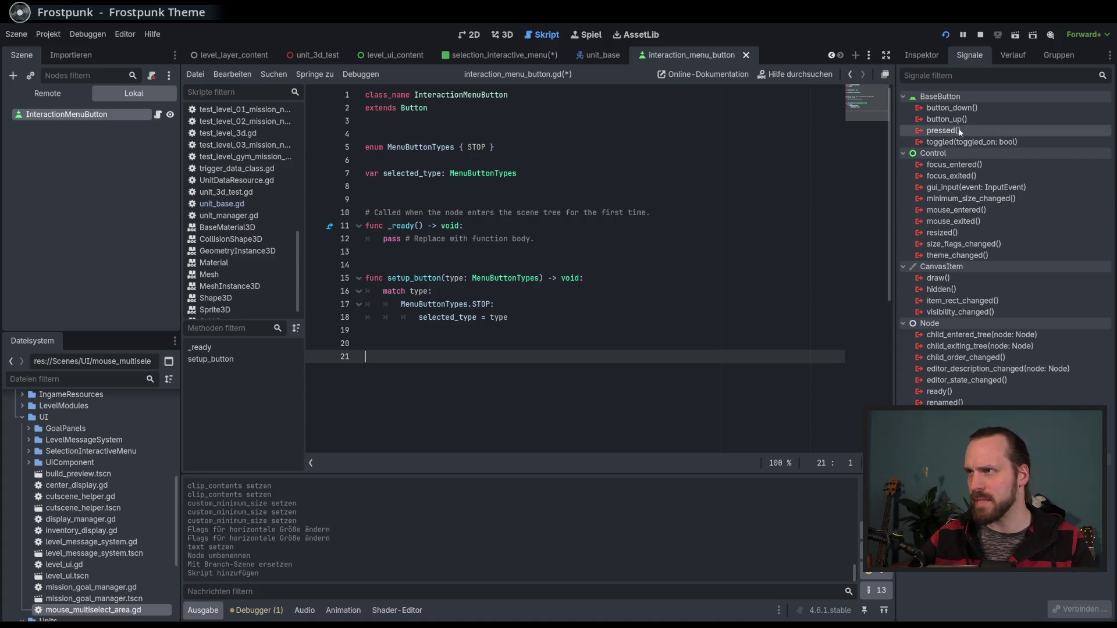
Connect the pressed signal to a new _on_pressed function and remove extra blank lines above it.
{"action": "mouse_move", "coordinate": [972, 134]}
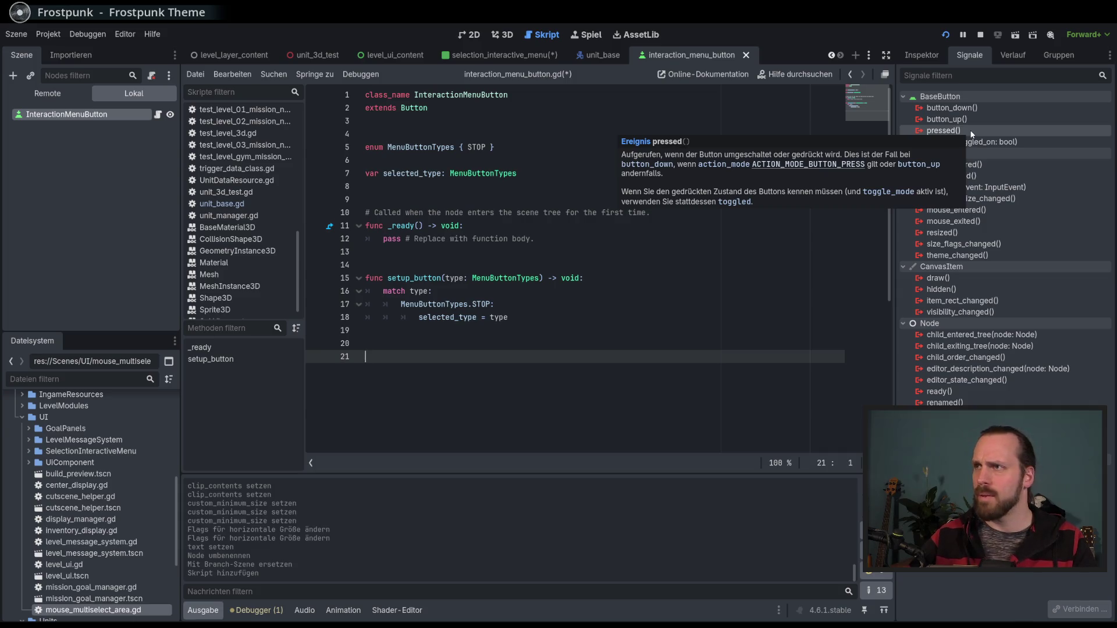
{"action": "double_click", "coordinate": [970, 131]}
{"action": "left_click", "coordinate": [510, 445]}
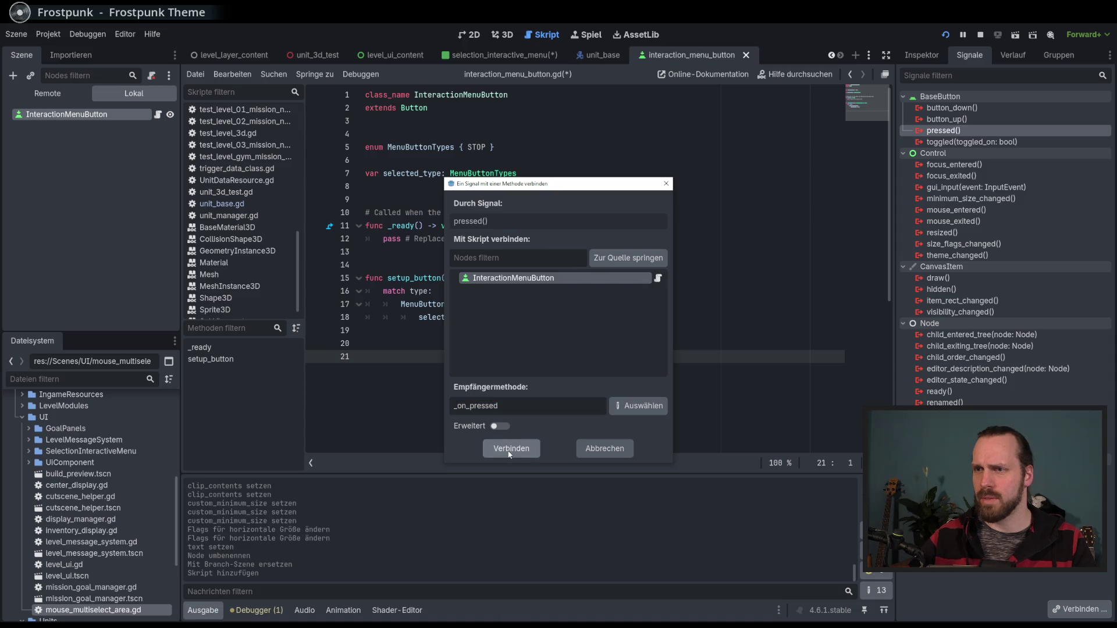
{"action": "left_click", "coordinate": [404, 342]}
{"action": "key", "text": "Delete"}
{"action": "key", "text": "Delete"}
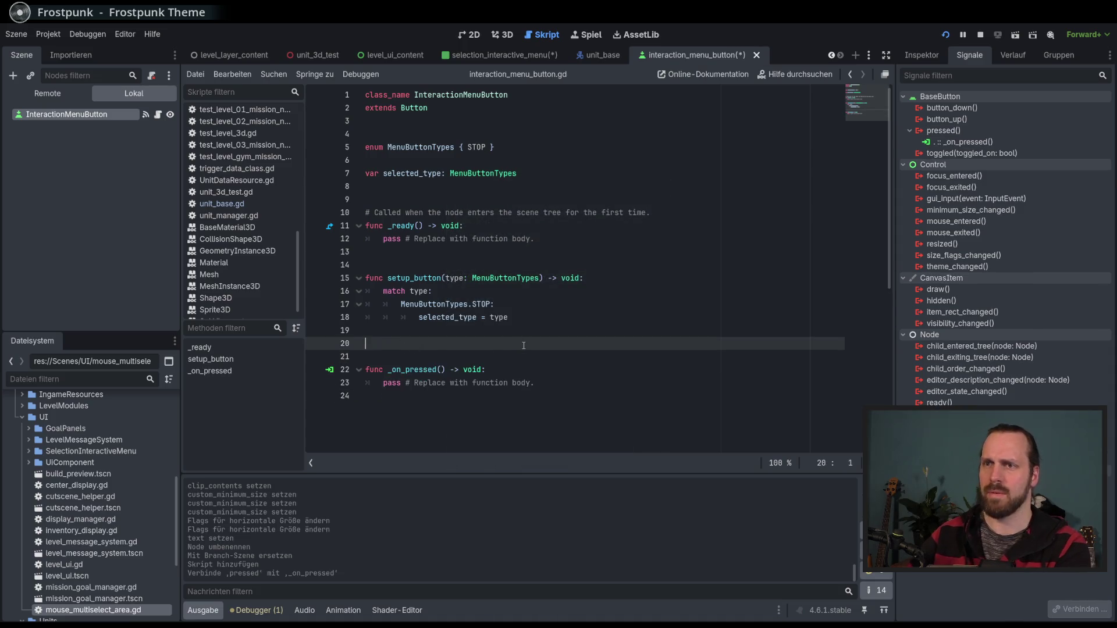
{"action": "left_click", "coordinate": [579, 377]}
Replace _on_pressed's placeholder pass with match selected_type:.
{"action": "key", "text": "BackSpace"}
{"action": "key", "text": "shift+Home"}
{"action": "key", "text": "BackSpace"}
{"action": "type", "text": "match"}
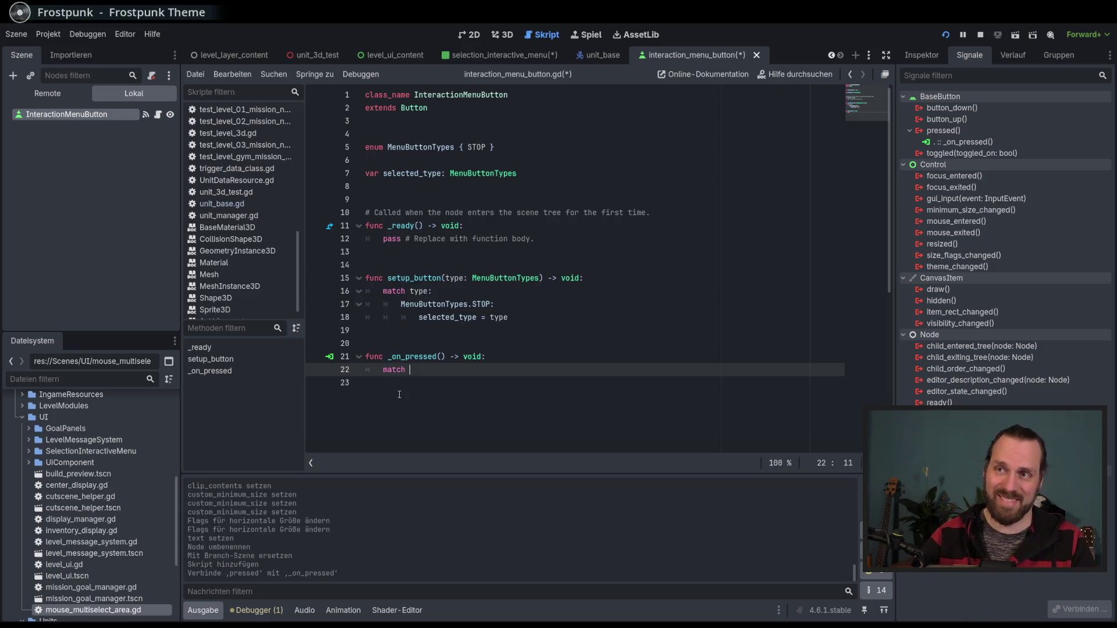
{"action": "type", "text": " sele"}
{"action": "key", "text": "Return"}
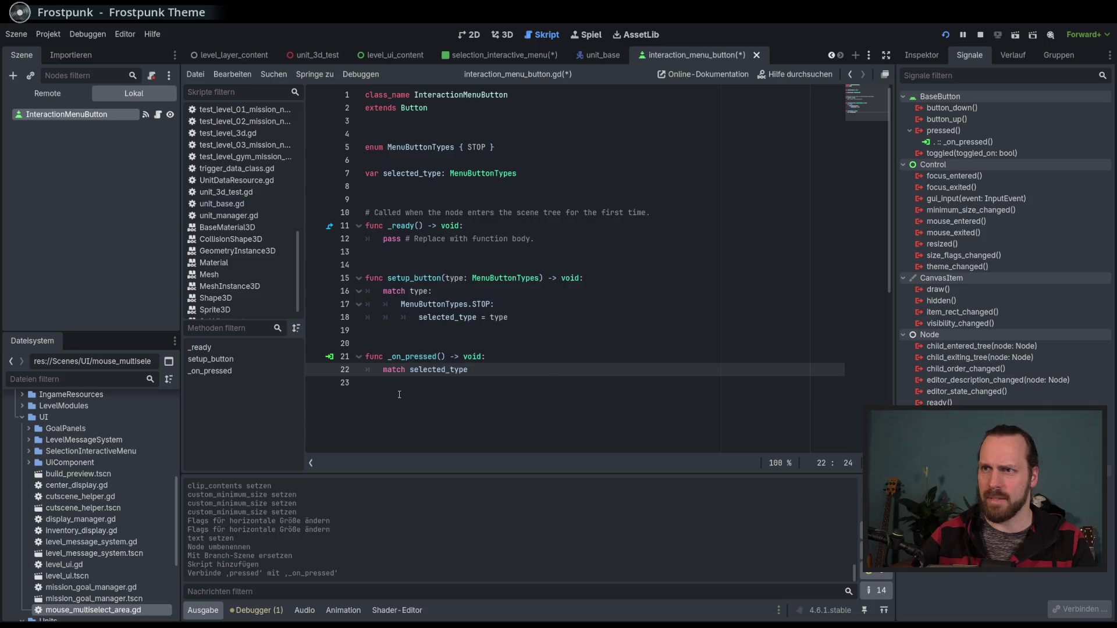
{"action": "type", "text": ":"}
{"action": "key", "text": "Return"}
Add a MenuButtonTypes.STOP: branch with pass, save, and switch to unit_base.gd.
{"action": "type", "text": "Menu"}
{"action": "key", "text": "Return"}
{"action": "type", "text": "."}
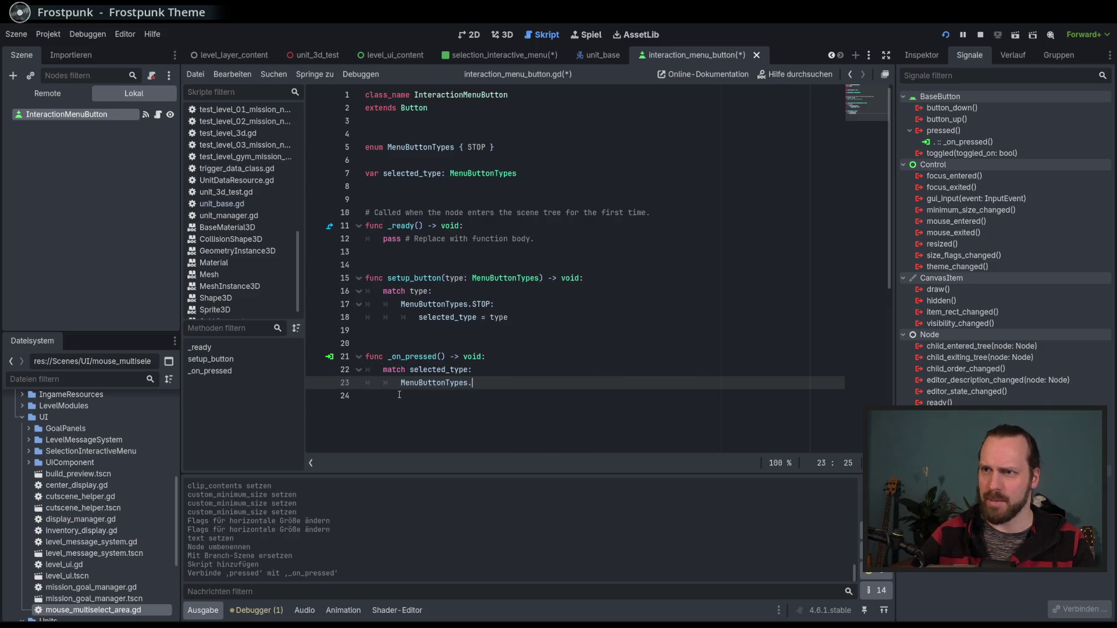
{"action": "key", "text": "Return"}
{"action": "type", "text": ":"}
{"action": "key", "text": "Return"}
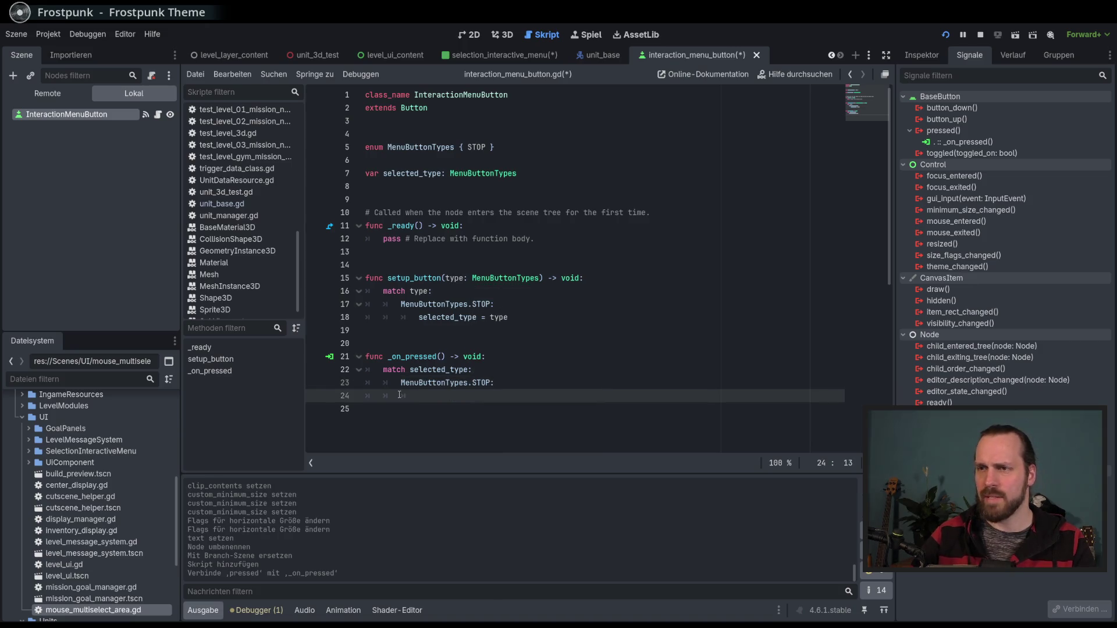
{"action": "scroll", "coordinate": [399, 395], "scroll_direction": "down", "scroll_amount": 3}
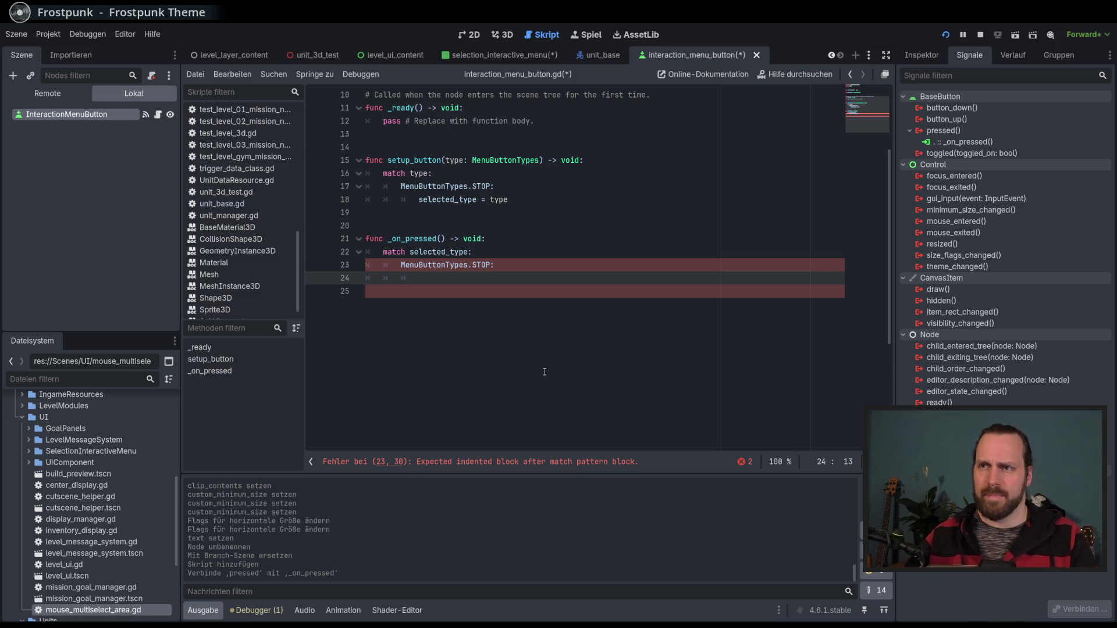
{"action": "type", "text": "pass"}
{"action": "key", "text": "ctrl+s"}
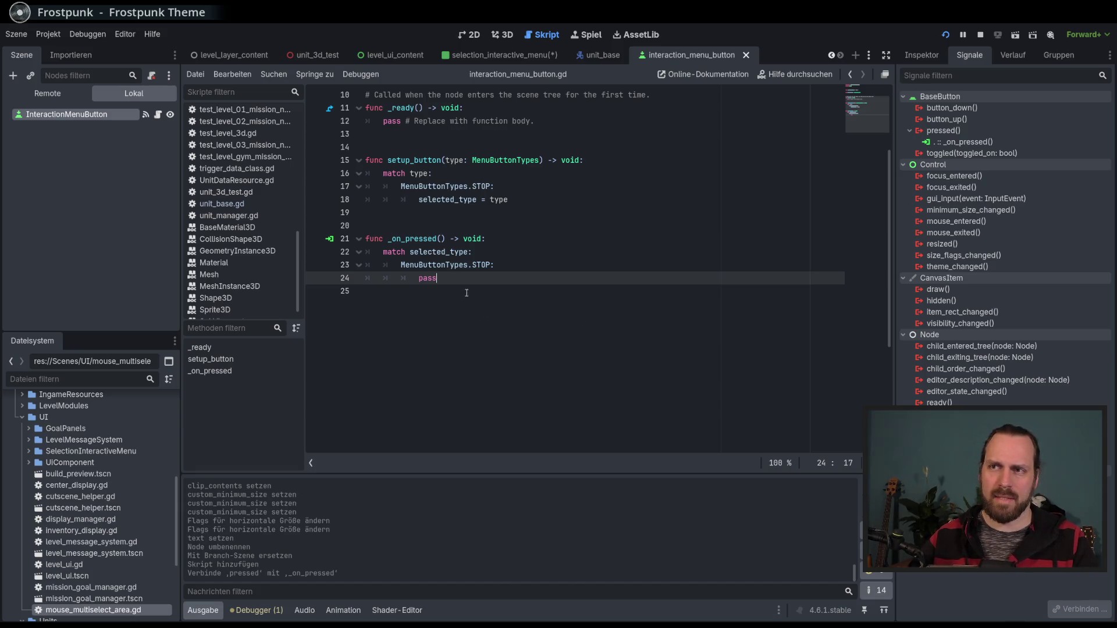
{"action": "double_click", "coordinate": [420, 278]}
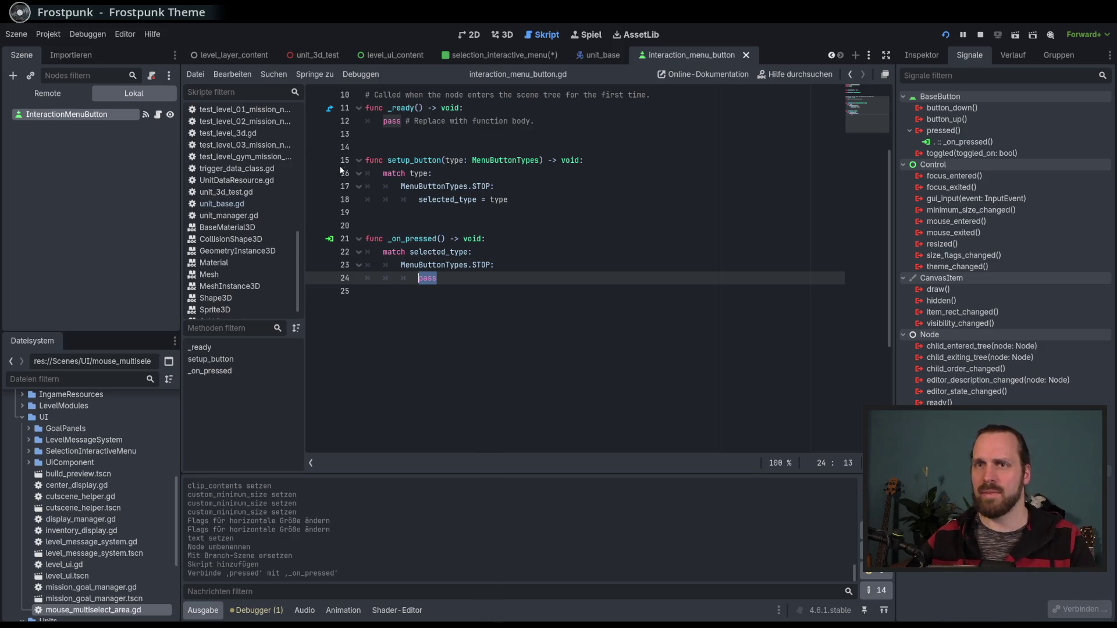
{"action": "left_click", "coordinate": [223, 204]}
{"action": "left_click", "coordinate": [866, 380]}
Write the header func unit_control_stop() -> void: at the end of unit_base.gd.
{"action": "scroll", "coordinate": [554, 343], "scroll_direction": "down", "scroll_amount": 10}
{"action": "left_click", "coordinate": [554, 343]}
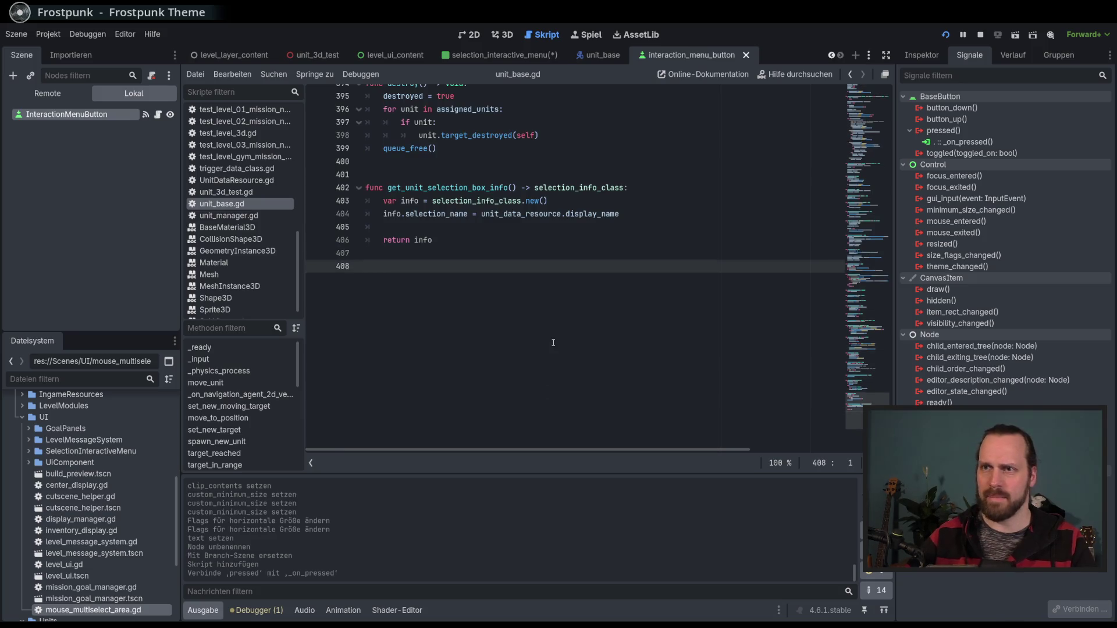
{"action": "key", "text": "Return"}
{"action": "type", "text": "func"}
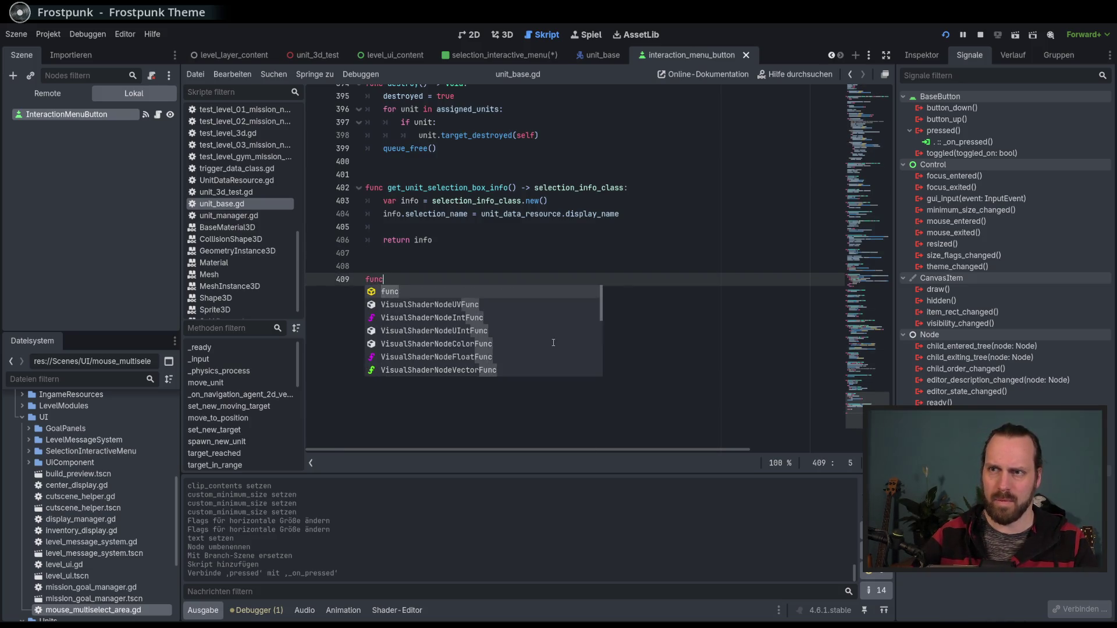
{"action": "type", "text": " se"}
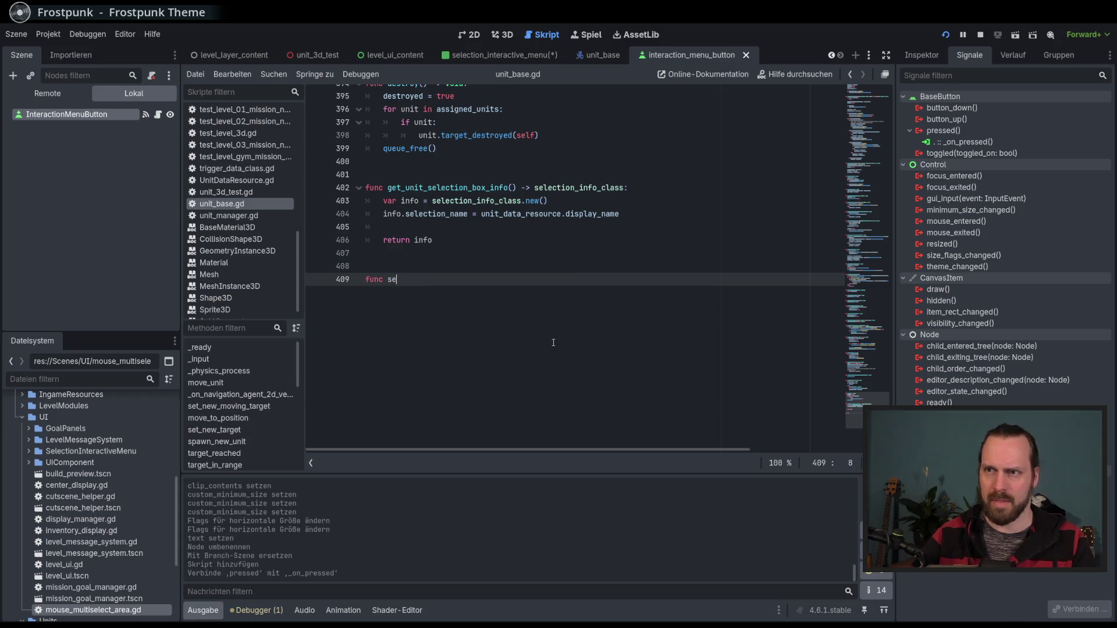
{"action": "key", "text": "BackSpace"}
{"action": "type", "text": "toip"}
{"action": "key", "text": "BackSpace"}
{"action": "key", "text": "BackSpace"}
{"action": "type", "text": "p_unit"}
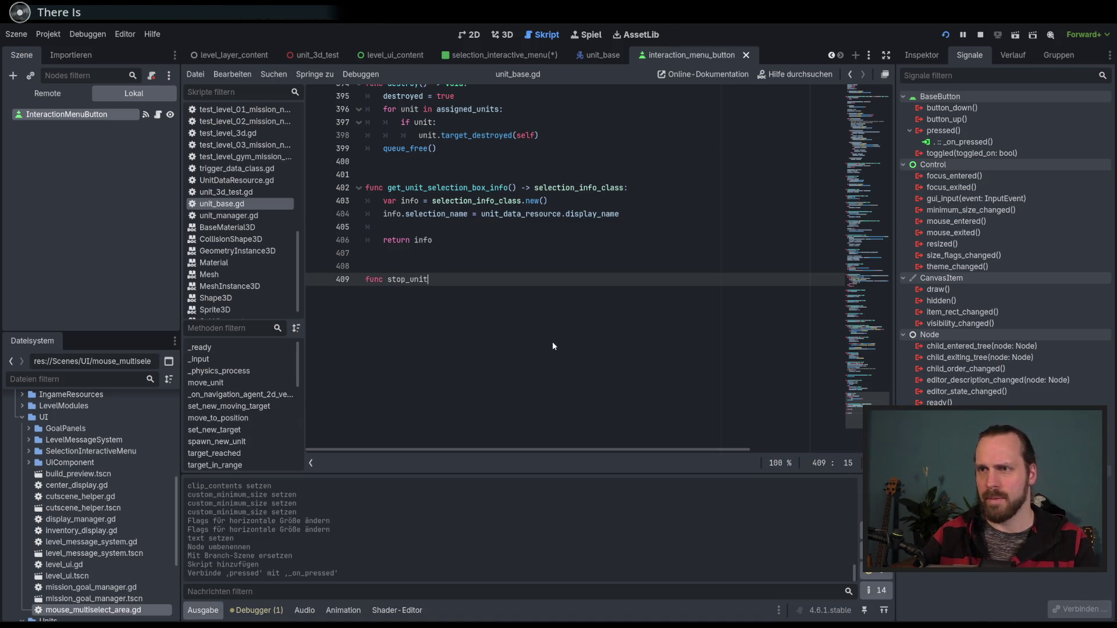
{"action": "key", "text": "BackSpace"}
{"action": "key", "text": "BackSpace"}
{"action": "key", "text": "BackSpace"}
{"action": "type", "text": "unit"}
{"action": "key", "text": "BackSpace"}
{"action": "key", "text": "BackSpace"}
{"action": "key", "text": "BackSpace"}
{"action": "type", "text": "nit_cont"}
{"action": "key", "text": "BackSpace"}
{"action": "key", "text": "BackSpace"}
{"action": "key", "text": "BackSpace"}
{"action": "type", "text": "ontrol_stop() -> void:"}
Give unit_control_stop a pass body and save unit_base.gd.
{"action": "key", "text": "Return"}
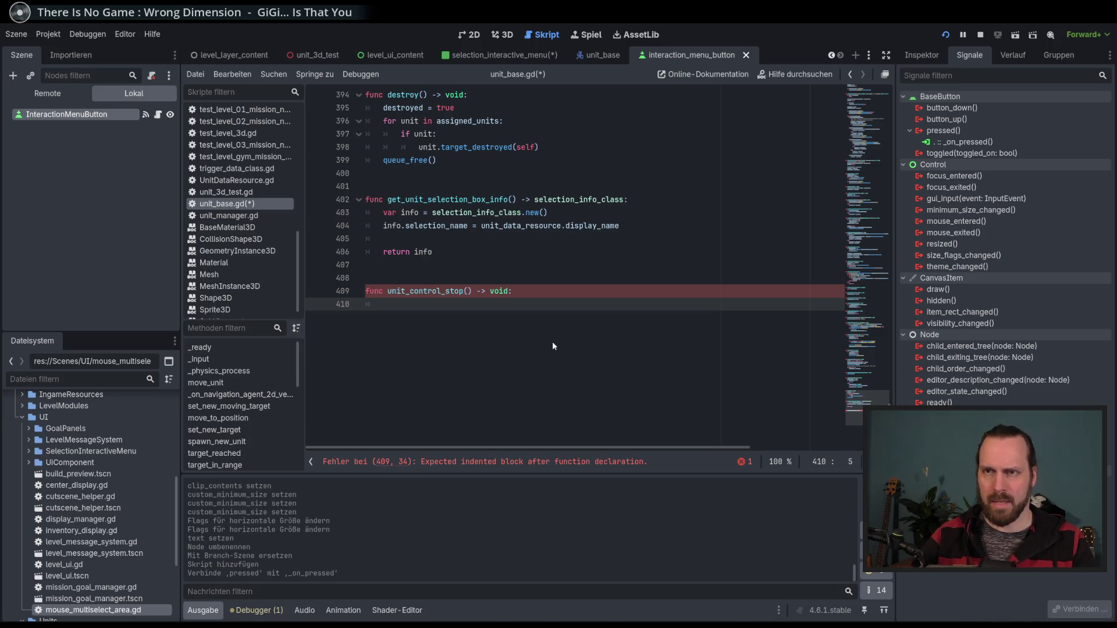
{"action": "type", "text": "tar"}
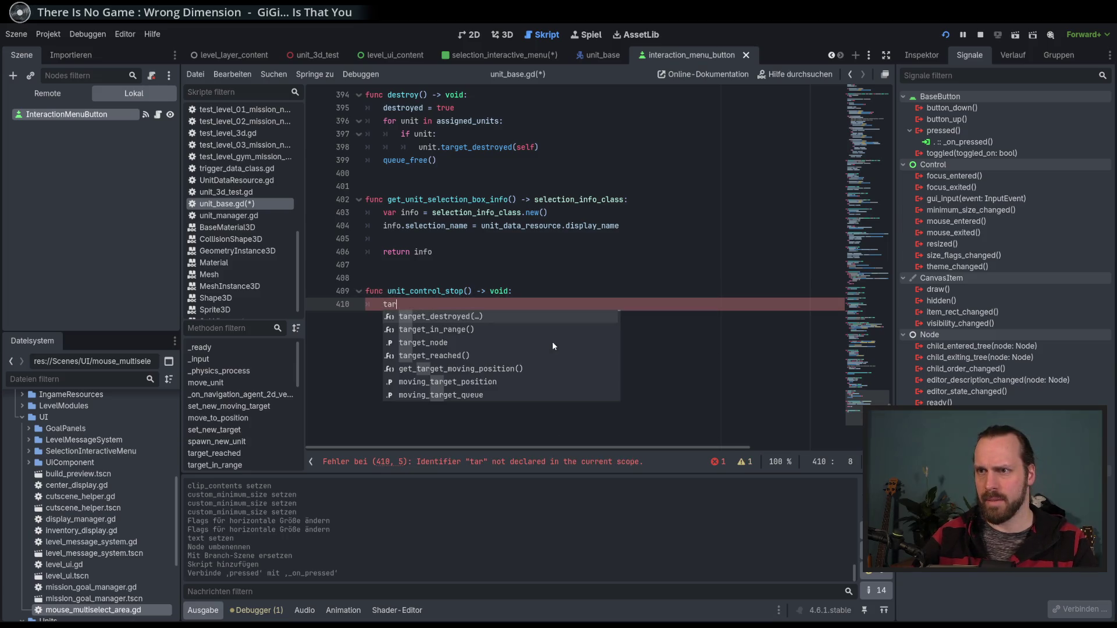
{"action": "key", "text": "BackSpace"}
{"action": "key", "text": "BackSpace"}
{"action": "key", "text": "BackSpace"}
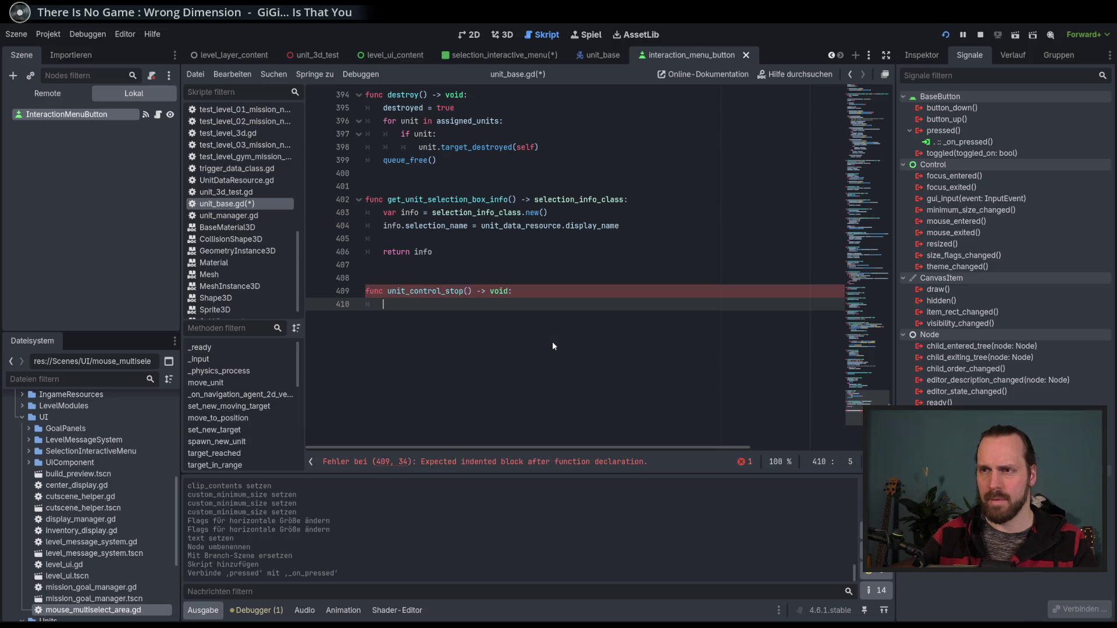
{"action": "type", "text": "pass"}
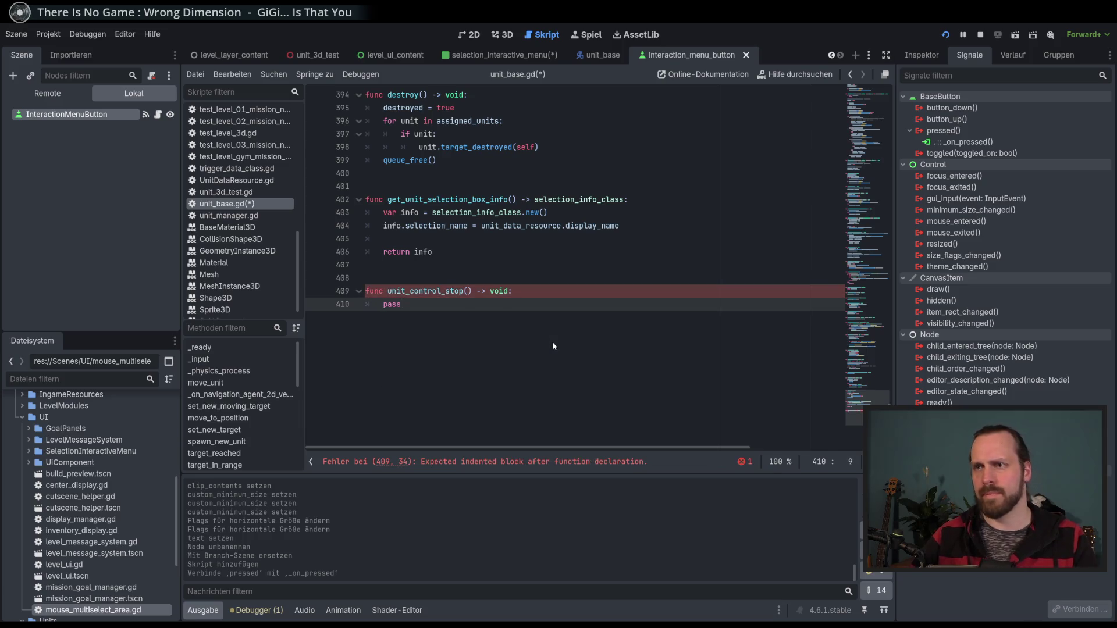
{"action": "key", "text": "ctrl+s"}
Copy the navigation_agent_2d.target_position = global_position line from target_in_range.
{"action": "mouse_move", "coordinate": [882, 313]}
{"action": "left_mouse_down"}
{"action": "mouse_move", "coordinate": [871, 281]}
{"action": "mouse_move", "coordinate": [864, 329]}
{"action": "left_mouse_up"}
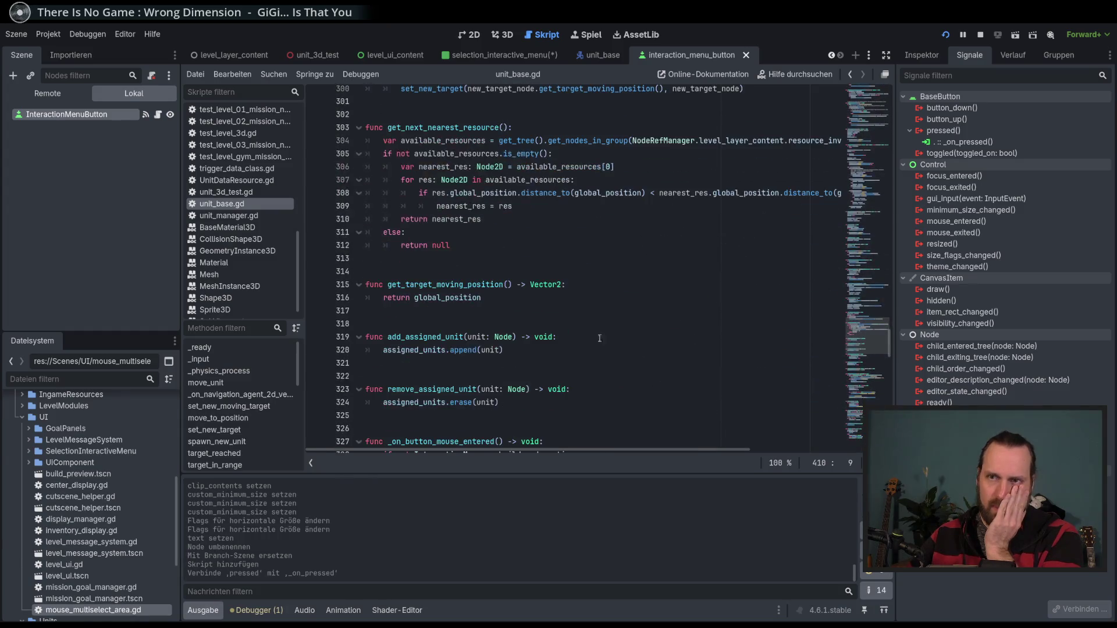
{"action": "left_click_drag", "start_coordinate": [301, 369], "coordinate": [299, 402]}
{"action": "scroll", "coordinate": [299, 404], "scroll_direction": "up", "scroll_amount": 5}
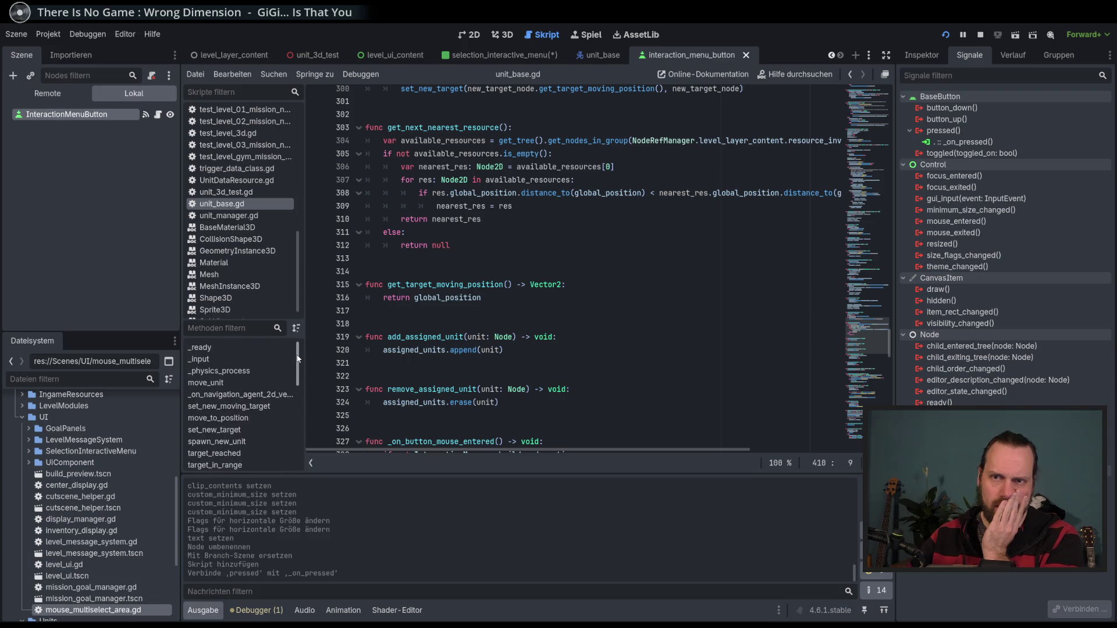
{"action": "left_click_drag", "start_coordinate": [298, 357], "coordinate": [294, 403]}
{"action": "left_click", "coordinate": [221, 358]}
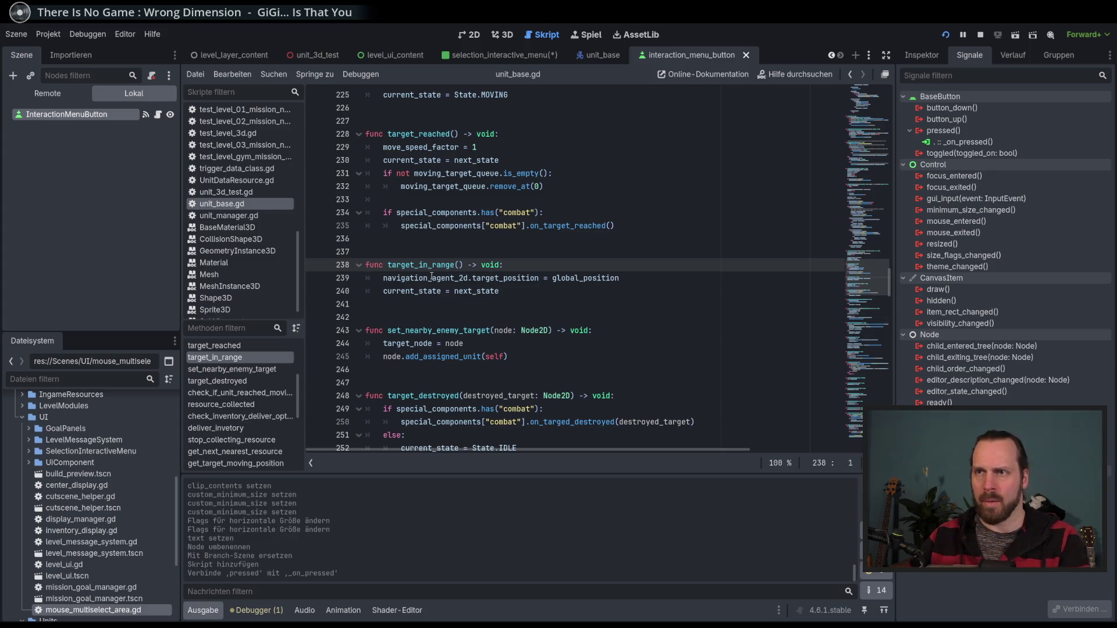
{"action": "left_click", "coordinate": [373, 281]}
{"action": "key", "text": "End"}
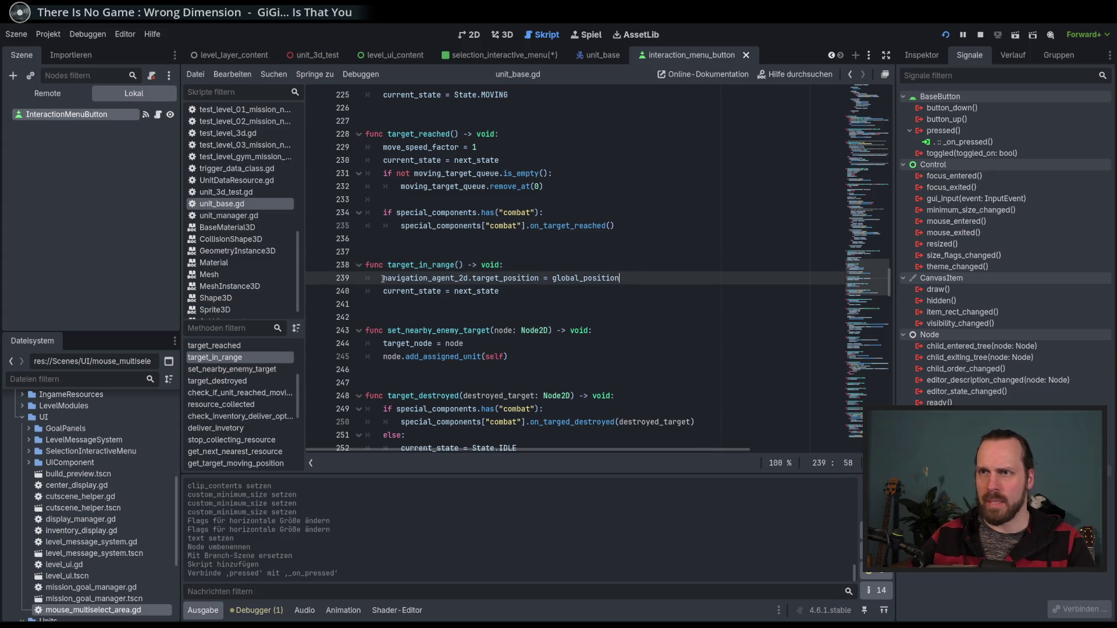
{"action": "left_click", "coordinate": [381, 278], "text": "shift"}
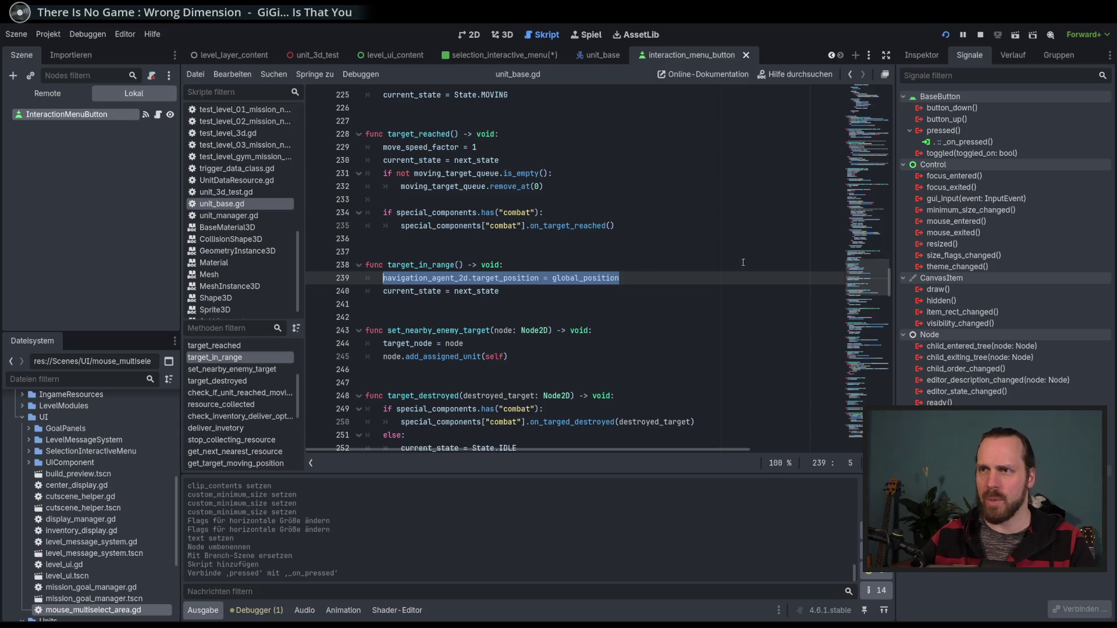
{"action": "left_click_drag", "start_coordinate": [872, 284], "coordinate": [871, 425]}
Paste that line over pass in unit_control_stop, add '# TODO Besser machen!', save, return to interaction_menu_button.gd.
{"action": "left_click", "coordinate": [399, 257]}
{"action": "double_click", "coordinate": [385, 258]}
{"action": "type", "text": "navigation_agent_2d.target_position = global_position"}
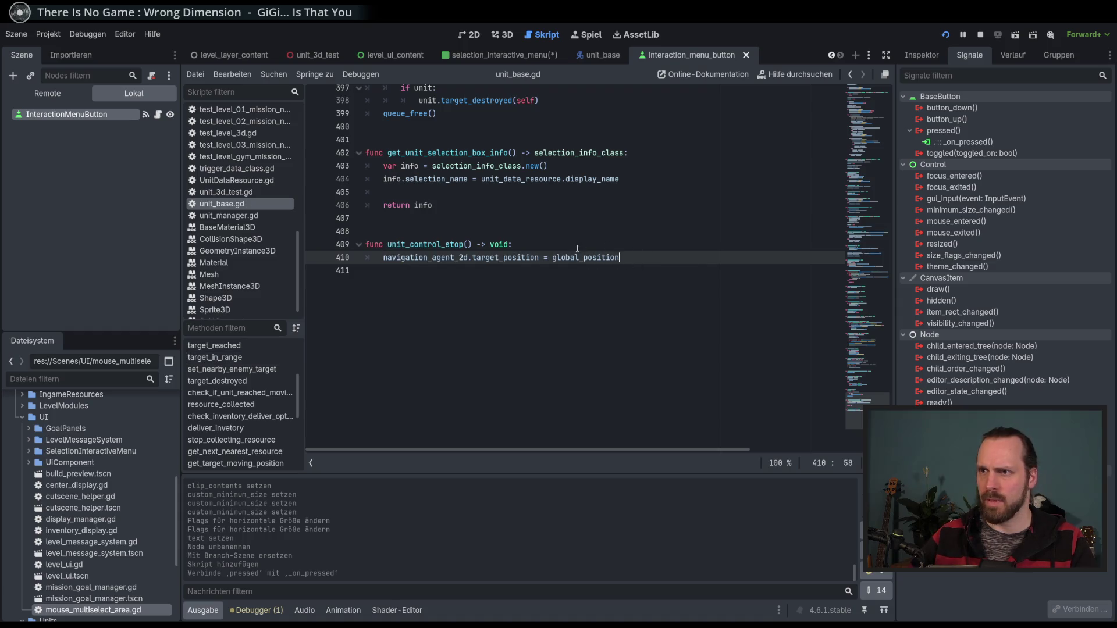
{"action": "key", "text": "Up"}
{"action": "key", "text": "Return"}
{"action": "type", "text": "# TODO Besser machen!"}
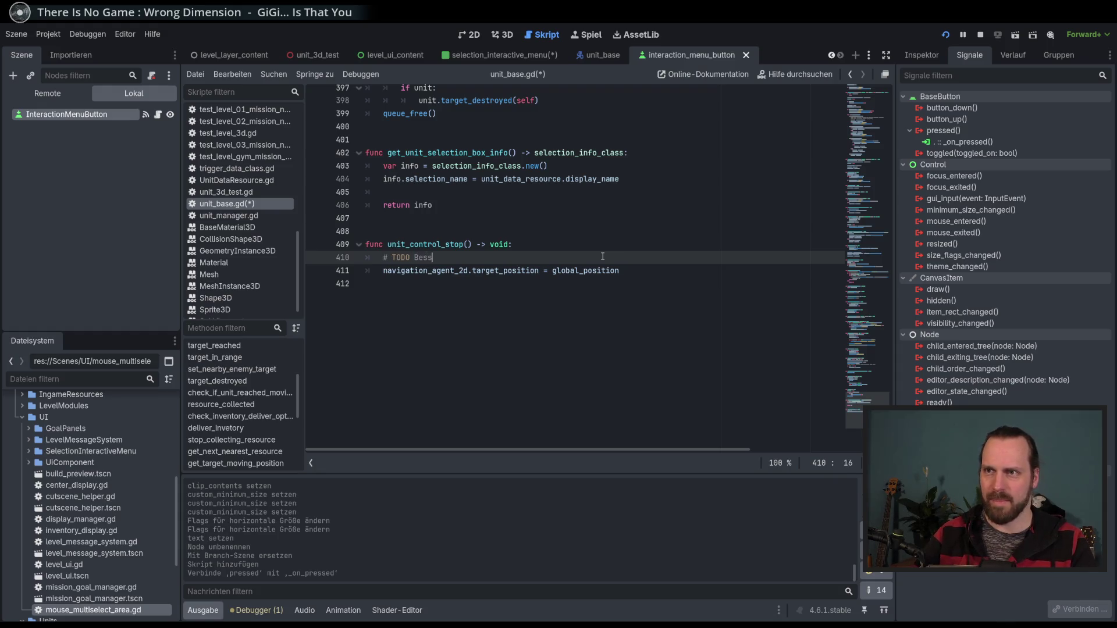
{"action": "key", "text": "ctrl+s"}
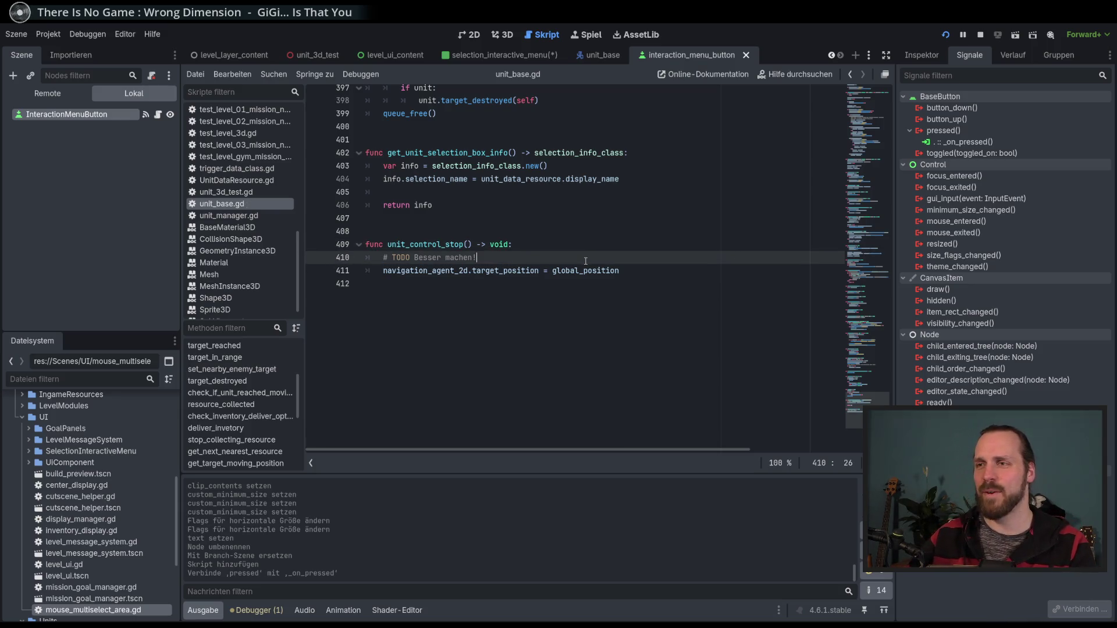
{"action": "key", "text": "ctrl+s"}
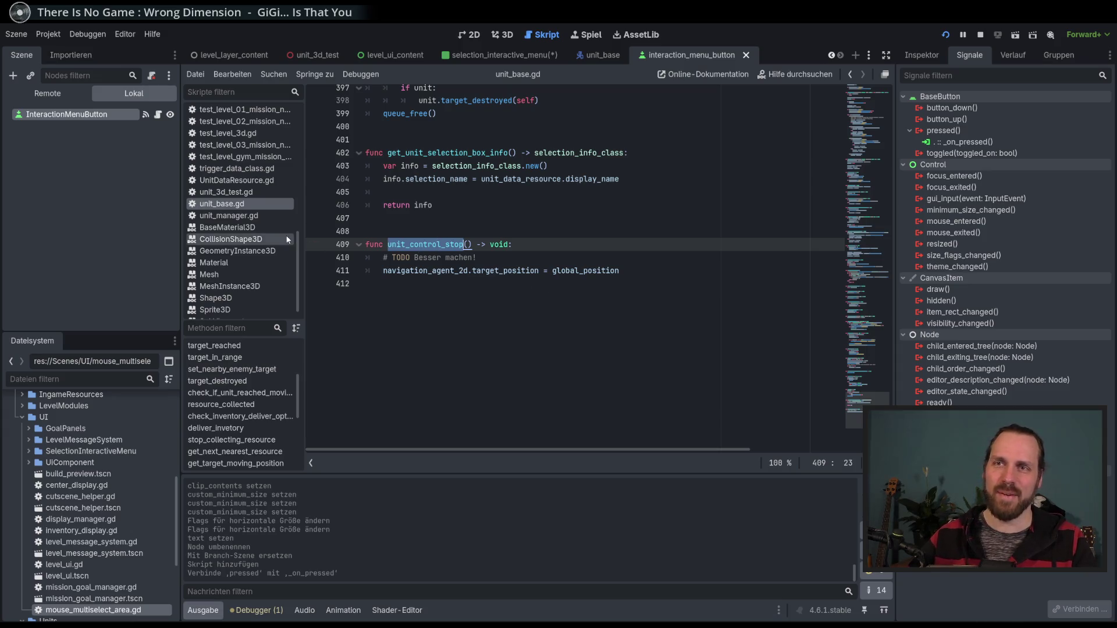
{"action": "left_click_drag", "start_coordinate": [300, 232], "coordinate": [300, 155]}
{"action": "left_click", "coordinate": [245, 152]}
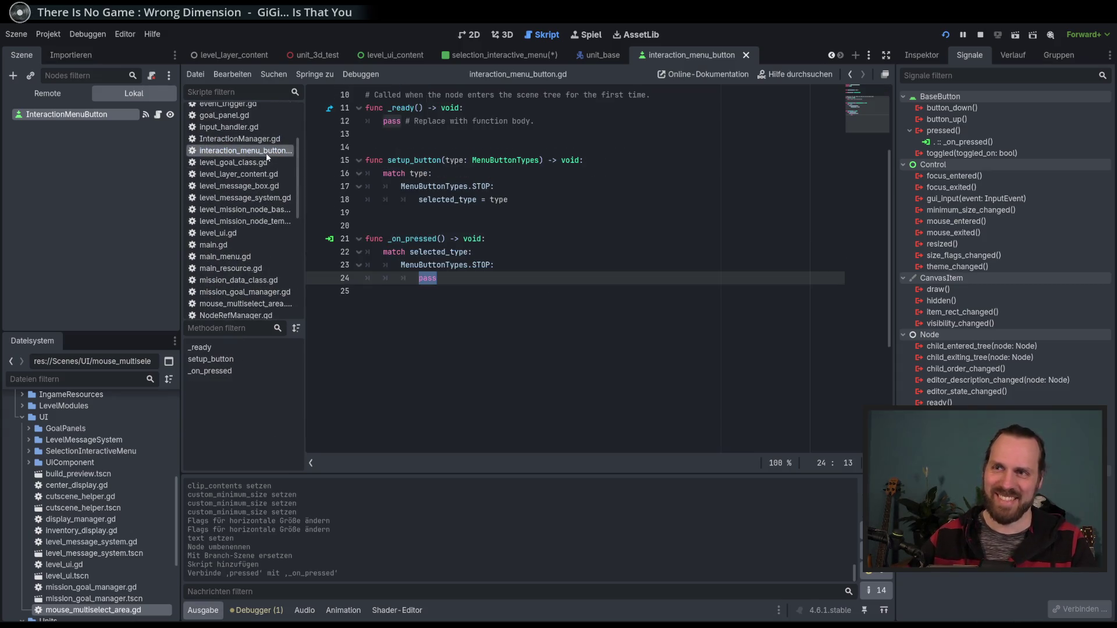
Replace the STOP branch's pass with var selected_units = get_tree().get_nodes_in_group("selected_unit").
{"action": "left_click", "coordinate": [456, 279]}
{"action": "double_click", "coordinate": [416, 279]}
{"action": "type", "text": "var sele"}
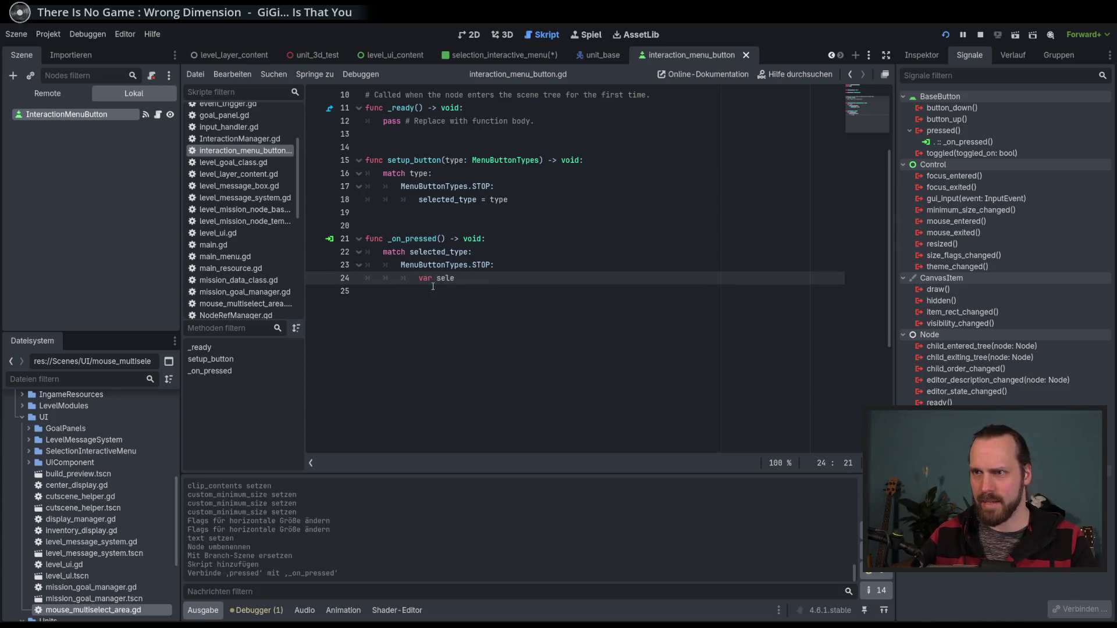
{"action": "type", "text": "ted_inmo"}
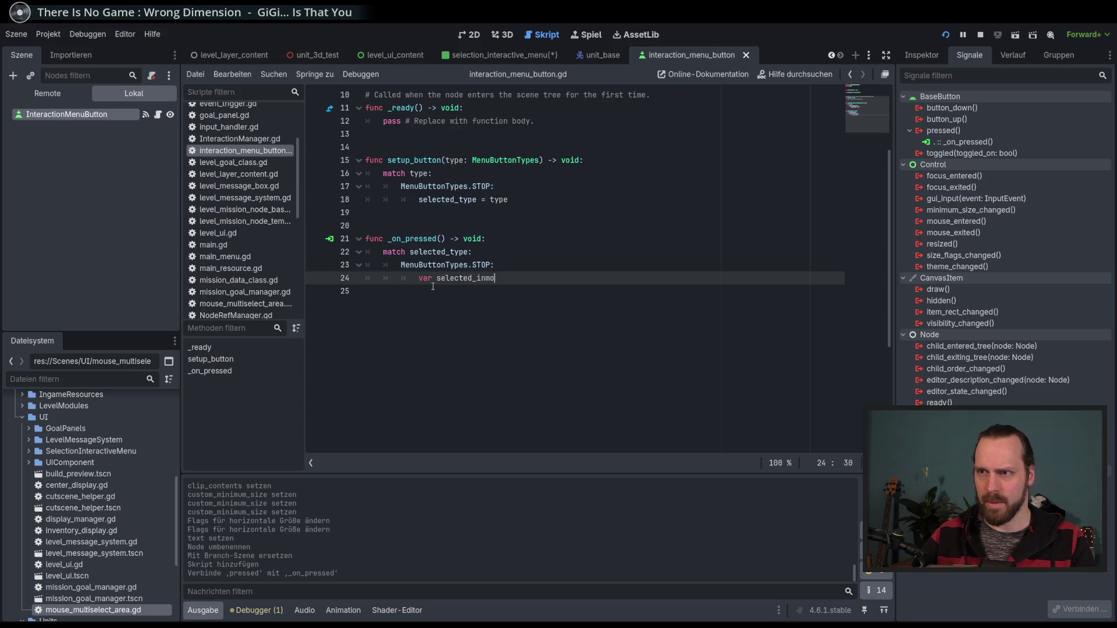
{"action": "type", "text": "its: Unit_"}
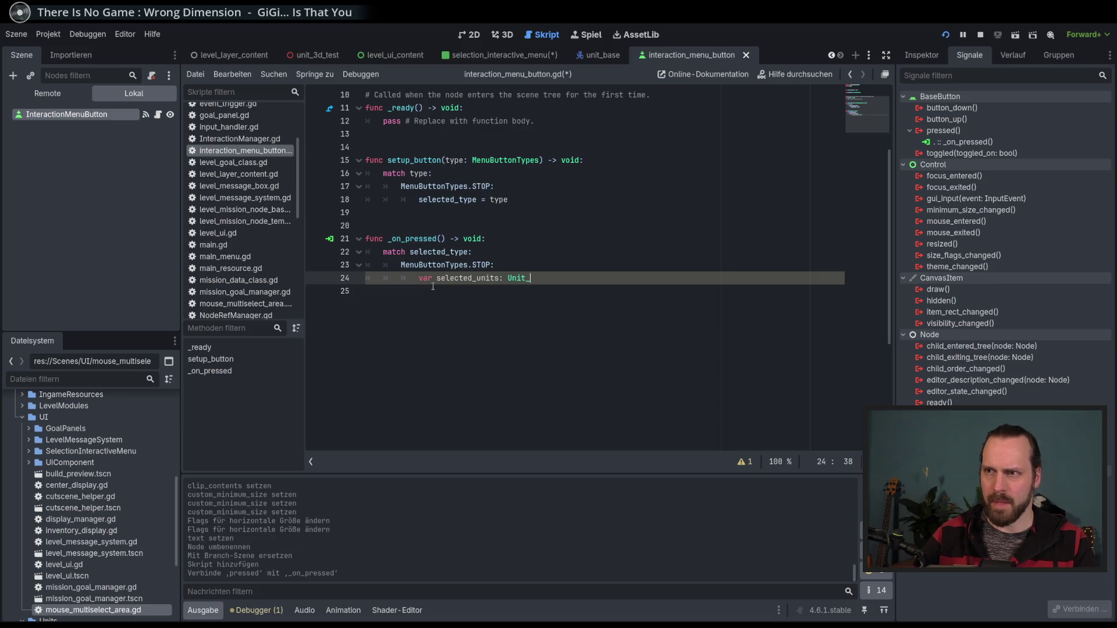
{"action": "type", "text": "ase = get_"}
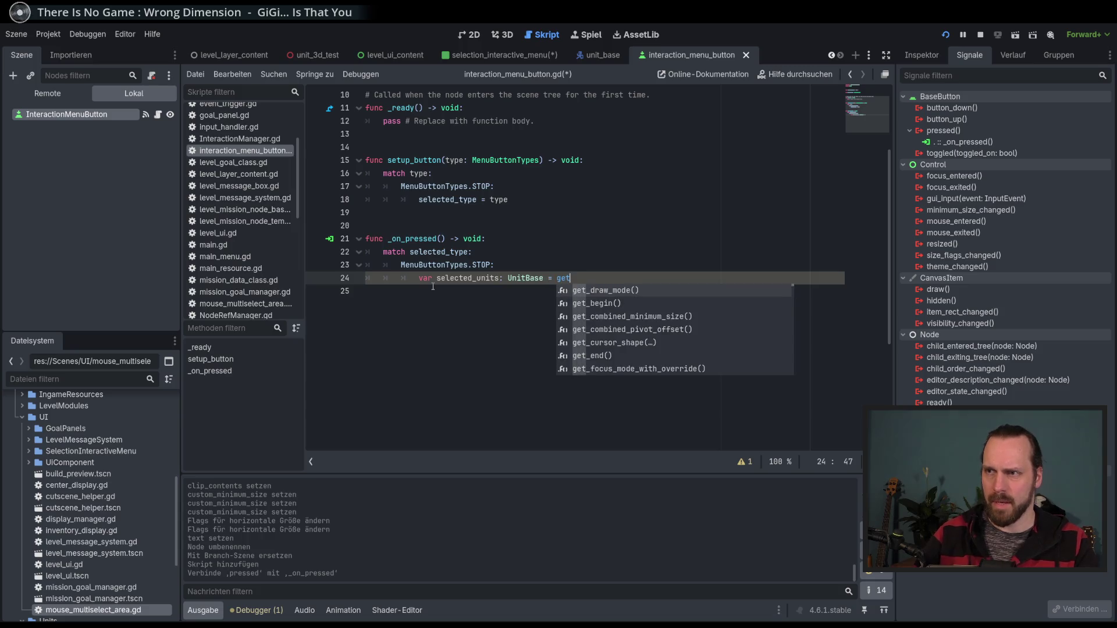
{"action": "type", "text": "se"}
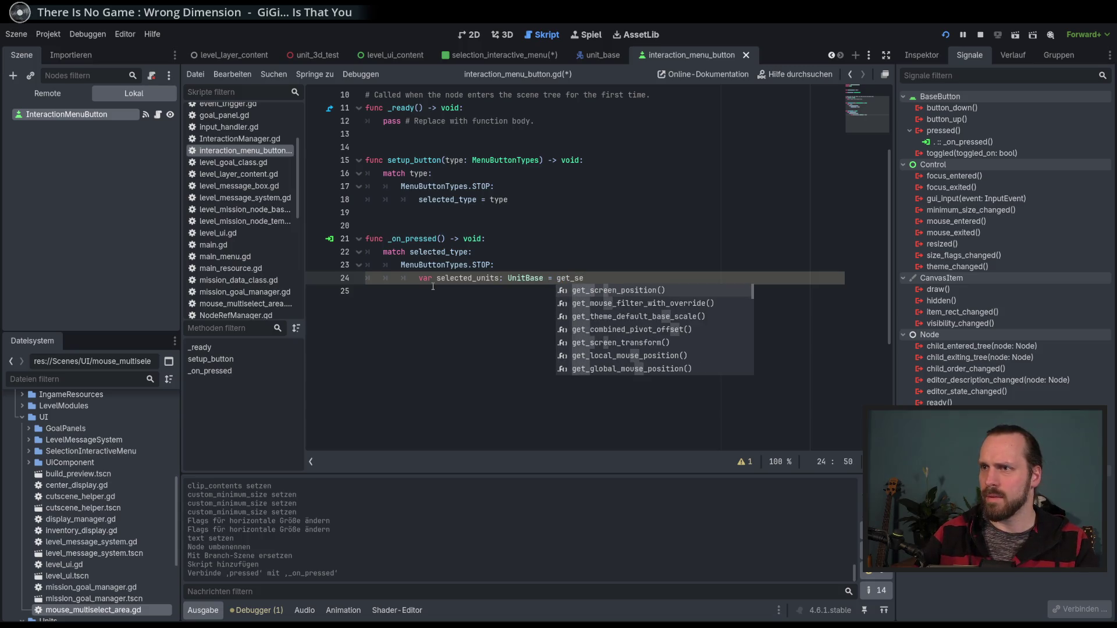
{"action": "key", "text": "BackSpace"}
{"action": "key", "text": "BackSpace"}
{"action": "type", "text": "tr"}
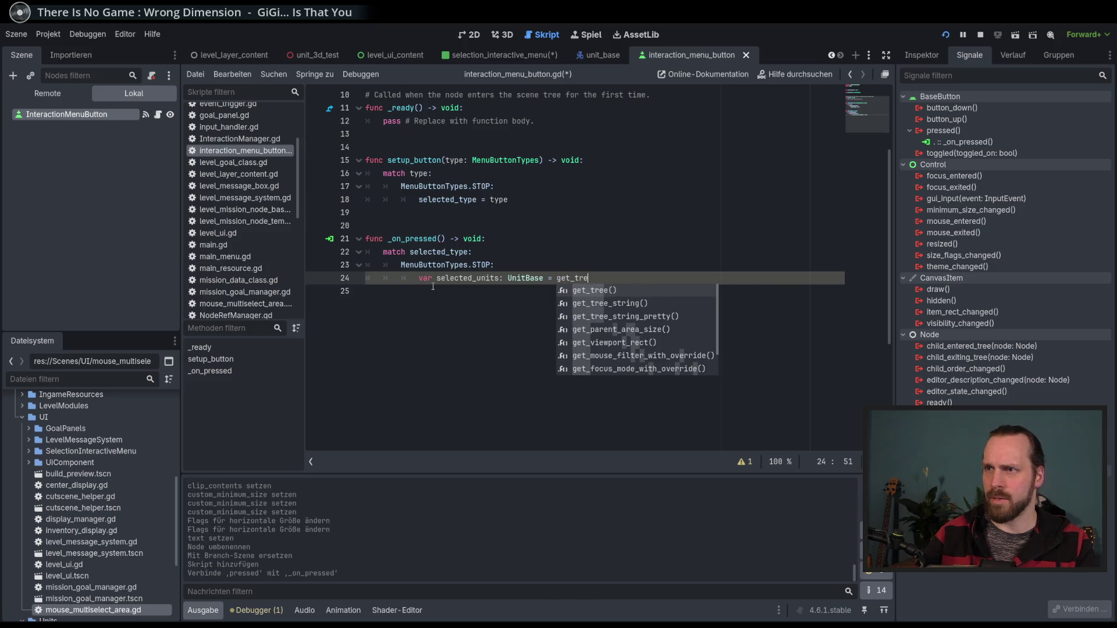
{"action": "key", "text": "Return"}
{"action": "type", "text": "."}
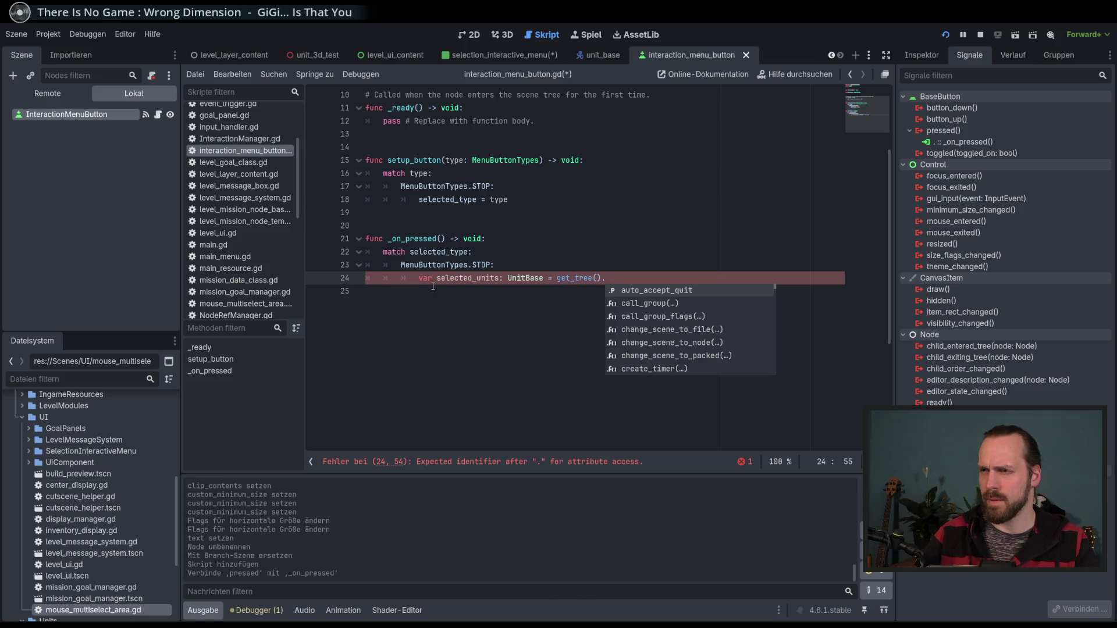
{"action": "type", "text": "get_node"}
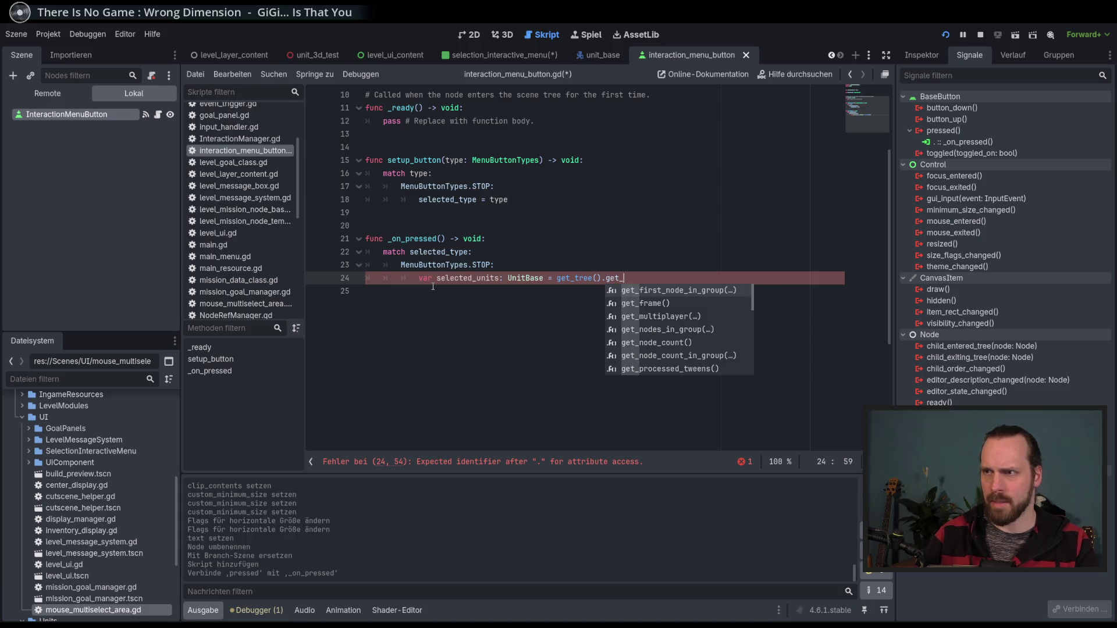
{"action": "key", "text": "Return"}
{"action": "type", "text": "lected_unit\")"}
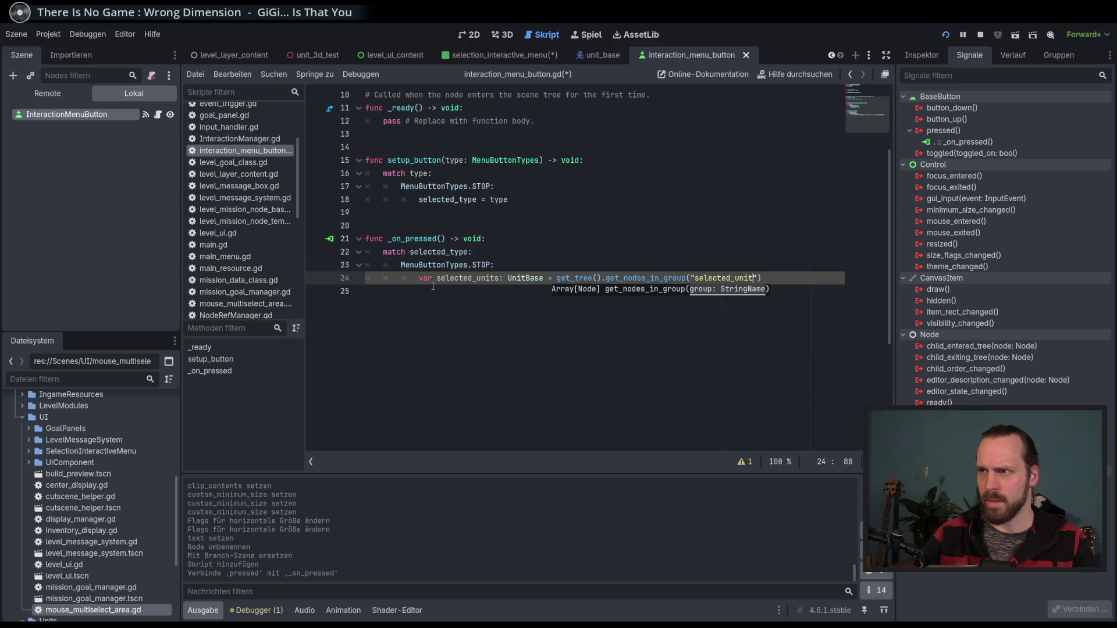
{"action": "key", "text": "End"}
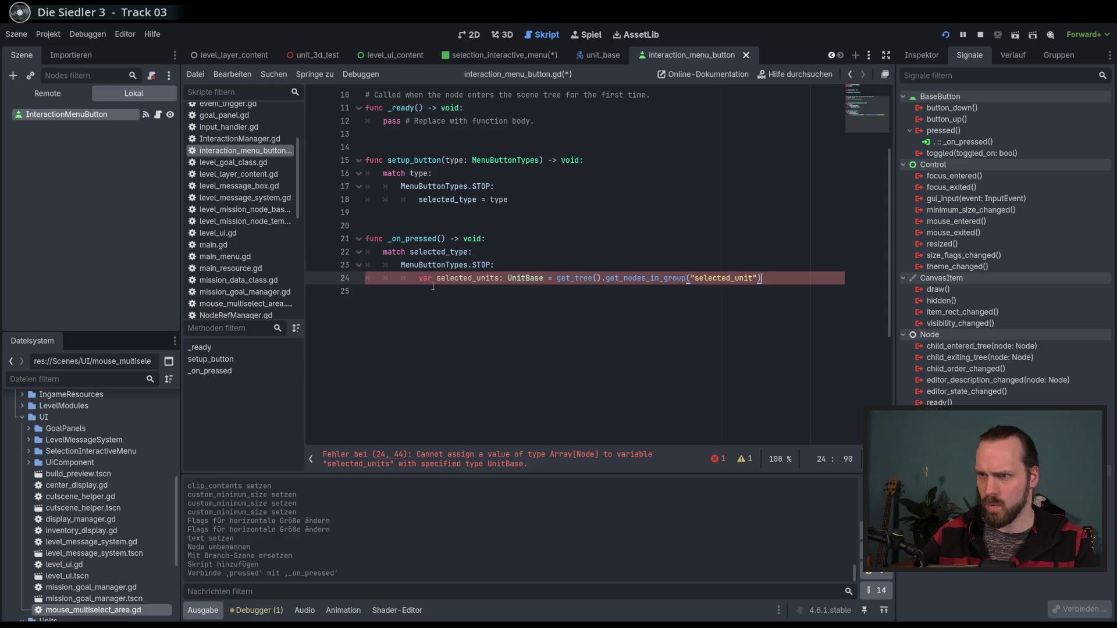
Remove the UnitBase type hint from selected_units and start a new indented line below.
{"action": "left_click_drag", "start_coordinate": [544, 278], "coordinate": [501, 279]}
{"action": "key", "text": "BackSpace"}
{"action": "left_click", "coordinate": [666, 315]}
{"action": "key", "text": "Up"}
{"action": "key", "text": "End"}
{"action": "key", "text": "Return"}
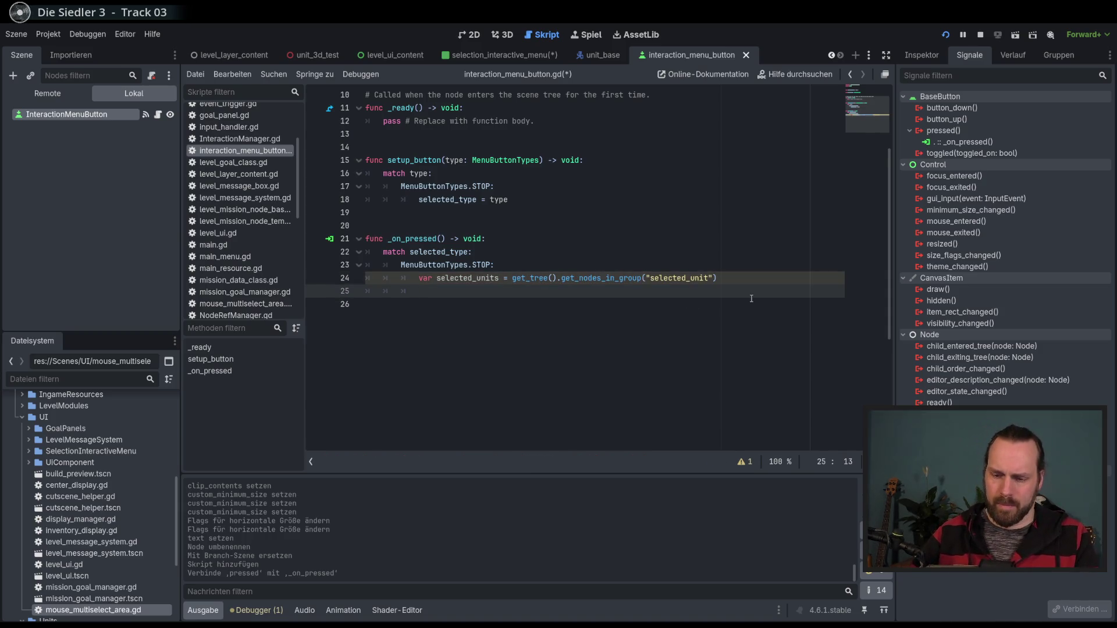
Start a for loop over selected_units in the _on_pressed STOP branch.
{"action": "key", "text": "BackSpace"}
{"action": "key", "text": "BackSpace"}
{"action": "type", "text": "für"}
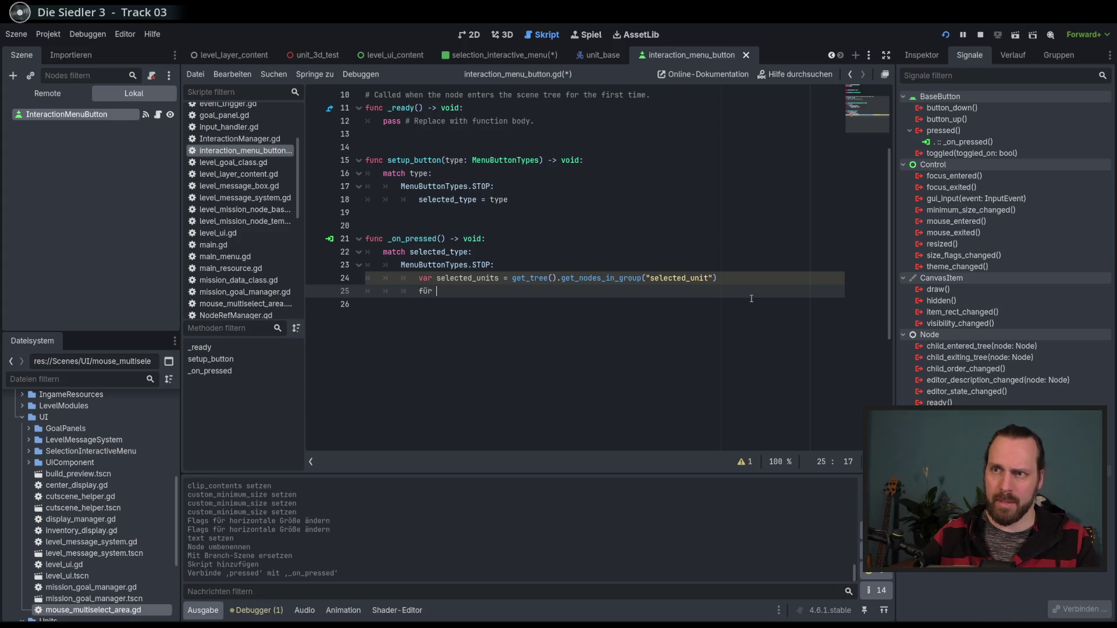
{"action": "type", "text": "unit insele"}
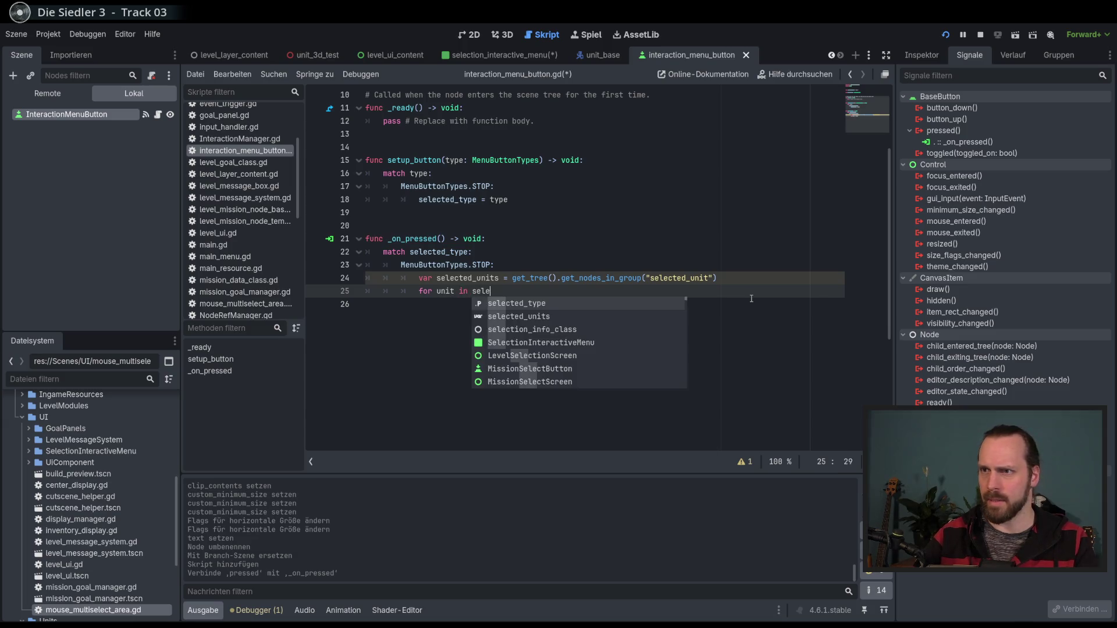
{"action": "key", "text": "Down"}
{"action": "key", "text": "Return"}
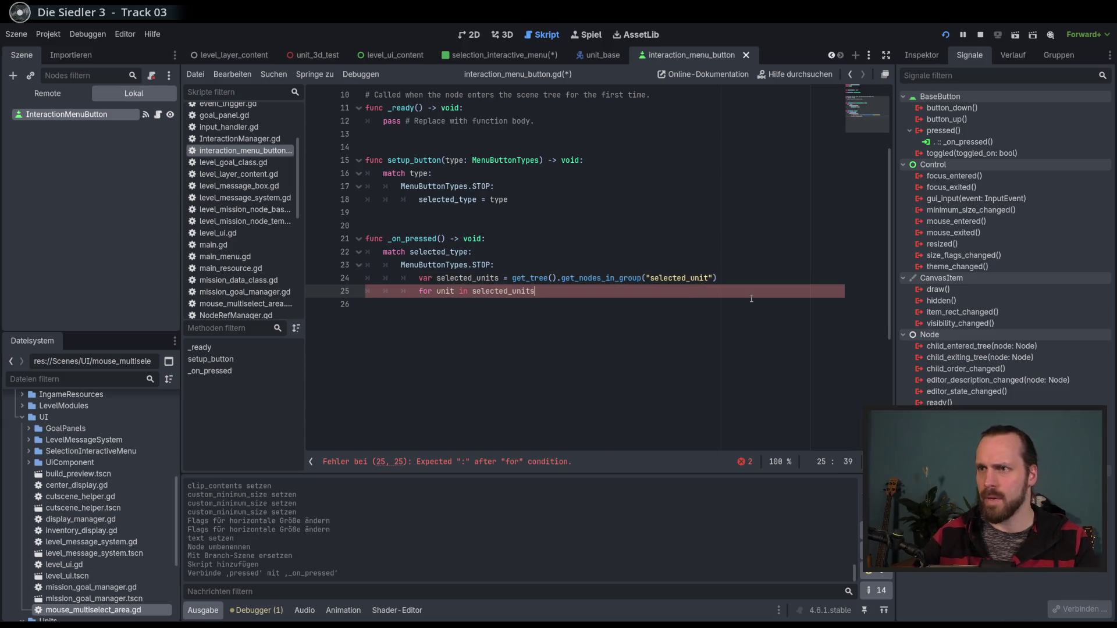
{"action": "key", "text": "Return"}
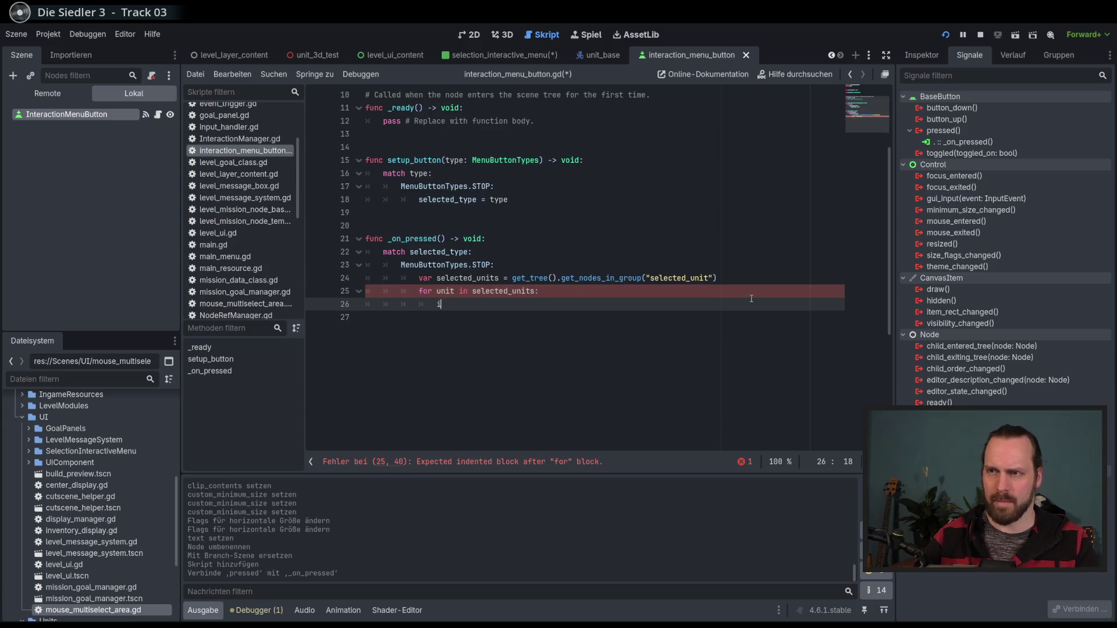
Inside the loop, call unit.unit_control_stop() when unit is UnitBase, then save the script.
{"action": "type", "text": "f"}
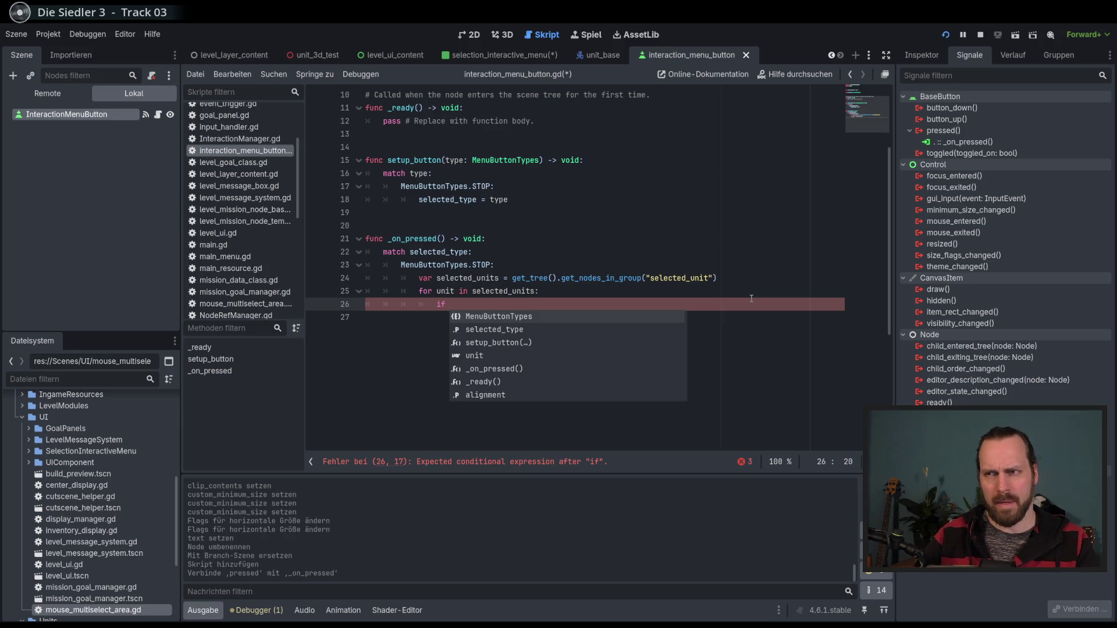
{"action": "type", "text": " unit is "}
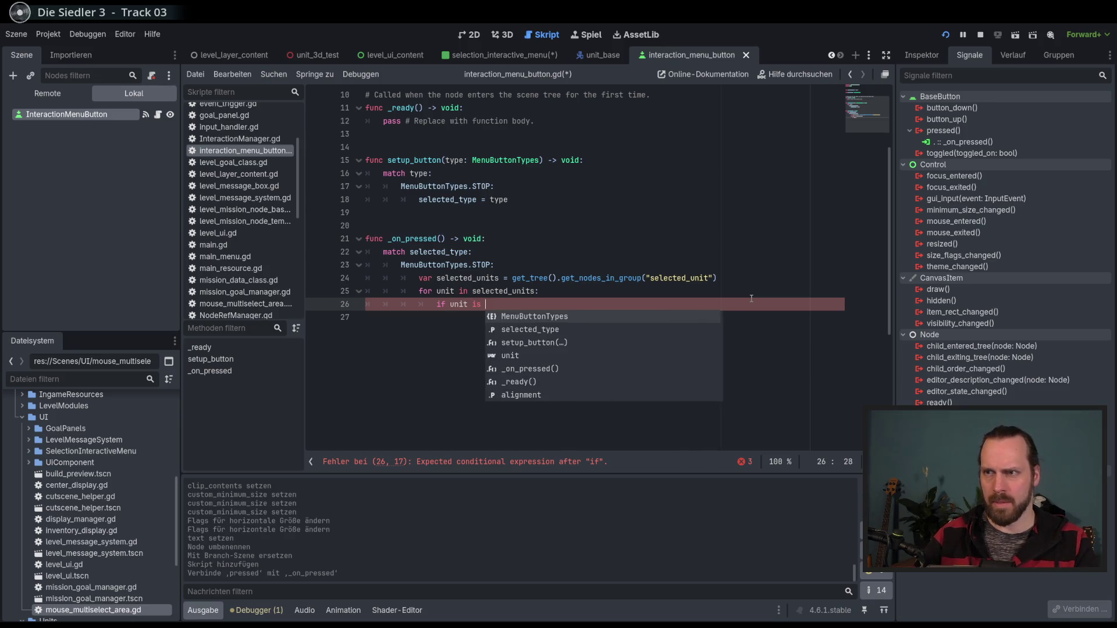
{"action": "type", "text": "UnitBase:"}
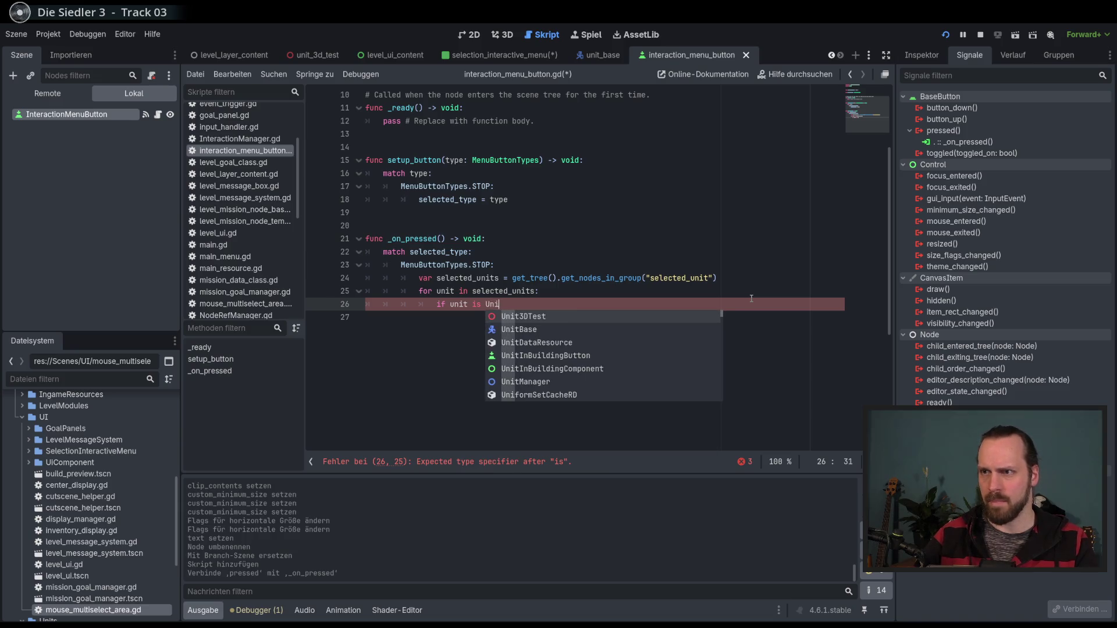
{"action": "key", "text": "Return"}
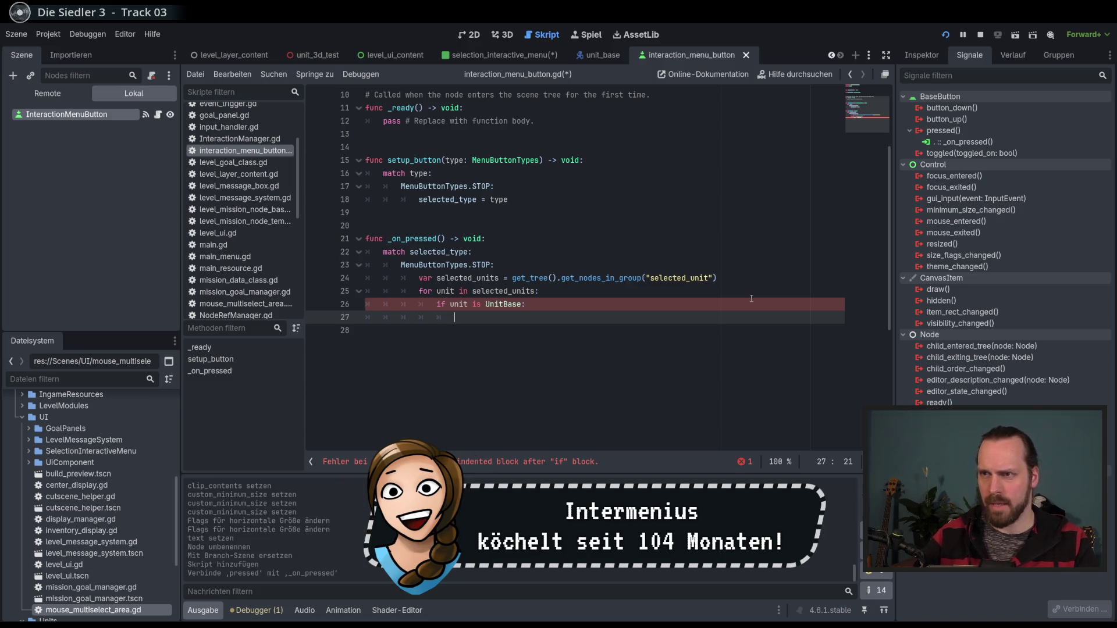
{"action": "type", "text": "unit.st"}
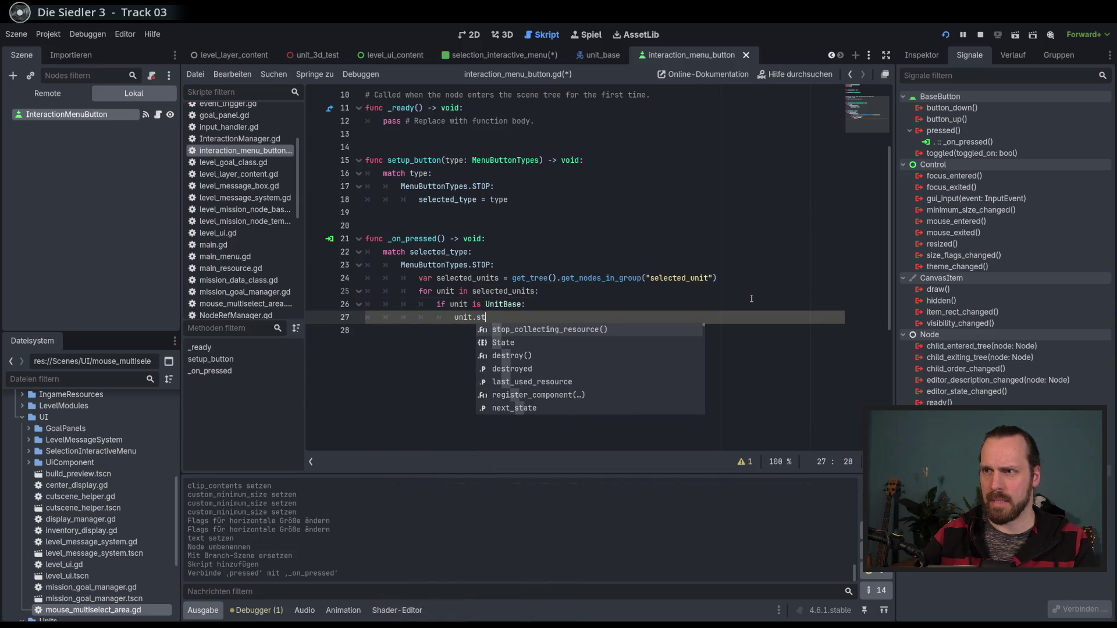
{"action": "type", "text": "op"}
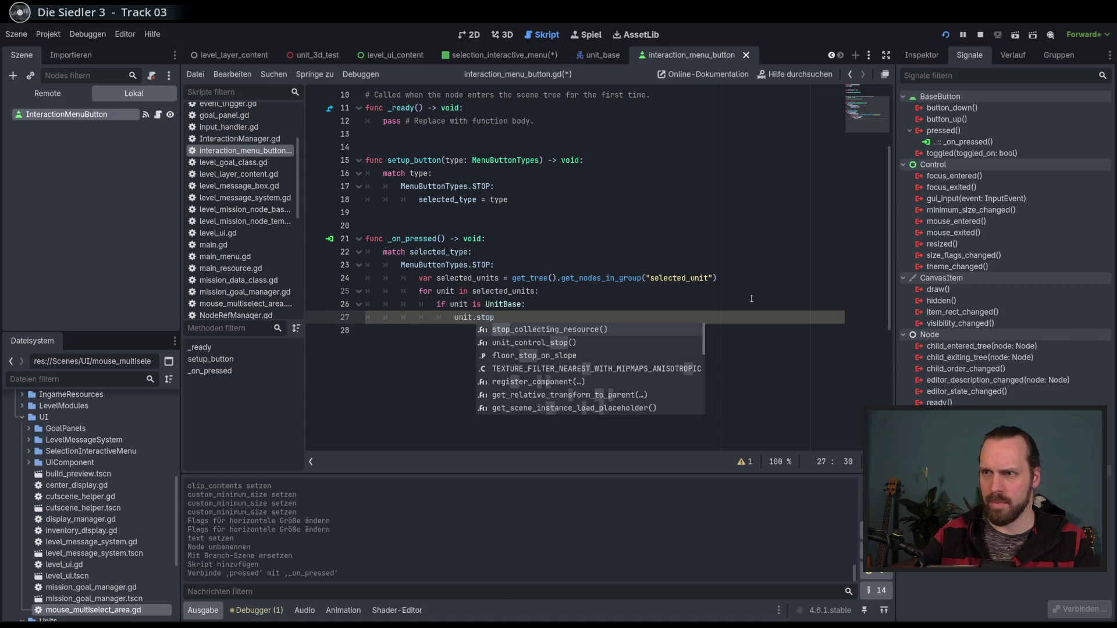
{"action": "key", "text": "Down"}
{"action": "key", "text": "Return"}
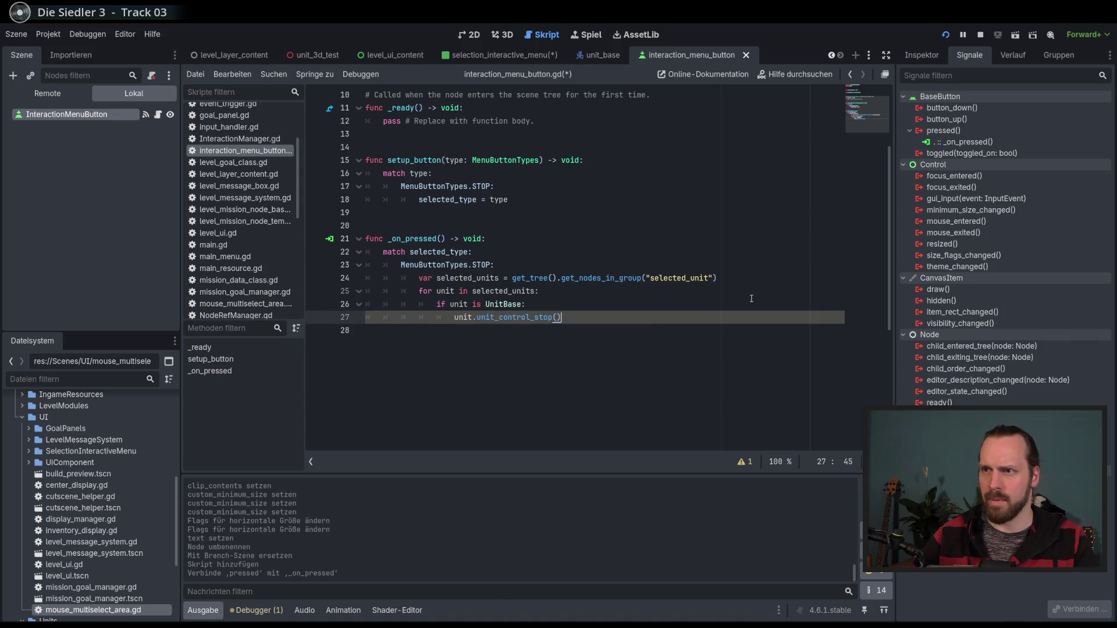
{"action": "key", "text": "ctrl+s"}
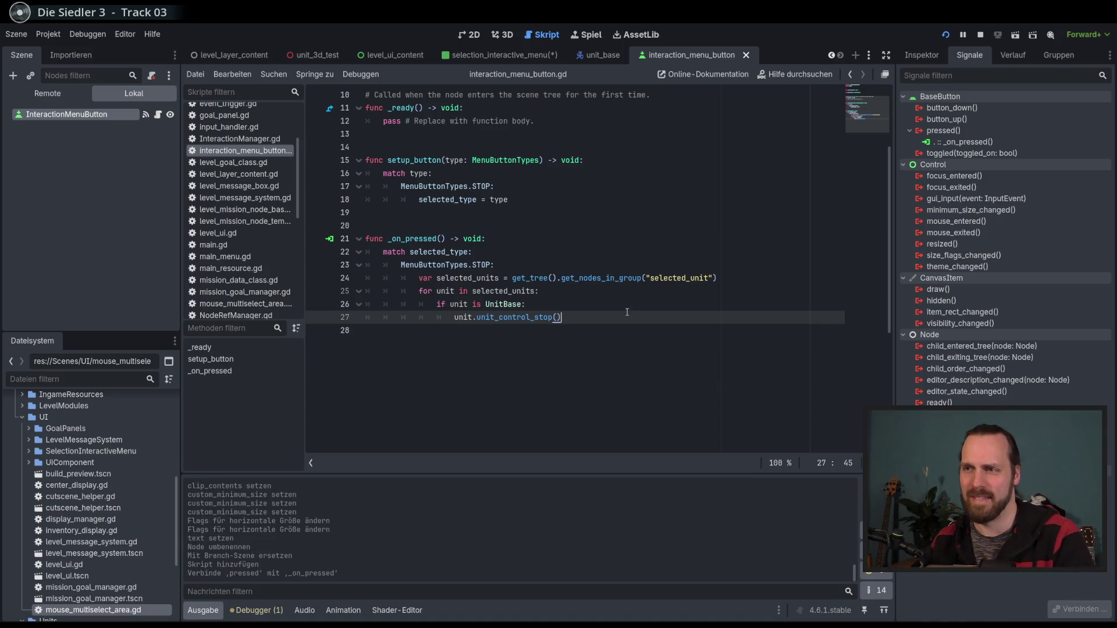
{"action": "key", "text": "F5"}
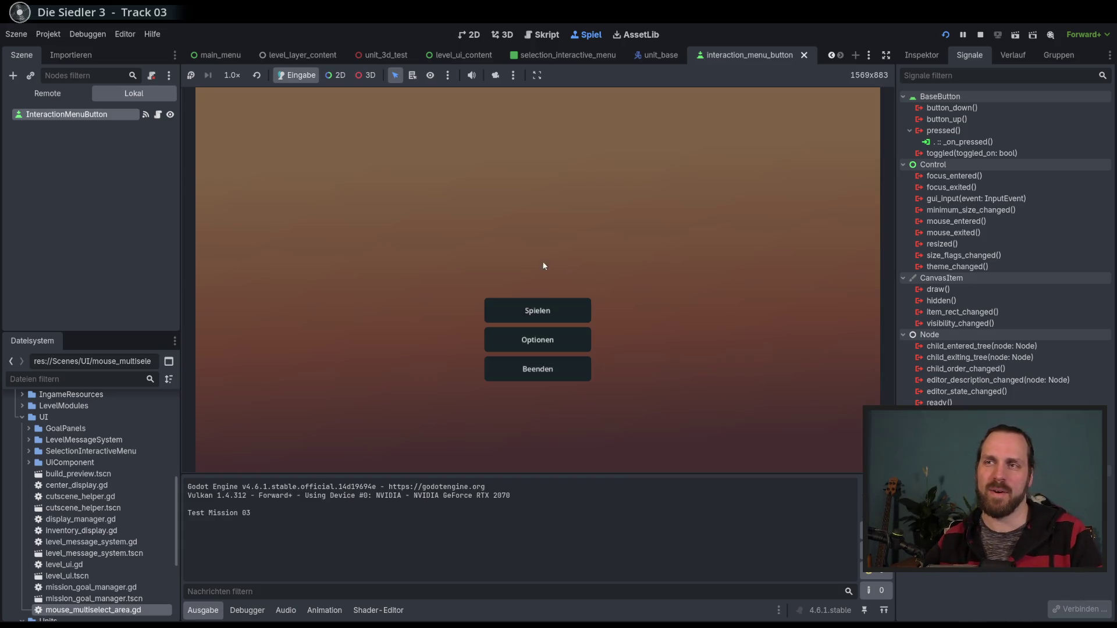
Start the test mission and send four box-selected soldiers to several spots.
{"action": "left_click", "coordinate": [519, 307]}
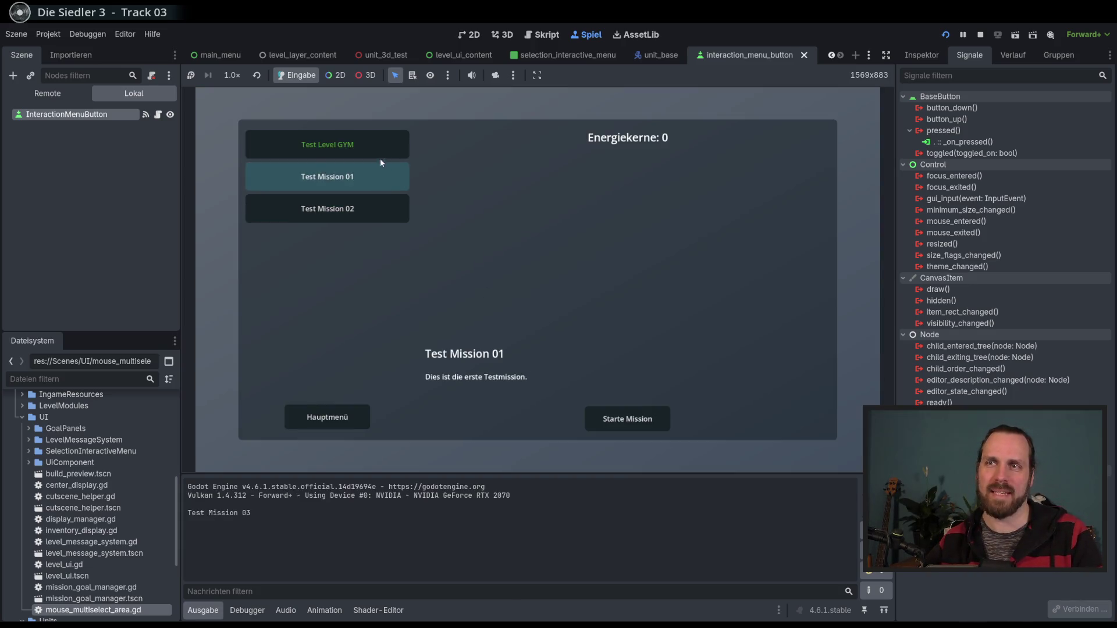
{"action": "left_click", "coordinate": [627, 419]}
{"action": "left_click_drag", "start_coordinate": [404, 320], "coordinate": [515, 389]}
{"action": "right_click", "coordinate": [417, 252]}
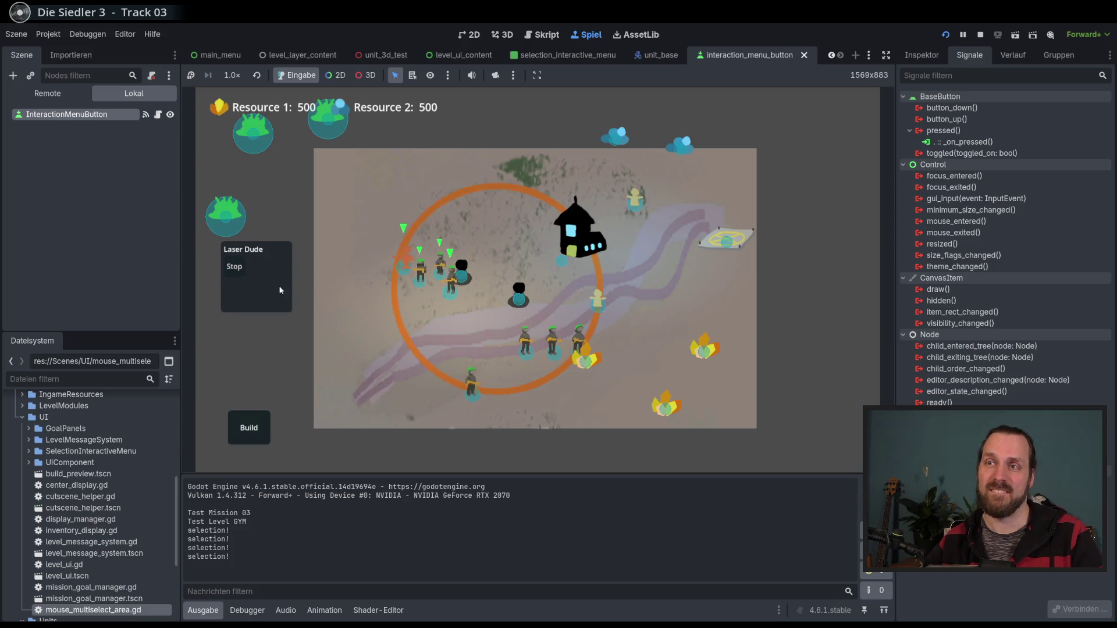
{"action": "right_click", "coordinate": [399, 411]}
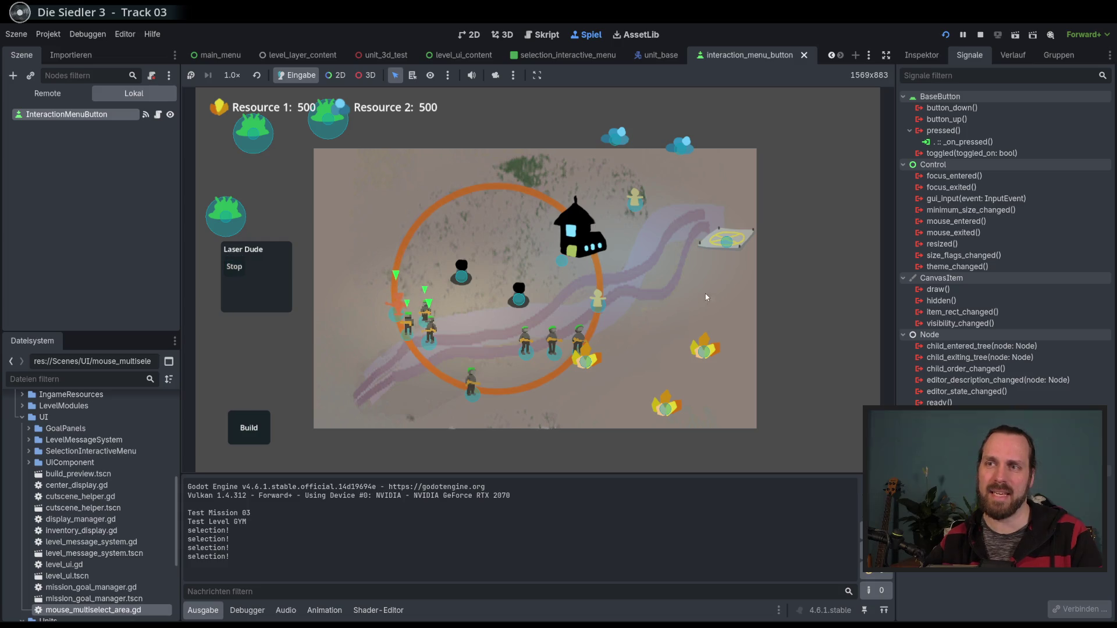
{"action": "right_click", "coordinate": [468, 305]}
Reselect the soldiers, add the black units, and send the group right.
{"action": "left_click", "coordinate": [576, 401]}
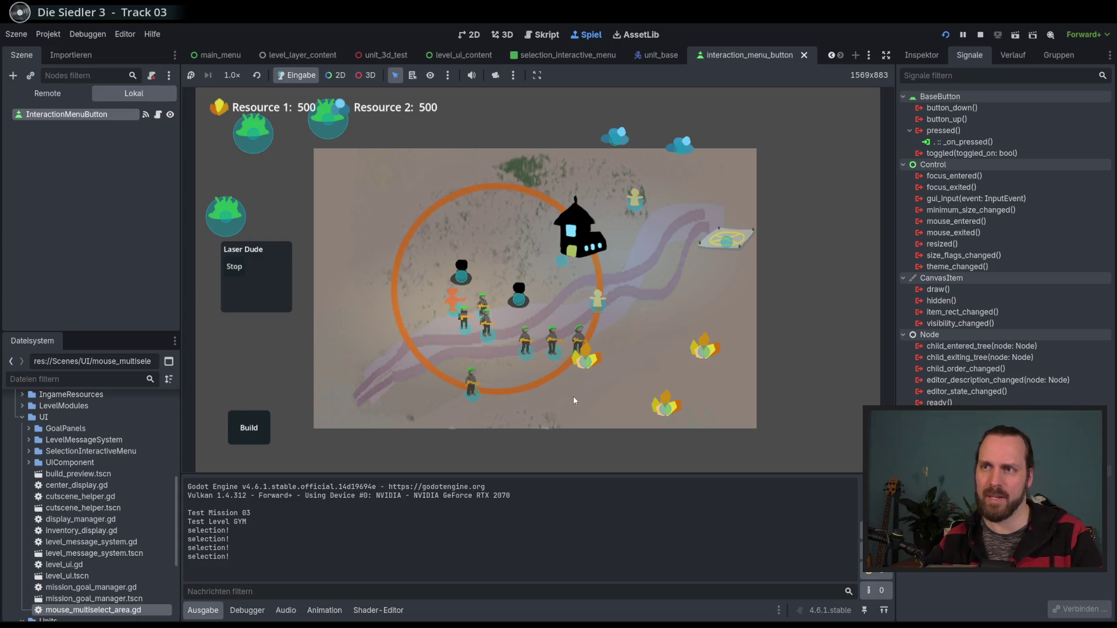
{"action": "left_click_drag", "start_coordinate": [576, 402], "coordinate": [445, 282]}
{"action": "right_click", "coordinate": [428, 349]}
{"action": "left_click", "coordinate": [542, 403]}
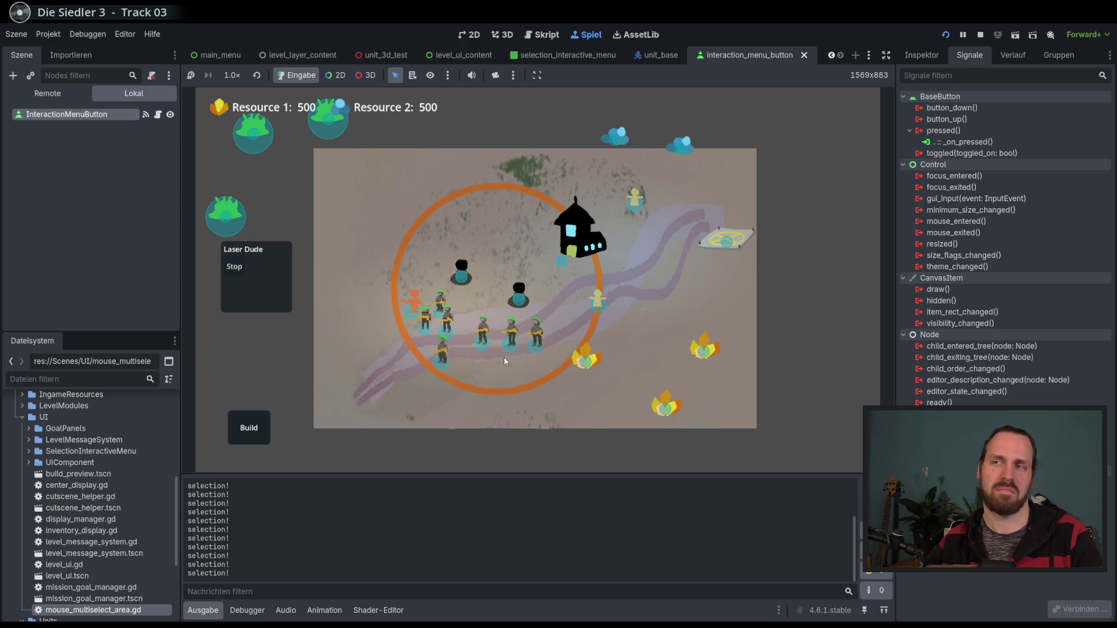
{"action": "left_click", "coordinate": [518, 294]}
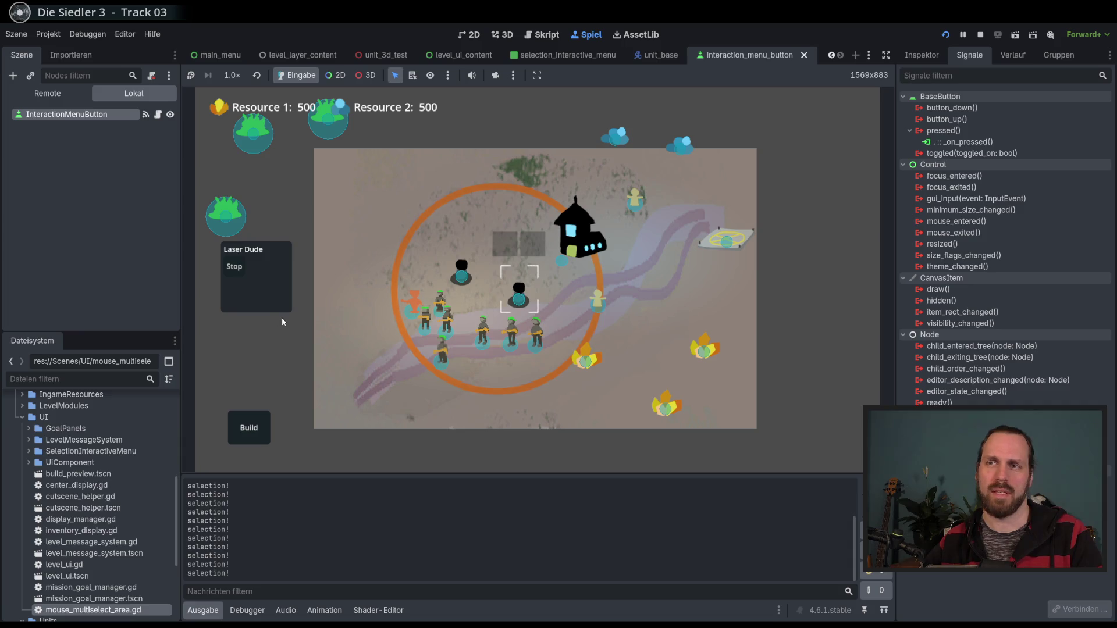
{"action": "left_click", "coordinate": [462, 272]}
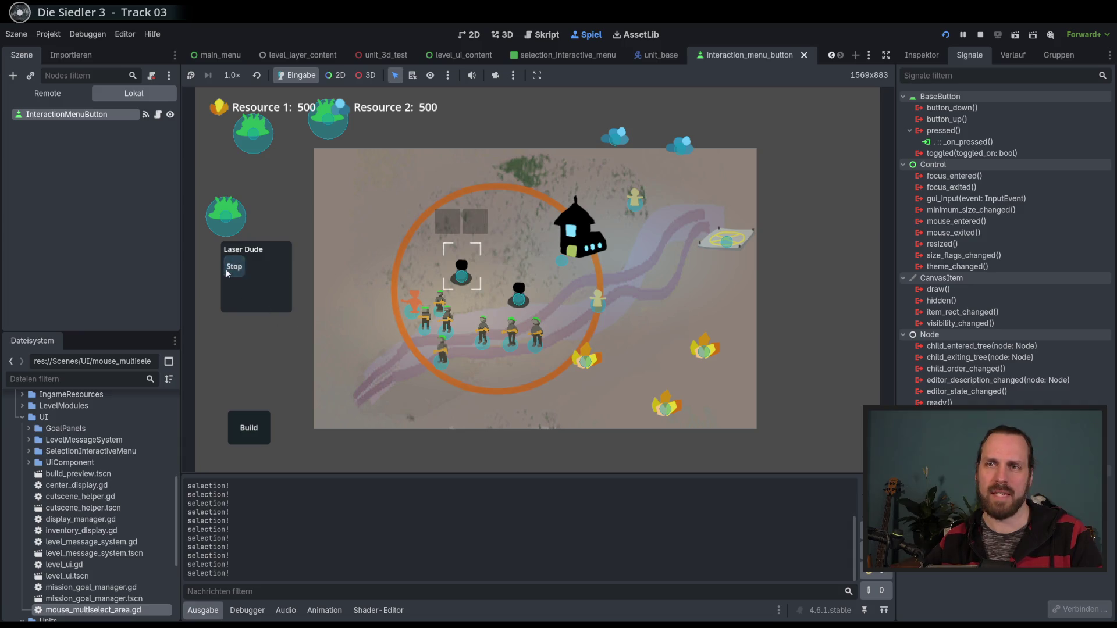
{"action": "left_click_drag", "start_coordinate": [428, 251], "coordinate": [585, 372]}
{"action": "right_click", "coordinate": [754, 305]}
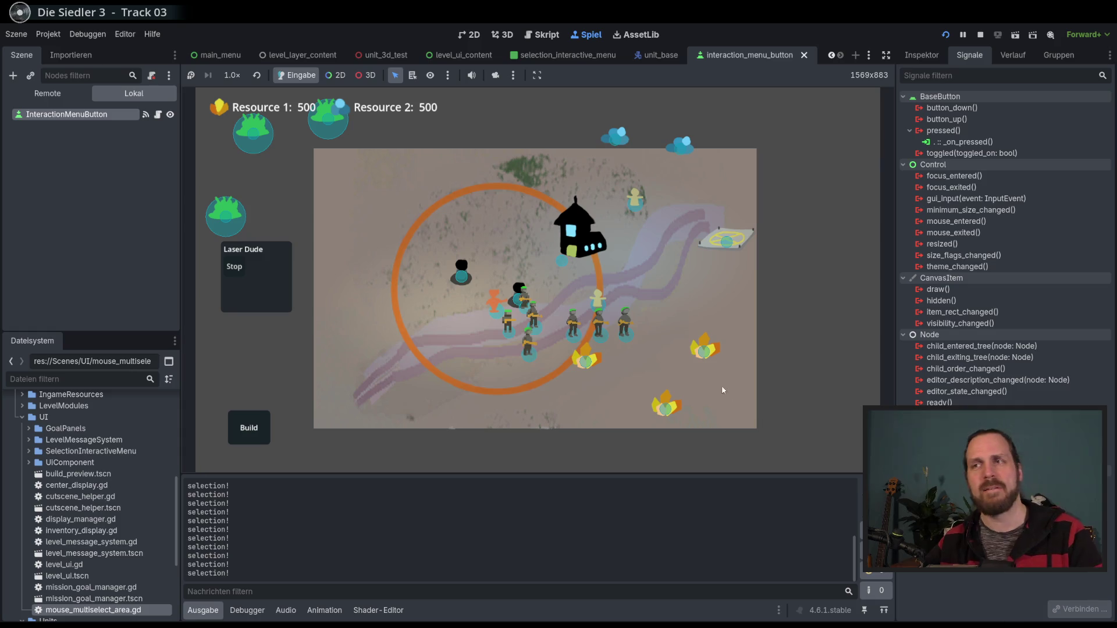
Select a soldier and move the group up-left, then down-left, across the map.
{"action": "left_click", "coordinate": [572, 335]}
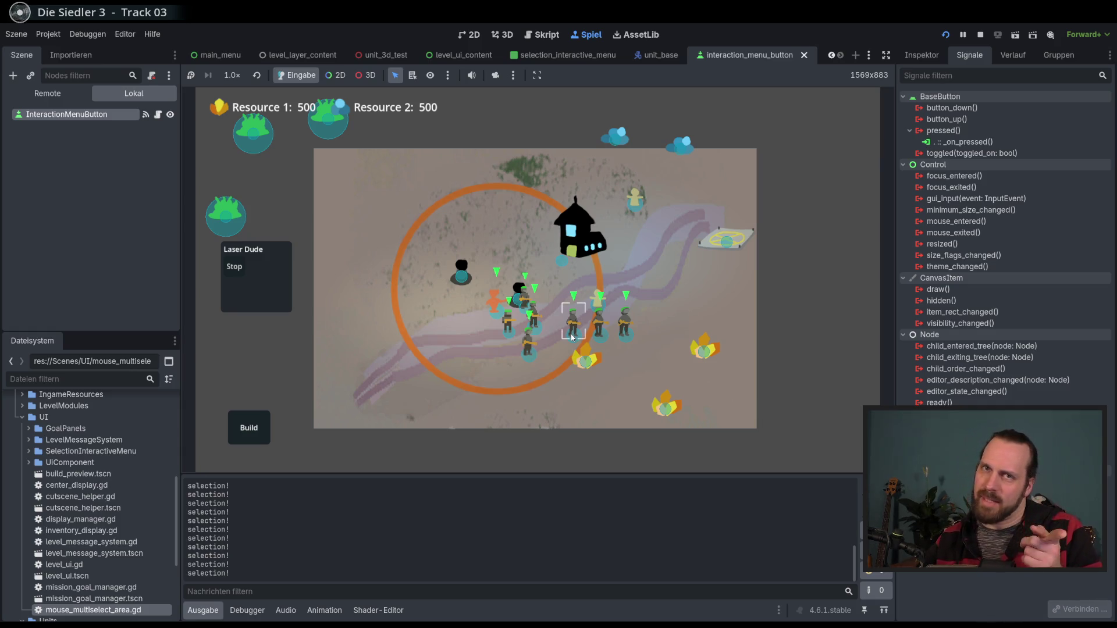
{"action": "key", "text": "a"}
{"action": "key", "text": "w"}
{"action": "right_click", "coordinate": [562, 270]}
{"action": "right_click", "coordinate": [463, 346]}
{"action": "key", "text": "a"}
{"action": "key", "text": "w"}
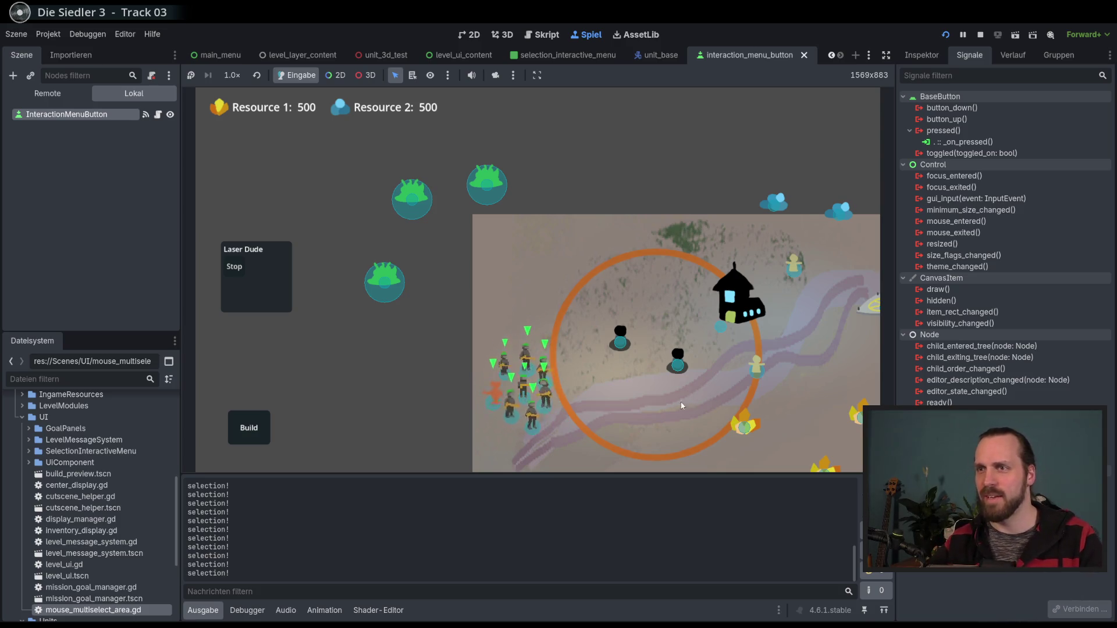
Box-select the left soldier group and halt it with the Stop button.
{"action": "key", "text": "Left"}
{"action": "key", "text": "Up"}
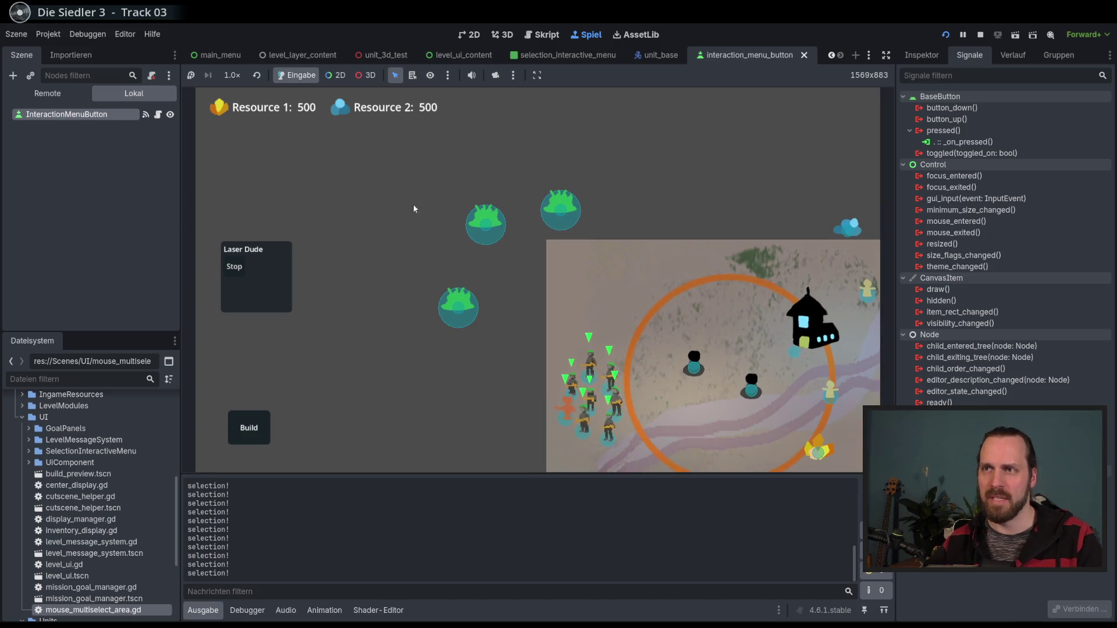
{"action": "left_click", "coordinate": [239, 270]}
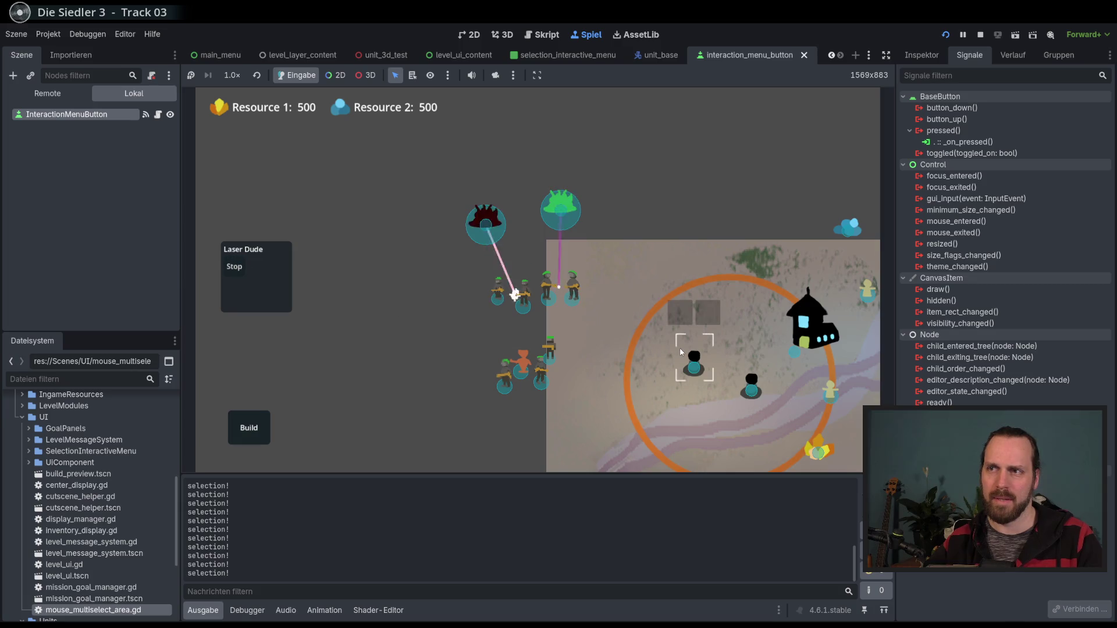
{"action": "left_click_drag", "start_coordinate": [572, 328], "coordinate": [448, 407]}
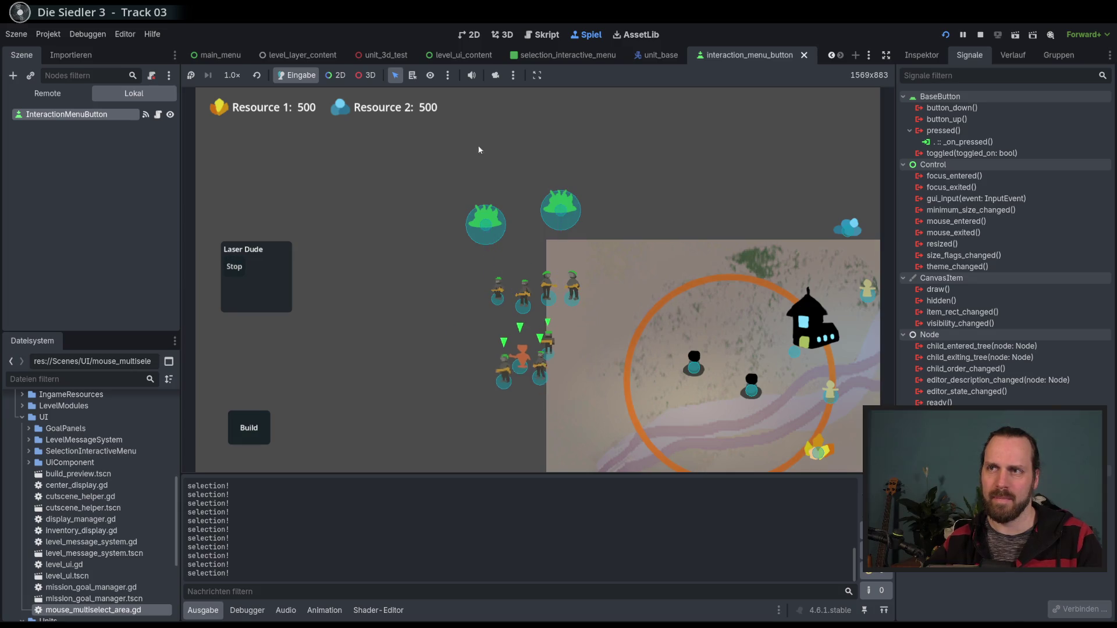
{"action": "left_click", "coordinate": [232, 271]}
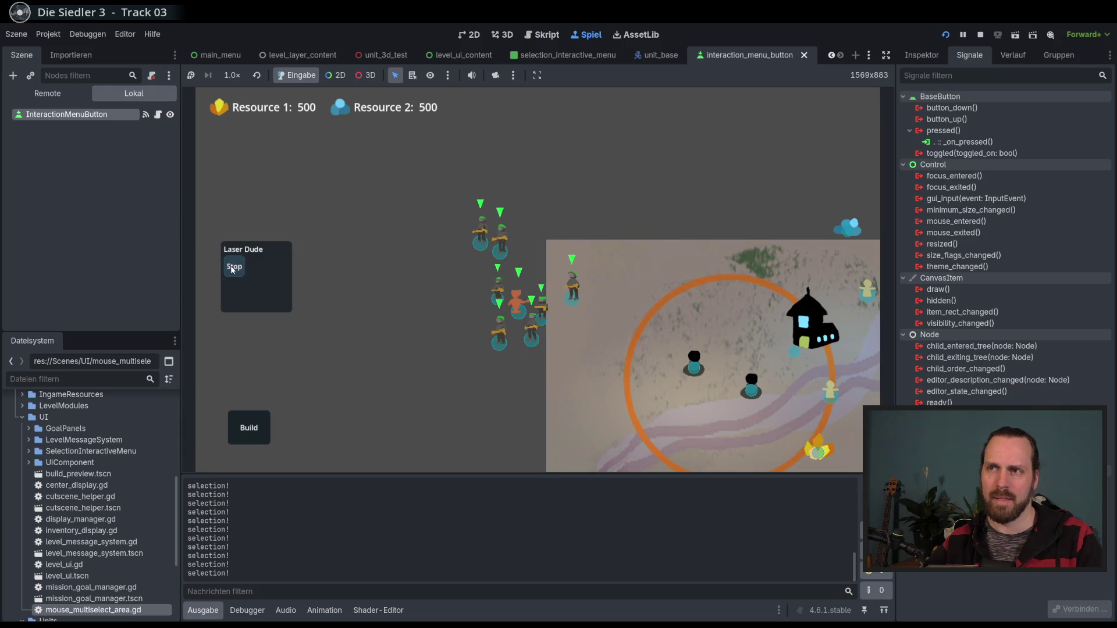
{"action": "scroll", "coordinate": [494, 292], "scroll_direction": "up", "scroll_amount": 3}
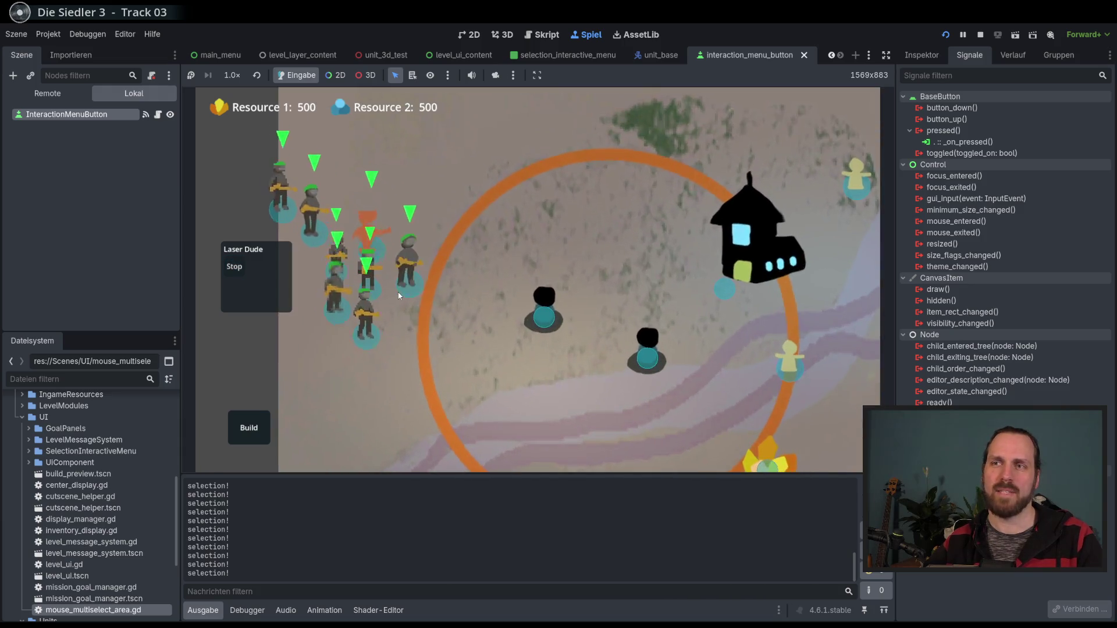
{"action": "mouse_move", "coordinate": [285, 291]}
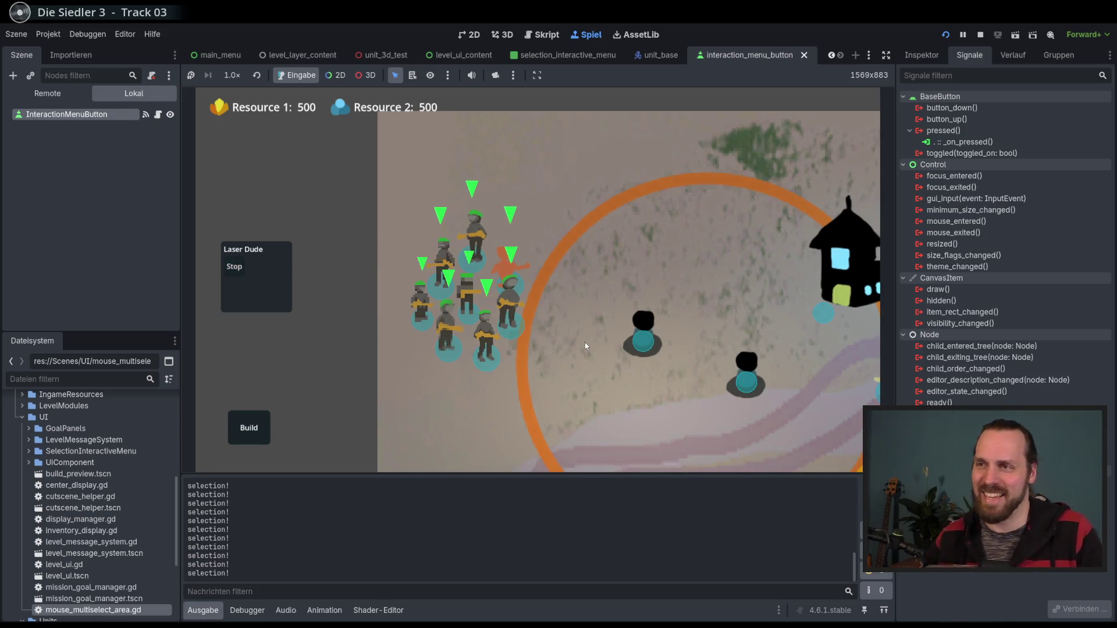
Select soldiers, send them toward the map centre, and halt them mid-walk with Stop.
{"action": "left_click", "coordinate": [597, 286]}
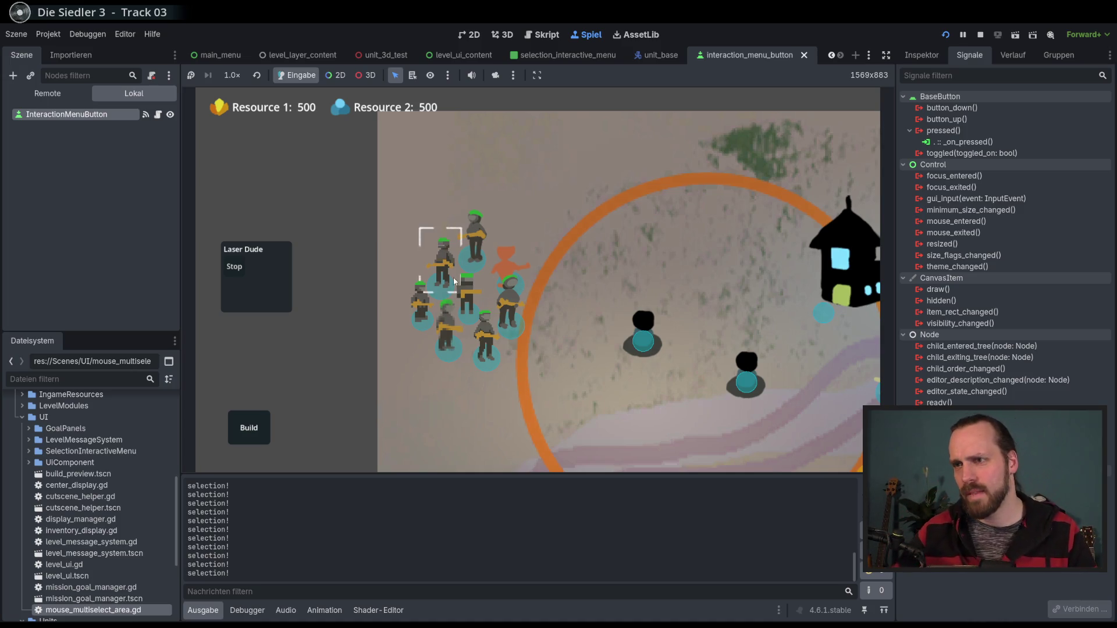
{"action": "left_click", "coordinate": [469, 313]}
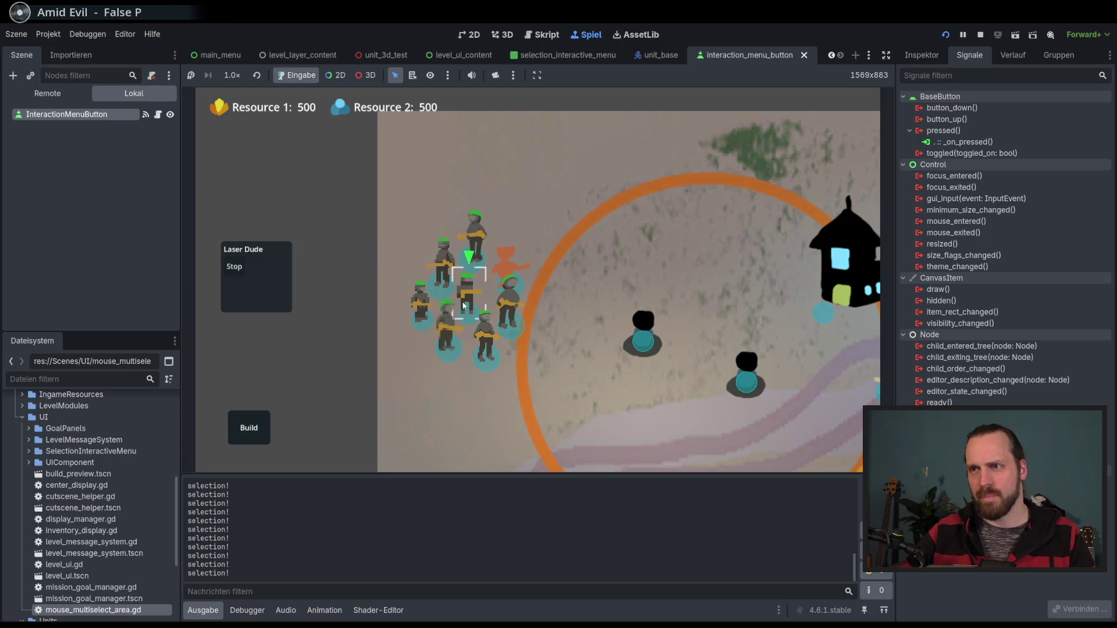
{"action": "left_click", "coordinate": [423, 285]}
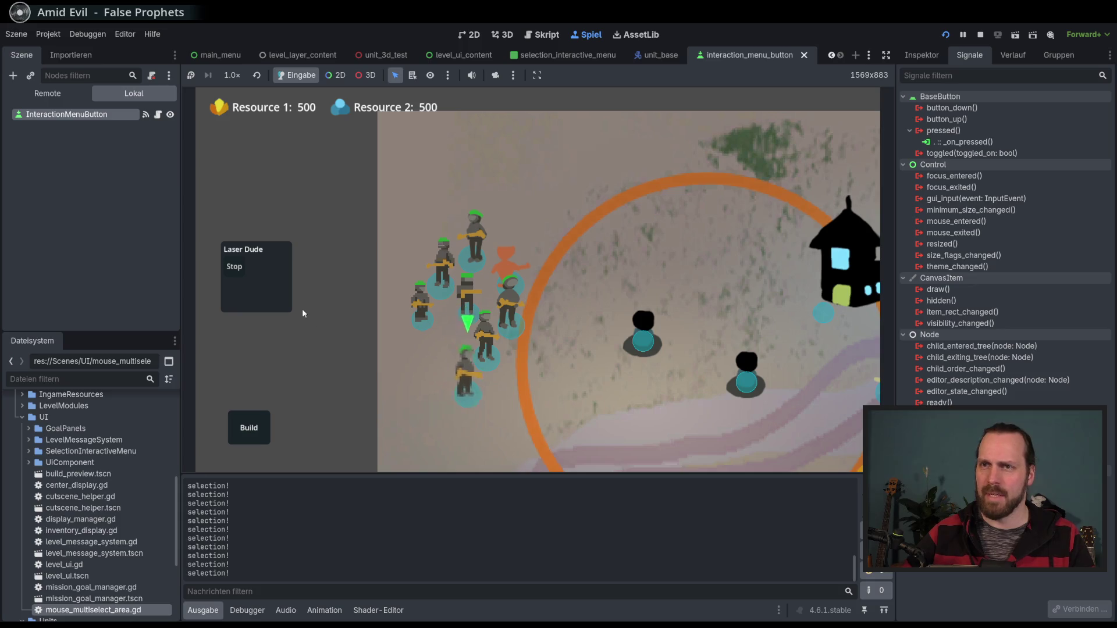
{"action": "scroll", "coordinate": [490, 372], "scroll_direction": "down", "scroll_amount": 5}
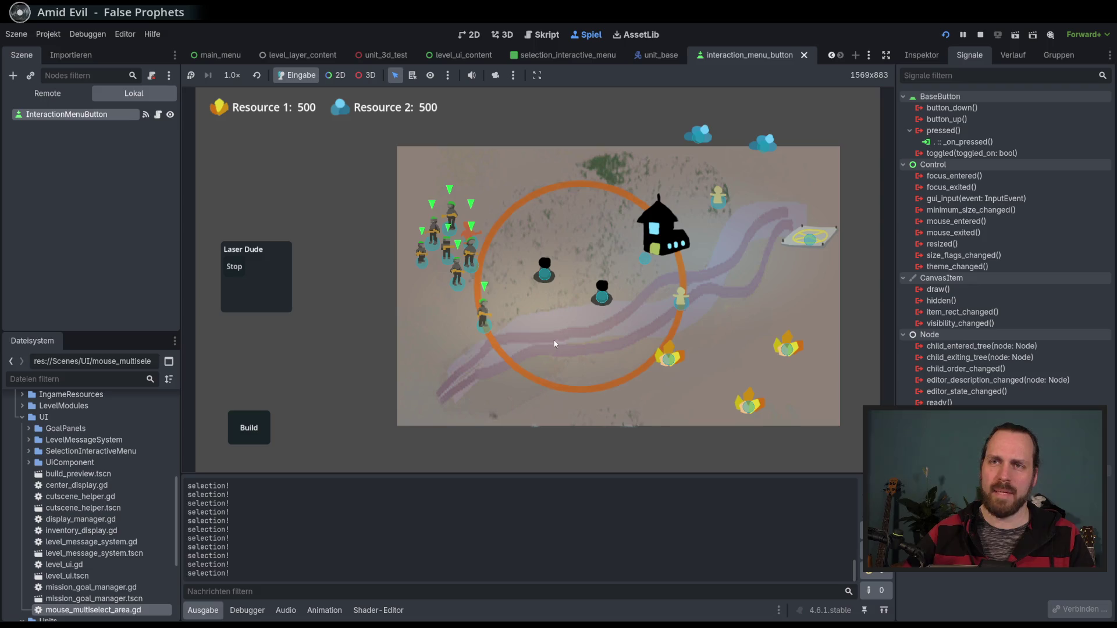
{"action": "right_click", "coordinate": [554, 345]}
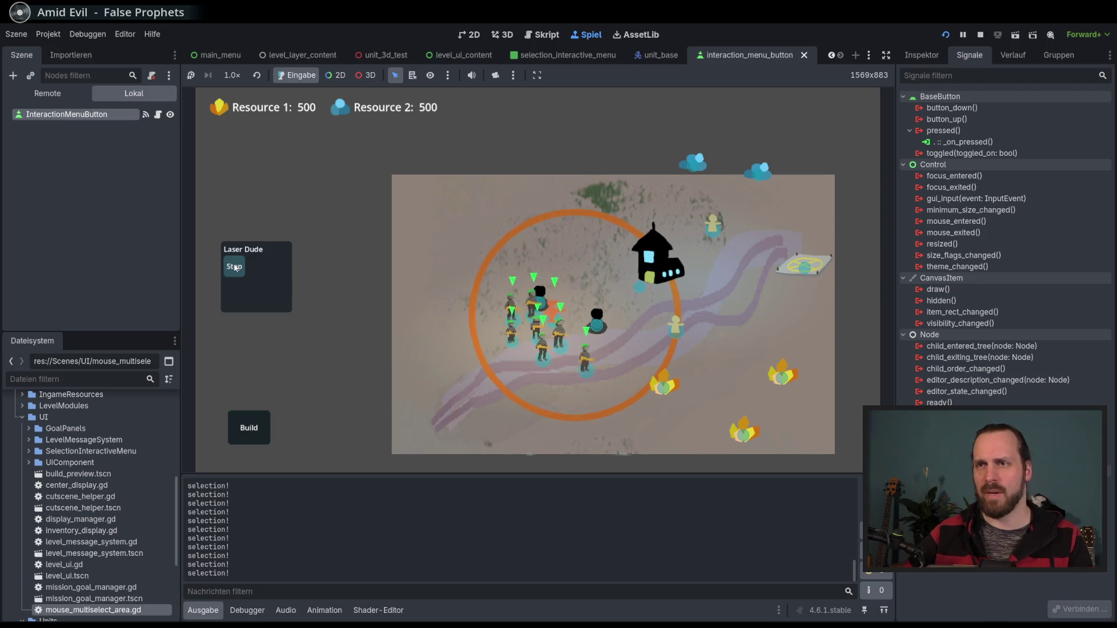
{"action": "left_click", "coordinate": [234, 269]}
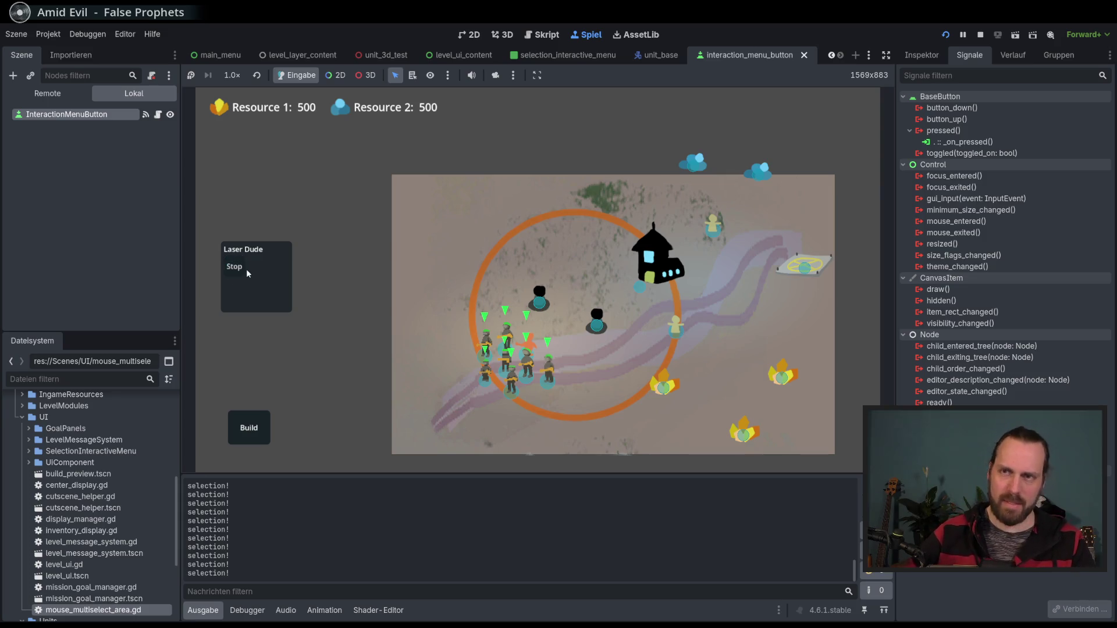
Send the soldiers to new spots down the map and box-select the group again.
{"action": "right_click", "coordinate": [469, 205]}
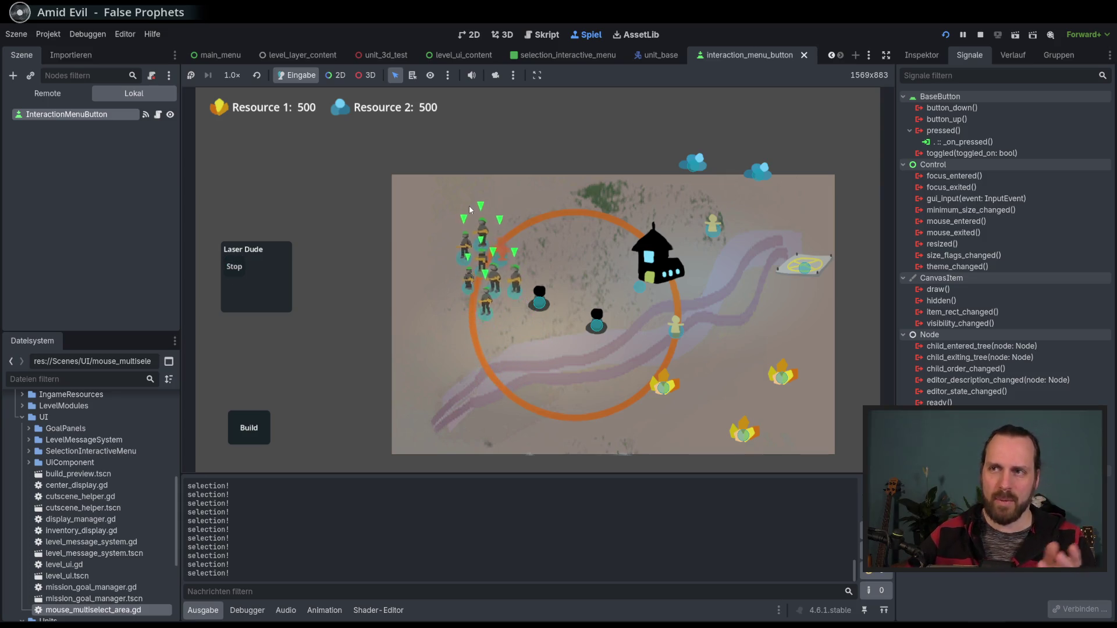
{"action": "right_click", "coordinate": [459, 317]}
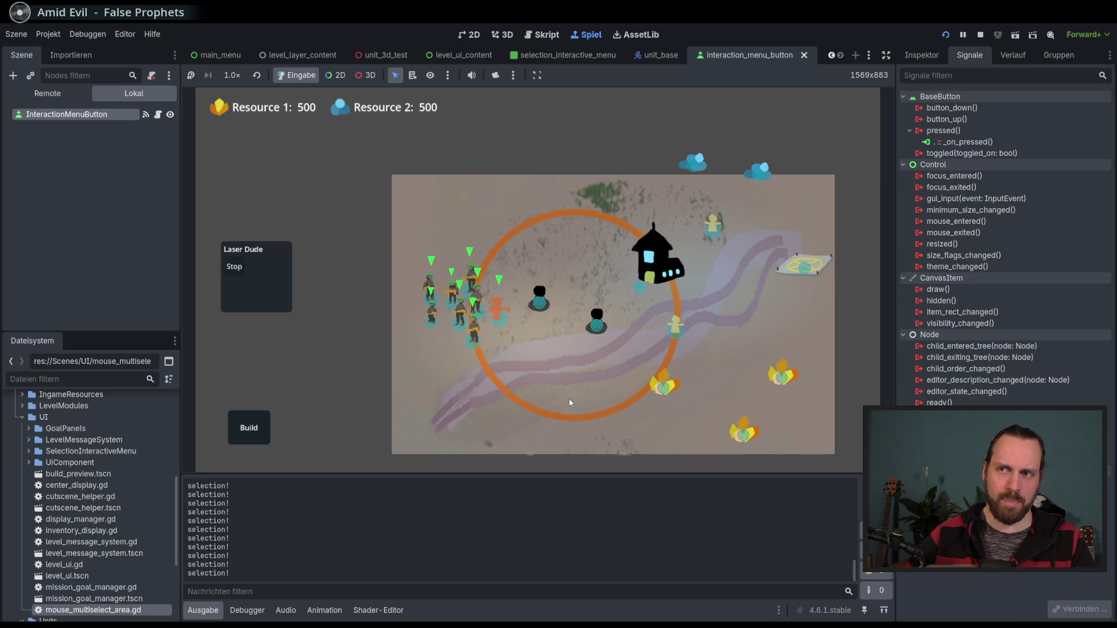
{"action": "left_click_drag", "start_coordinate": [355, 240], "coordinate": [497, 372]}
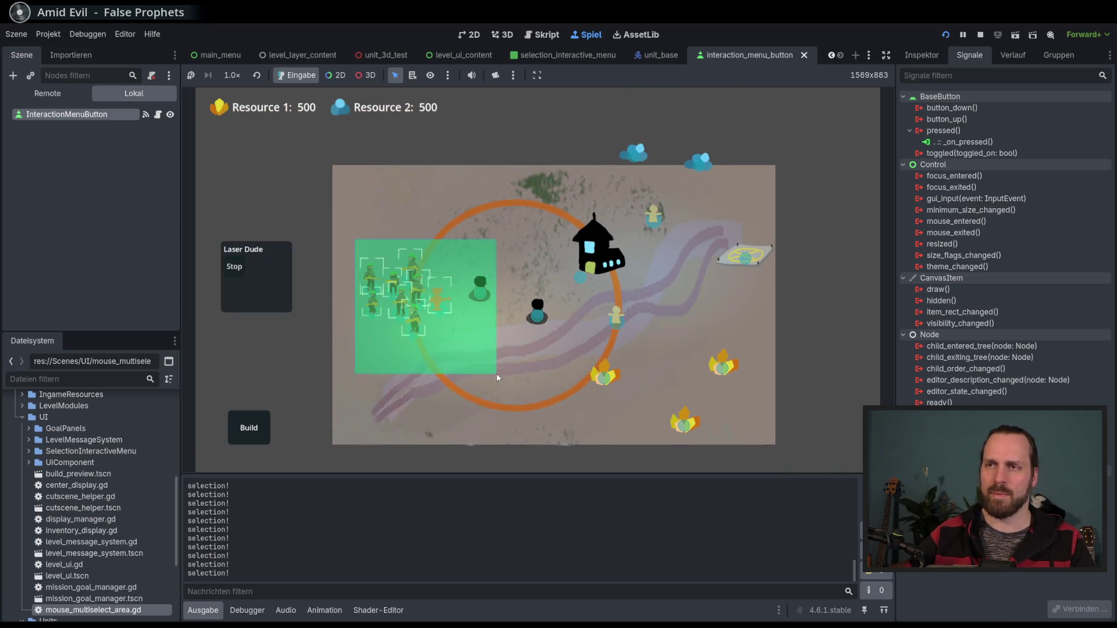
{"action": "left_click_drag", "start_coordinate": [203, 211], "coordinate": [316, 352]}
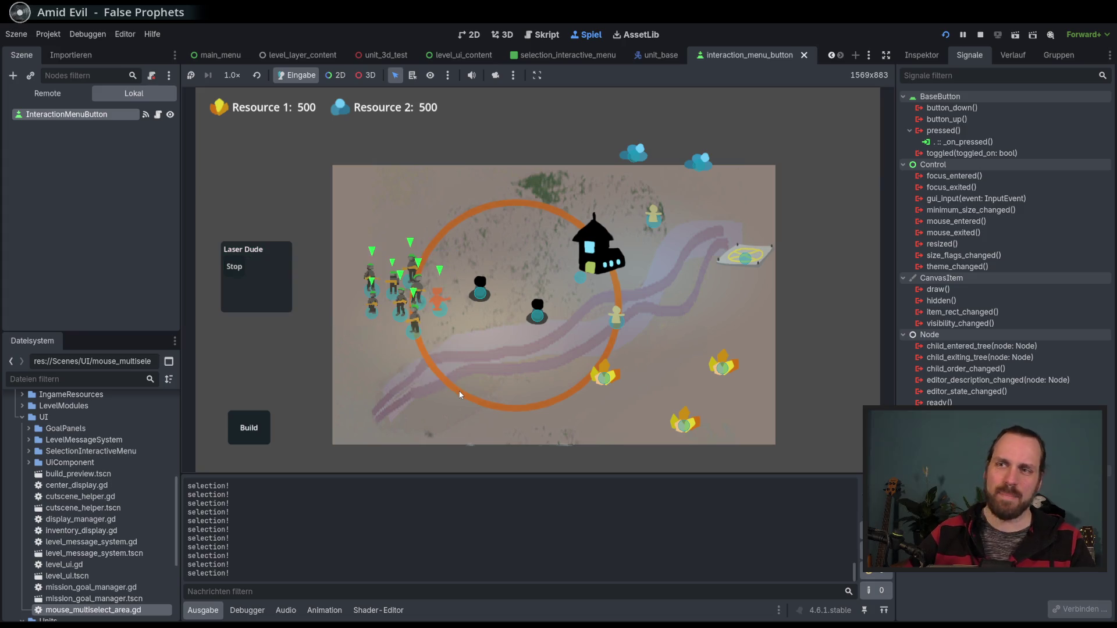
{"action": "left_click_drag", "start_coordinate": [201, 210], "coordinate": [319, 366]}
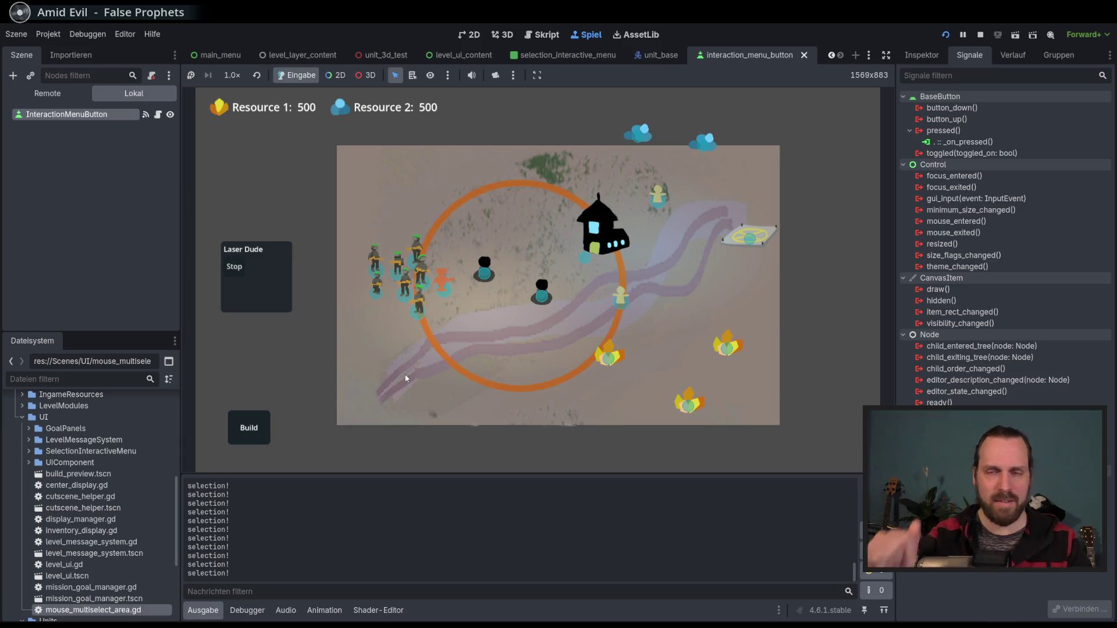
Move the orange unit to several spots around the battlefield, then end the game with F8.
{"action": "key", "text": "d"}
{"action": "key", "text": "s"}
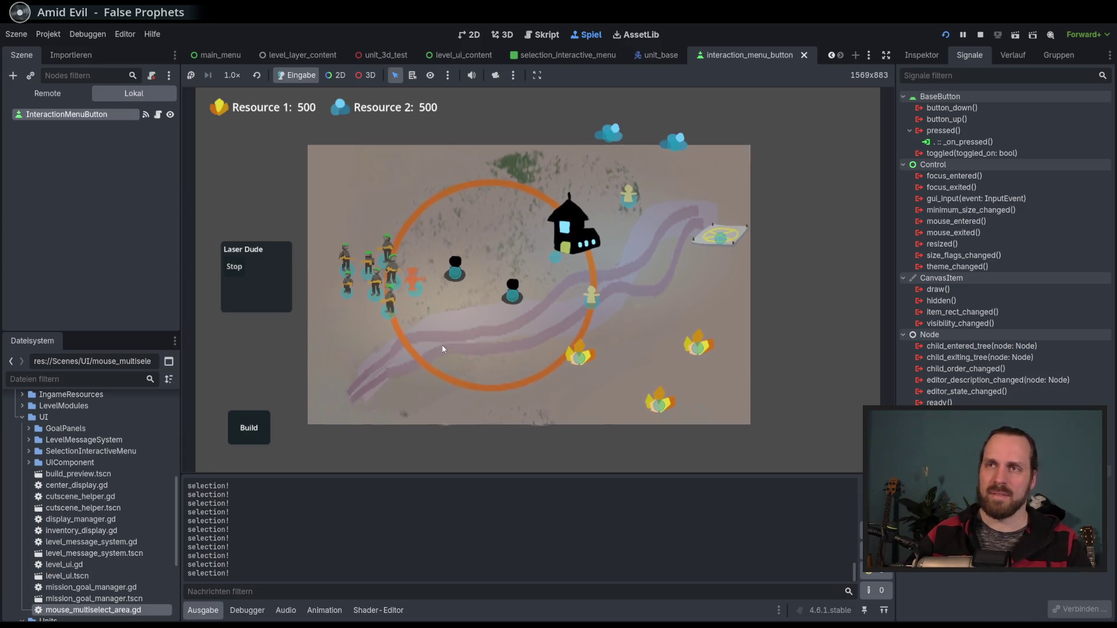
{"action": "key", "text": "a"}
{"action": "key", "text": "w"}
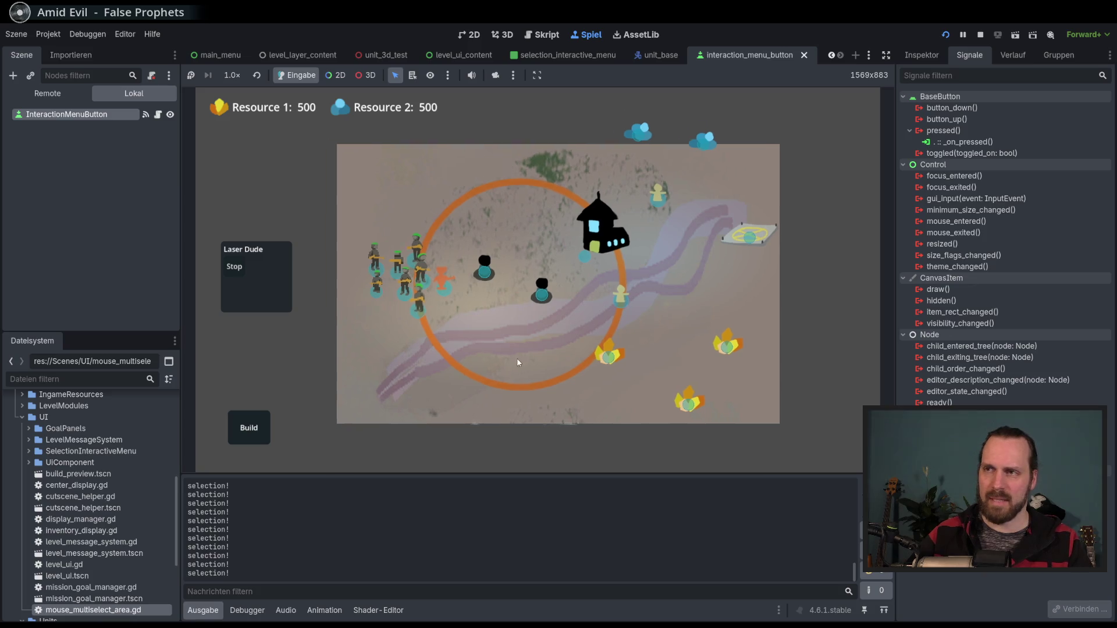
{"action": "mouse_move", "coordinate": [487, 365]}
{"action": "left_mouse_down"}
{"action": "mouse_move", "coordinate": [521, 357]}
{"action": "mouse_move", "coordinate": [510, 348]}
{"action": "mouse_move", "coordinate": [508, 363]}
{"action": "left_mouse_up"}
{"action": "right_click", "coordinate": [525, 343]}
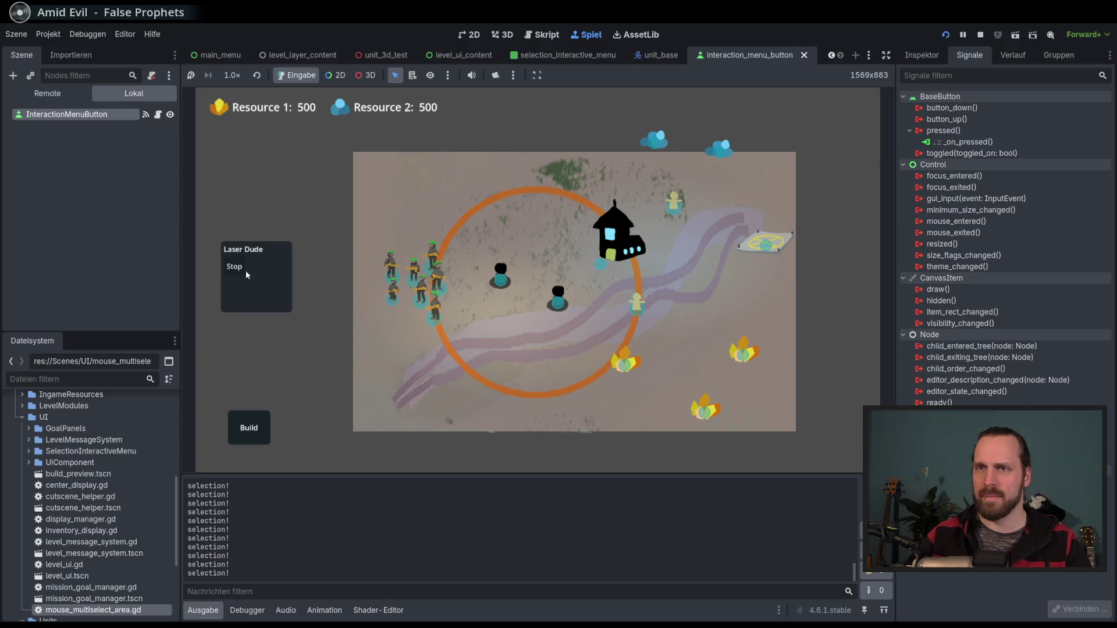
{"action": "right_click", "coordinate": [544, 307]}
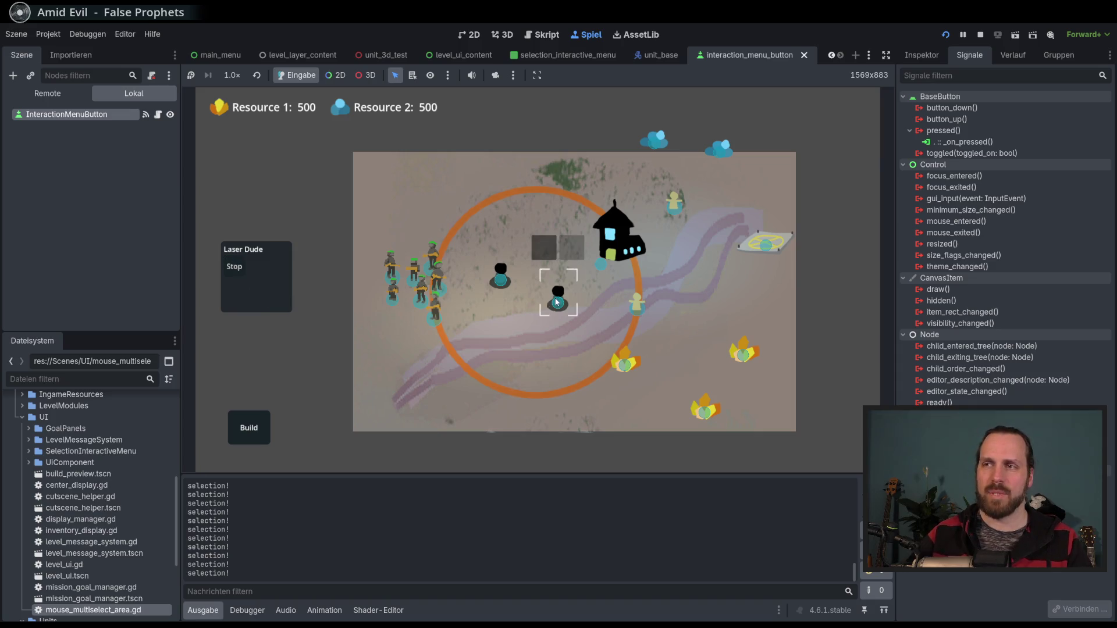
{"action": "right_click", "coordinate": [426, 381]}
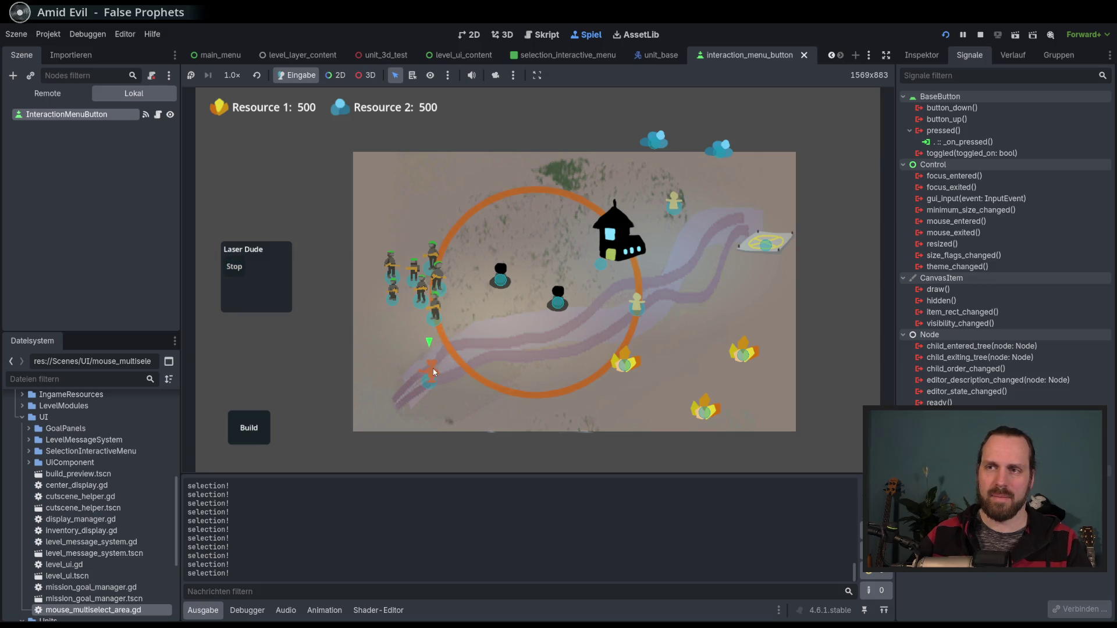
{"action": "right_click", "coordinate": [503, 367]}
{"action": "right_click", "coordinate": [417, 360]}
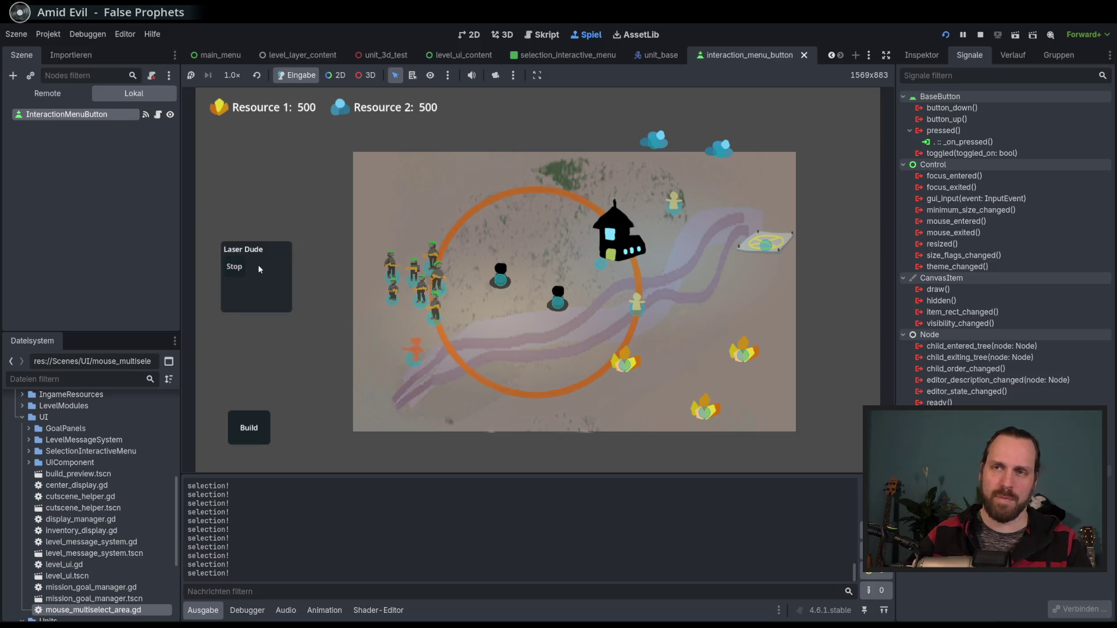
{"action": "key", "text": "F8"}
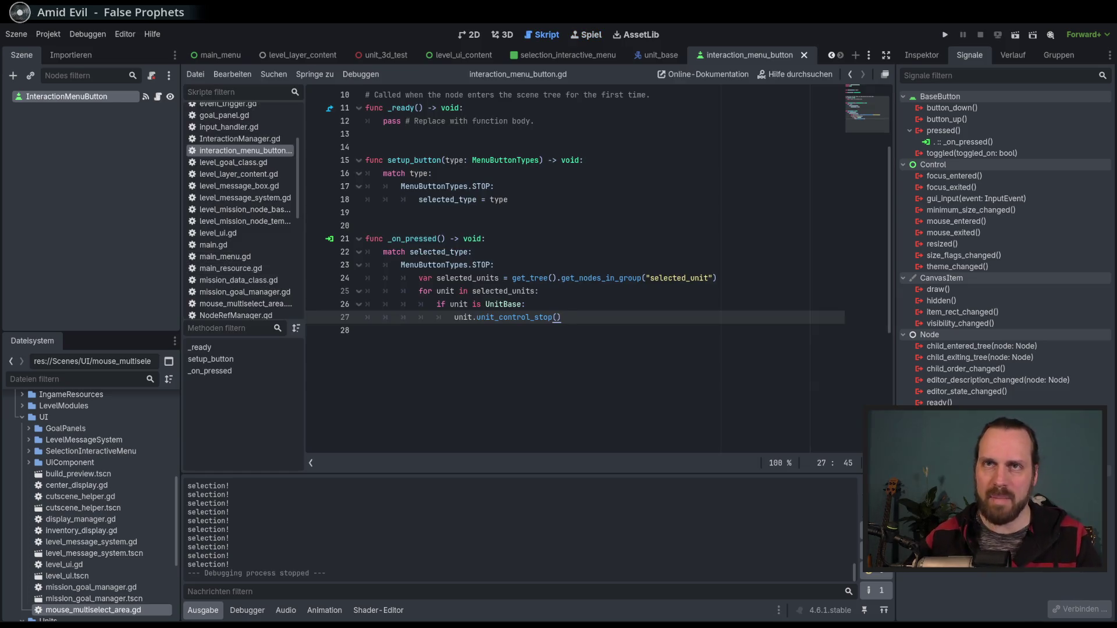
Open Projekteinstellungen from the Projekt menu.
{"action": "left_click", "coordinate": [49, 34]}
{"action": "left_click", "coordinate": [382, 37]}
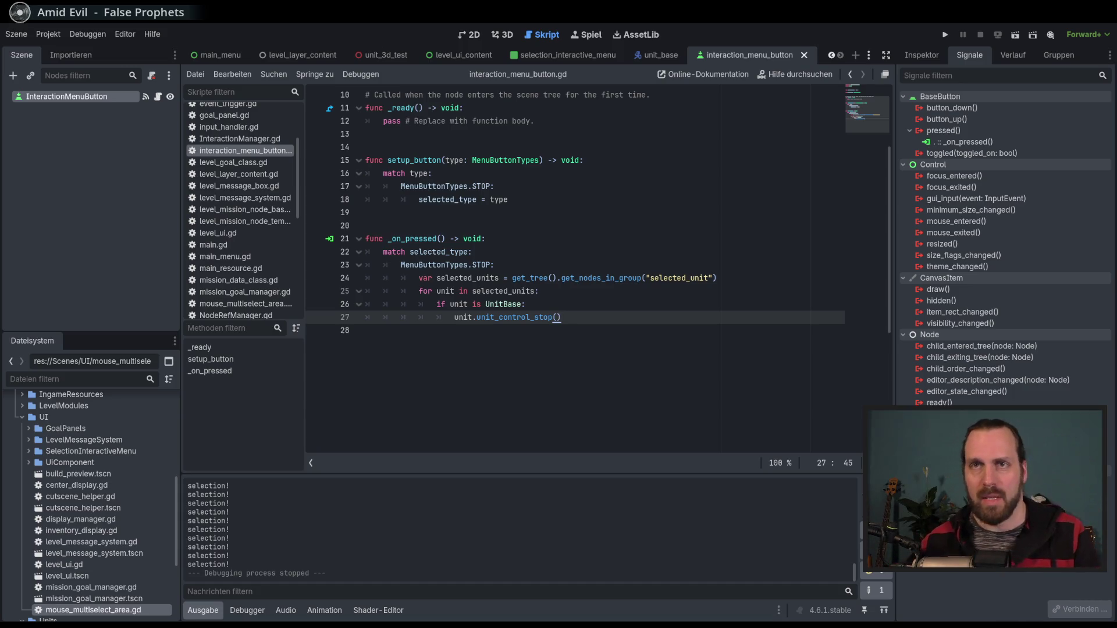
{"action": "left_click", "coordinate": [49, 33]}
{"action": "left_click", "coordinate": [70, 52]}
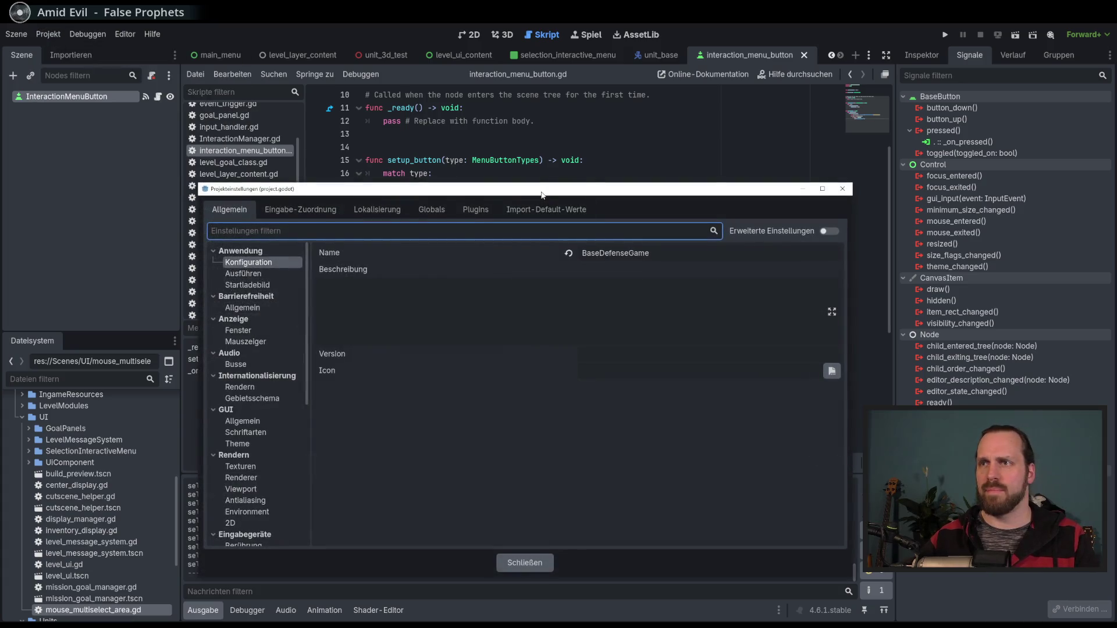
Switch the Project Settings window to the Eingabe-Zuordnung input map.
{"action": "left_click_drag", "start_coordinate": [562, 193], "coordinate": [561, 192]}
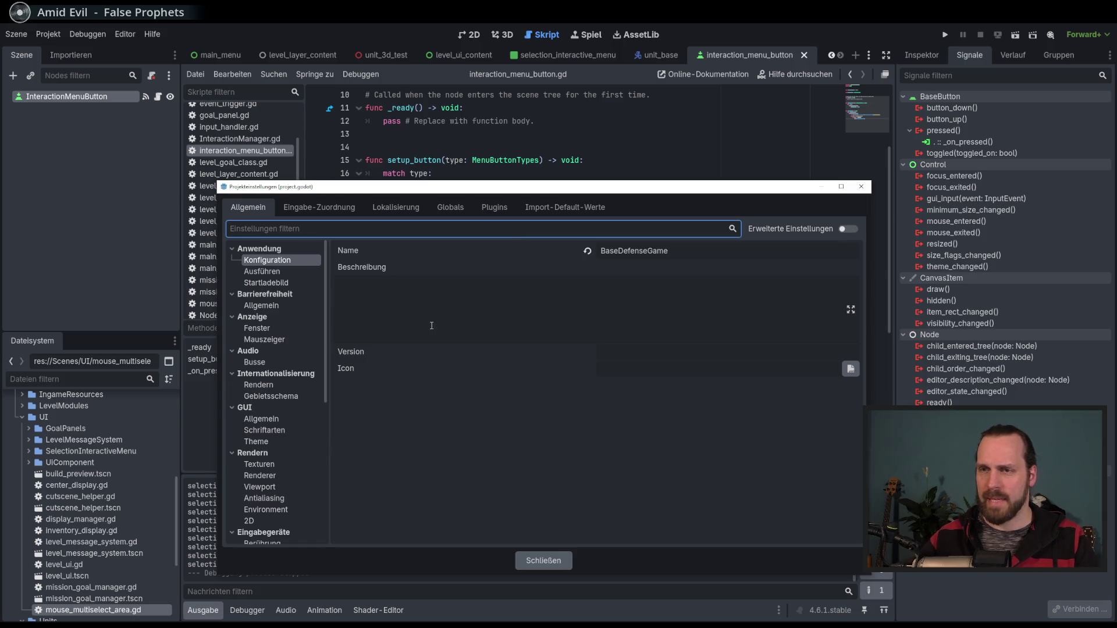
{"action": "scroll", "coordinate": [328, 378], "scroll_direction": "down", "scroll_amount": 5}
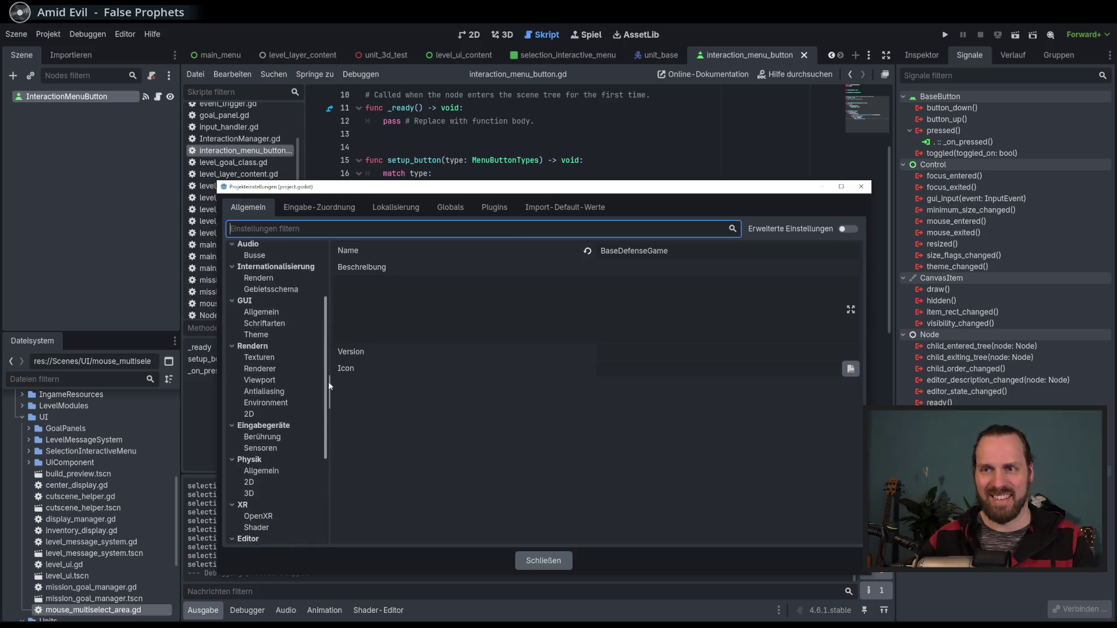
{"action": "scroll", "coordinate": [329, 381], "scroll_direction": "up", "scroll_amount": 5}
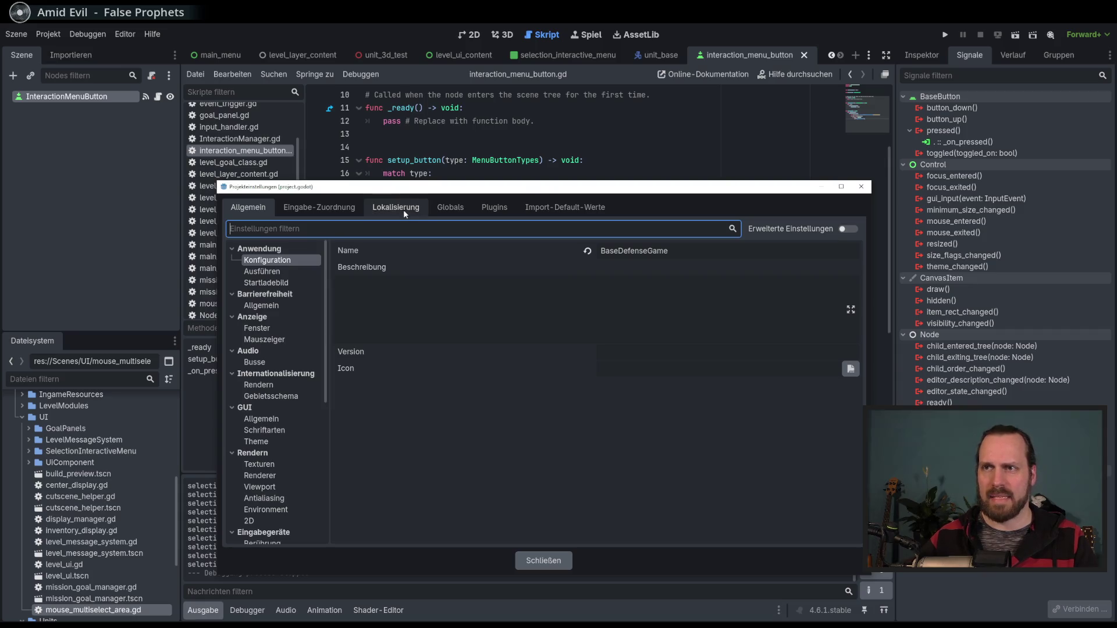
{"action": "left_click", "coordinate": [349, 209]}
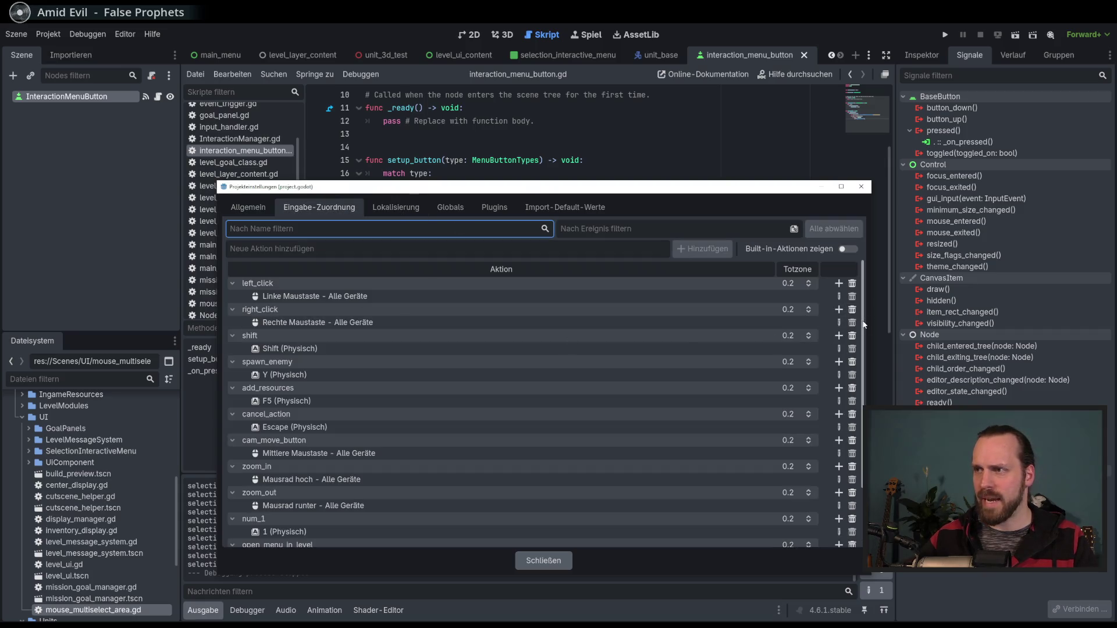
{"action": "scroll", "coordinate": [862, 329], "scroll_direction": "down", "scroll_amount": 3}
{"action": "scroll", "coordinate": [461, 336], "scroll_direction": "up", "scroll_amount": 3}
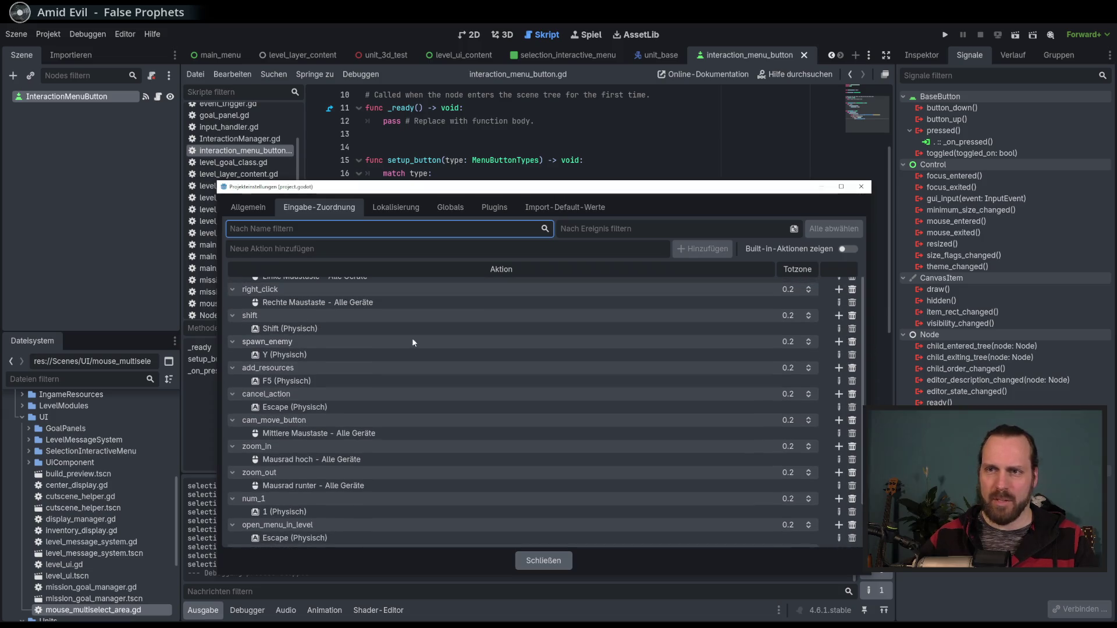
Add a stop_unit_movement action bound to the S key and close Project Settings.
{"action": "left_click", "coordinate": [295, 253]}
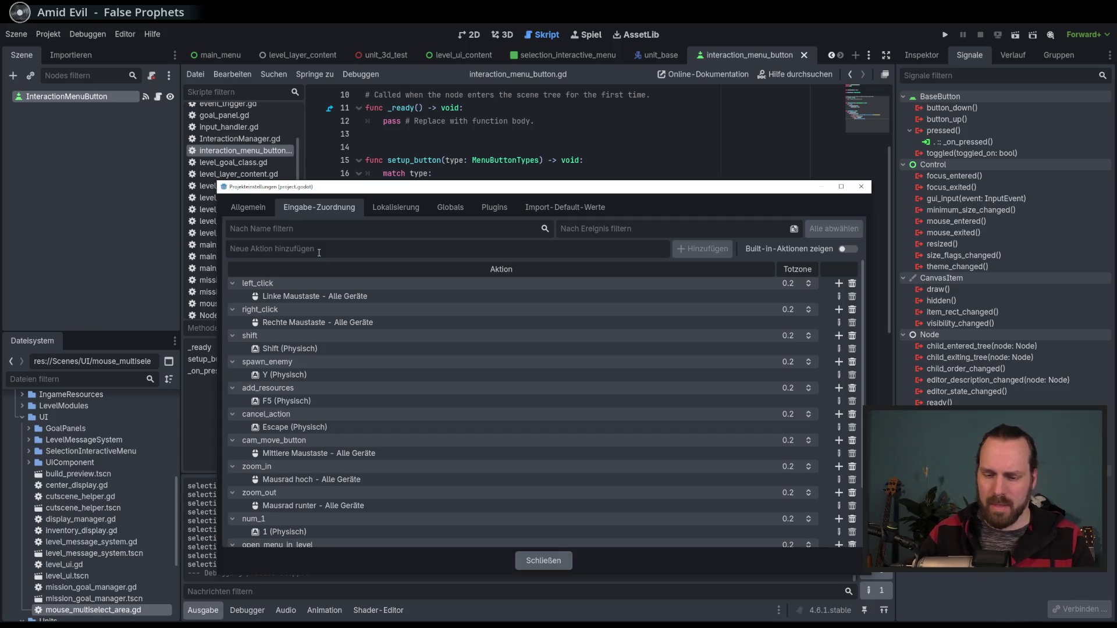
{"action": "type", "text": "stop_unit_mo"}
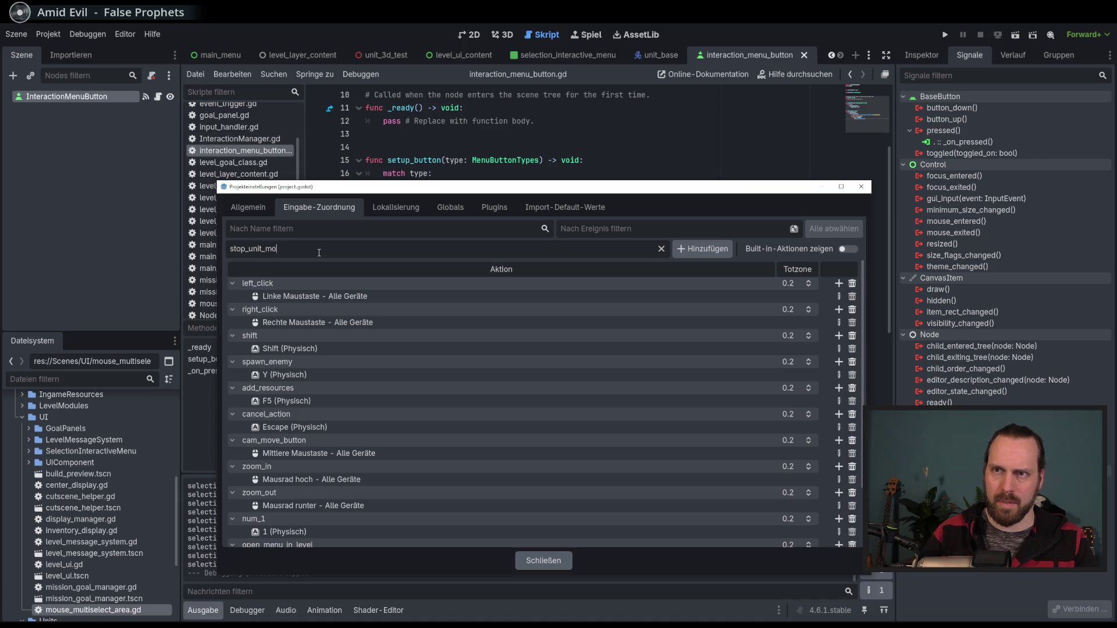
{"action": "key", "text": "Return"}
{"action": "left_click", "coordinate": [839, 539]}
{"action": "key", "text": "s"}
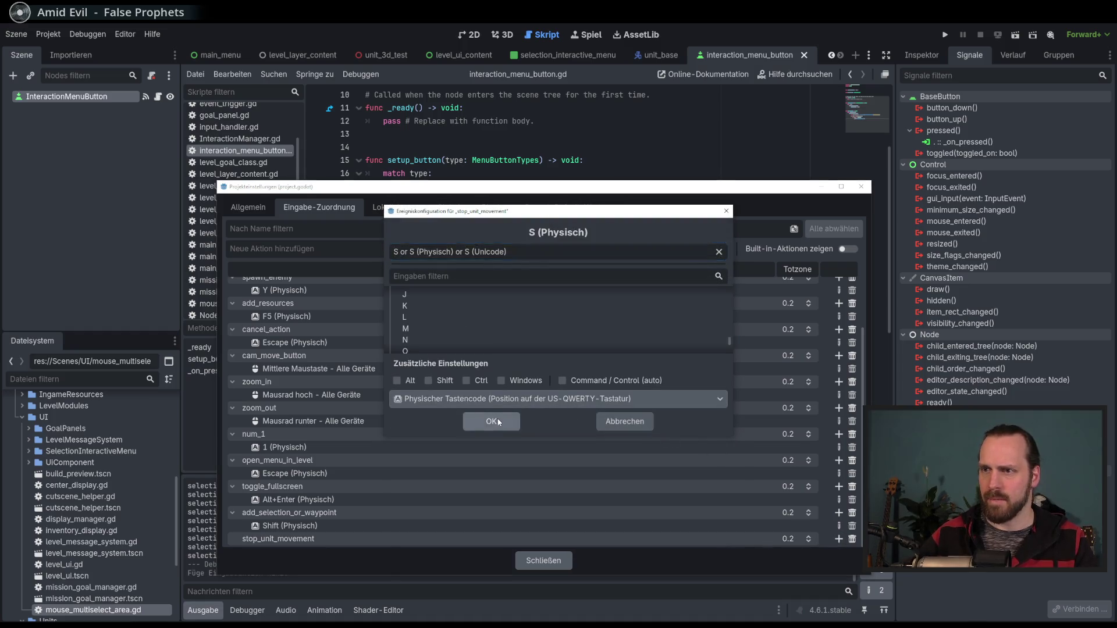
{"action": "left_click", "coordinate": [499, 422]}
{"action": "left_click", "coordinate": [549, 561]}
{"action": "left_click", "coordinate": [523, 250]}
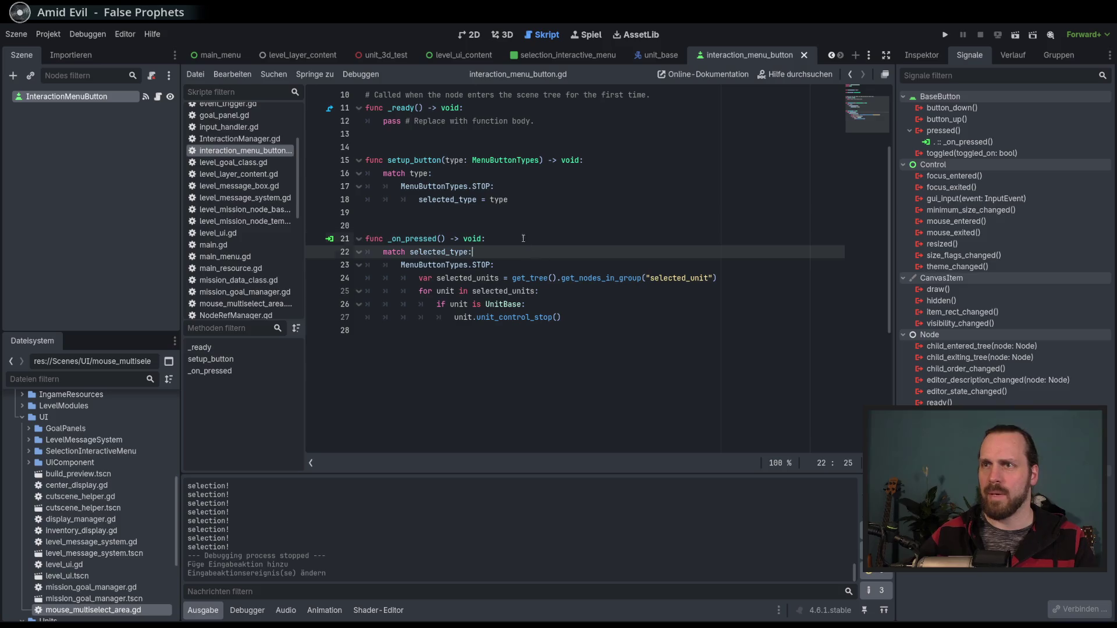
Review the _on_pressed and _ready code in interaction_menu_button.gd.
{"action": "left_click", "coordinate": [523, 239]}
{"action": "scroll", "coordinate": [530, 250], "scroll_direction": "up", "scroll_amount": 3}
{"action": "left_click", "coordinate": [540, 239]}
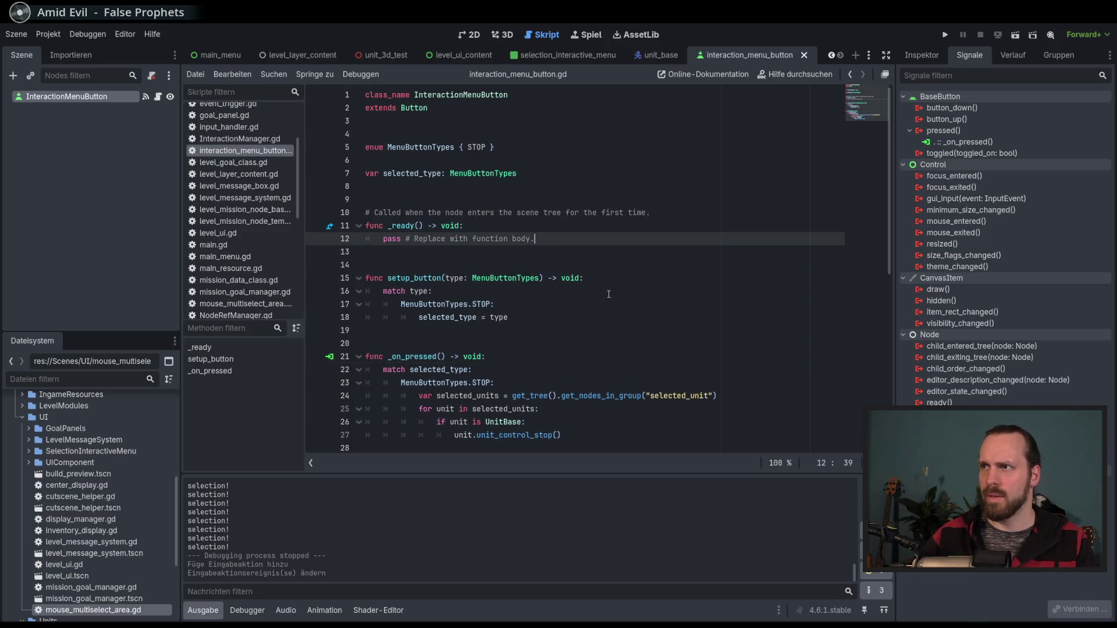
{"action": "scroll", "coordinate": [609, 294], "scroll_direction": "down", "scroll_amount": 2}
{"action": "scroll", "coordinate": [609, 294], "scroll_direction": "up", "scroll_amount": 2}
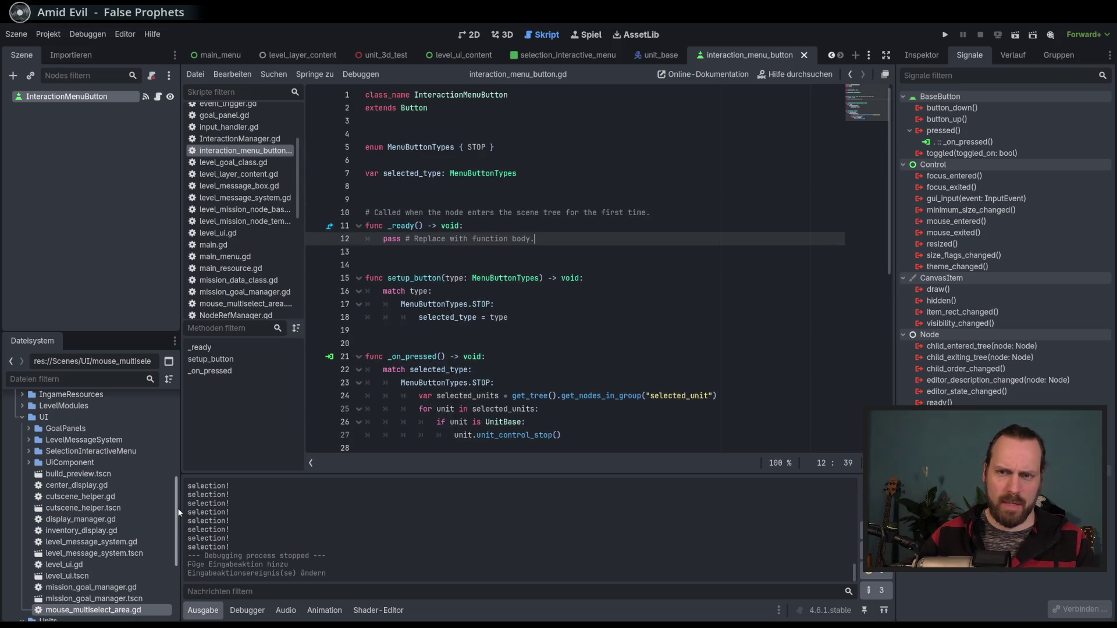
{"action": "scroll", "coordinate": [171, 537], "scroll_direction": "down", "scroll_amount": 3}
{"action": "scroll", "coordinate": [181, 537], "scroll_direction": "up", "scroll_amount": 3}
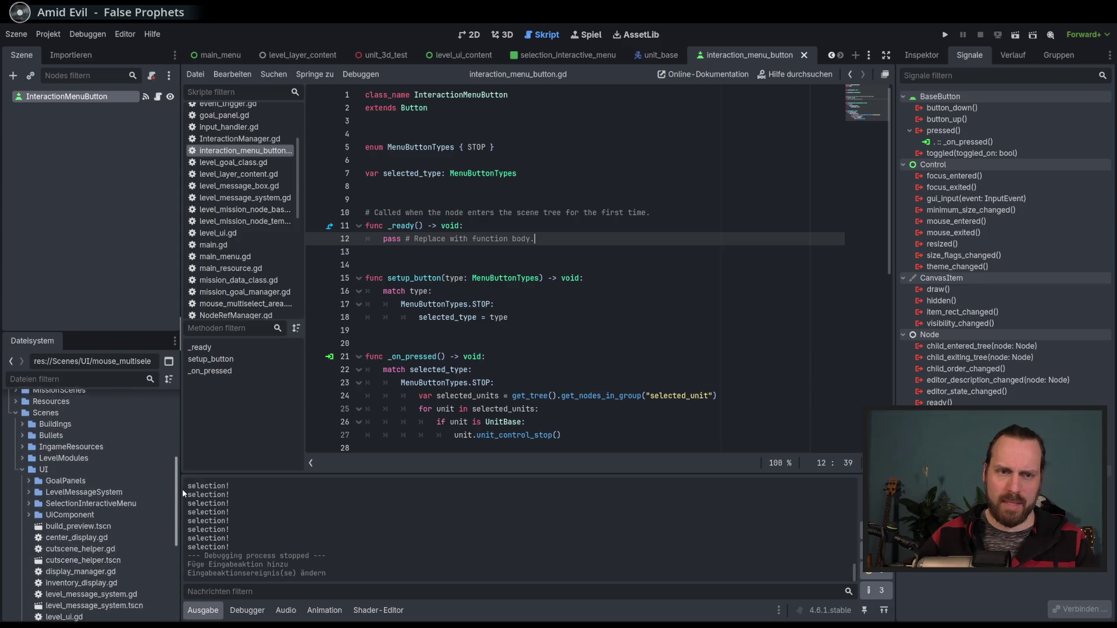
{"action": "scroll", "coordinate": [183, 512], "scroll_direction": "down", "scroll_amount": 3}
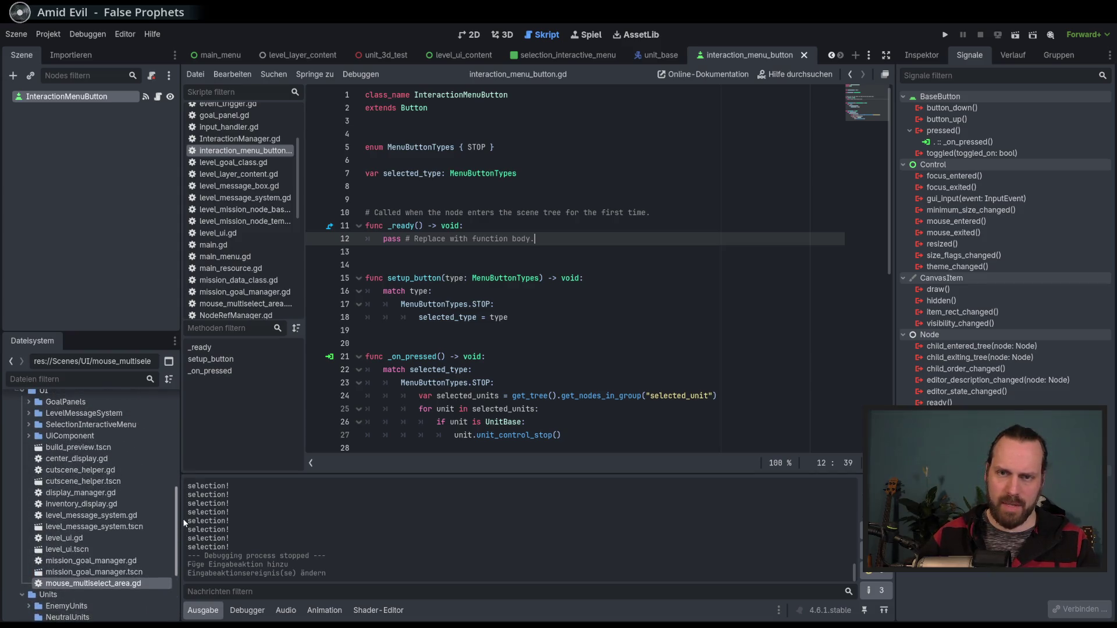
{"action": "scroll", "coordinate": [184, 538], "scroll_direction": "down", "scroll_amount": 2}
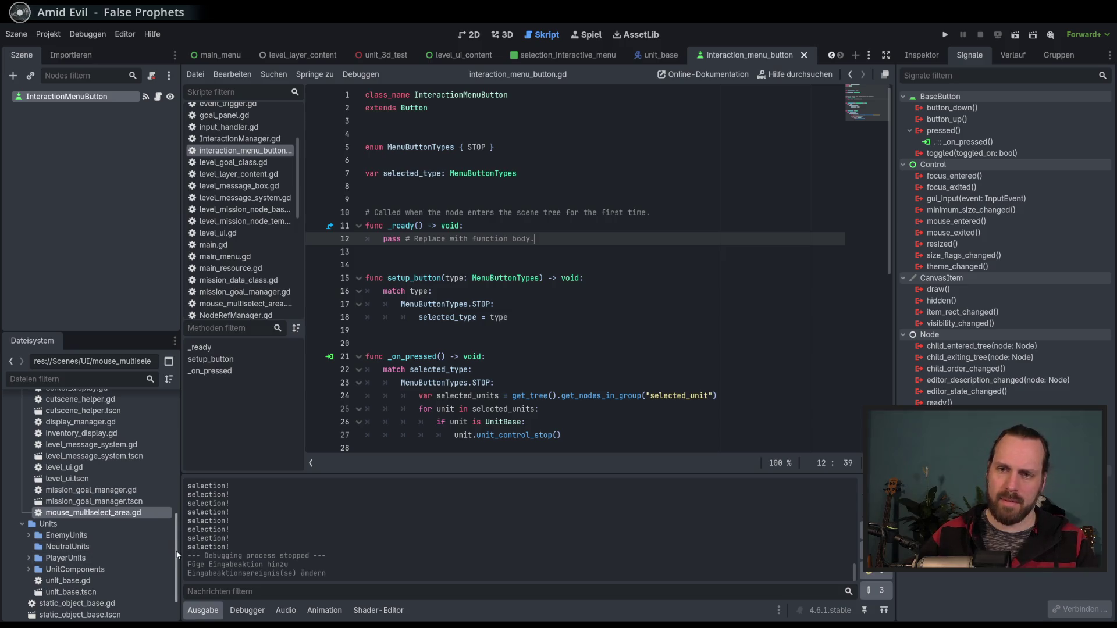
{"action": "scroll", "coordinate": [177, 555], "scroll_direction": "up", "scroll_amount": 3}
{"action": "scroll", "coordinate": [175, 554], "scroll_direction": "down", "scroll_amount": 3}
{"action": "mouse_move", "coordinate": [171, 550]}
{"action": "left_mouse_down"}
{"action": "mouse_move", "coordinate": [175, 577]}
{"action": "mouse_move", "coordinate": [172, 427]}
{"action": "left_mouse_up"}
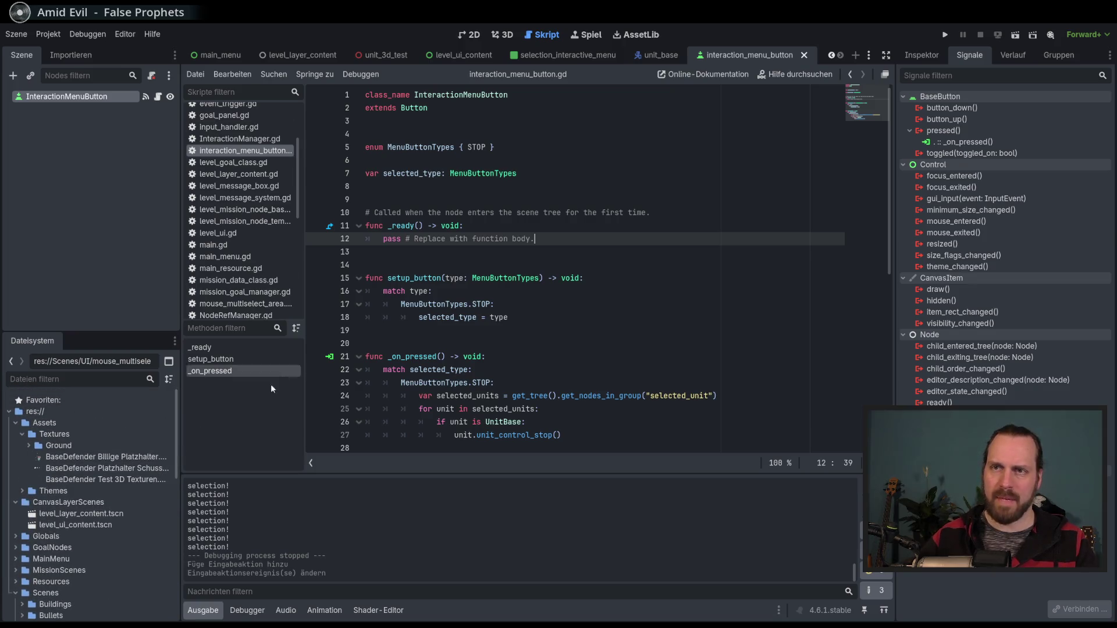
Run the project with F5.
{"action": "scroll", "coordinate": [178, 445], "scroll_direction": "down", "scroll_amount": 1}
{"action": "scroll", "coordinate": [180, 441], "scroll_direction": "up", "scroll_amount": 1}
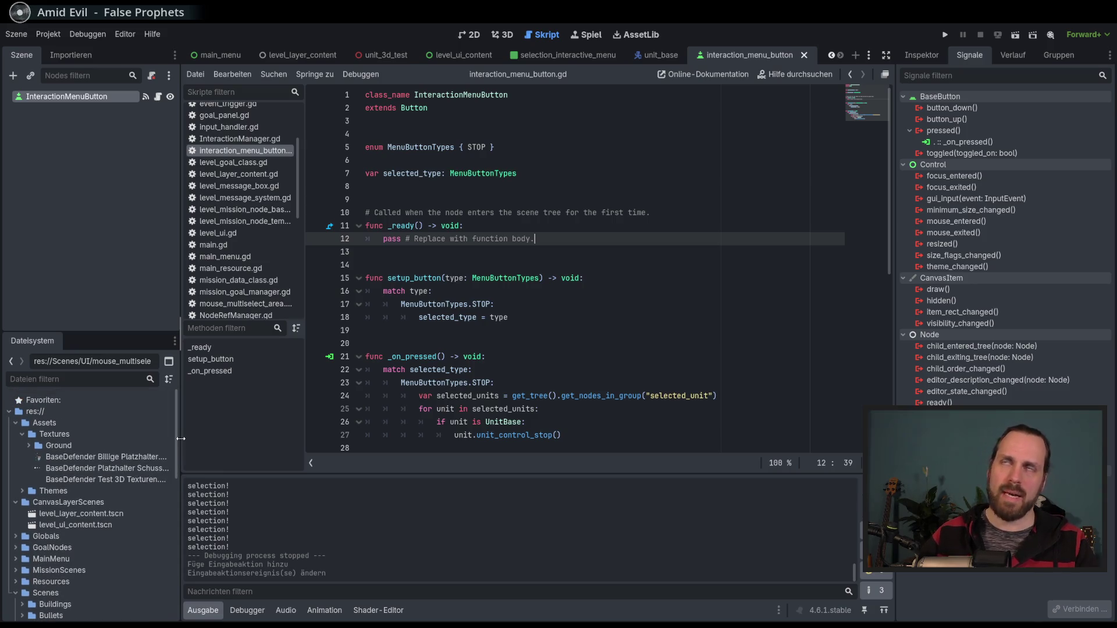
{"action": "scroll", "coordinate": [105, 454], "scroll_direction": "down", "scroll_amount": 2}
{"action": "scroll", "coordinate": [102, 457], "scroll_direction": "up", "scroll_amount": 2}
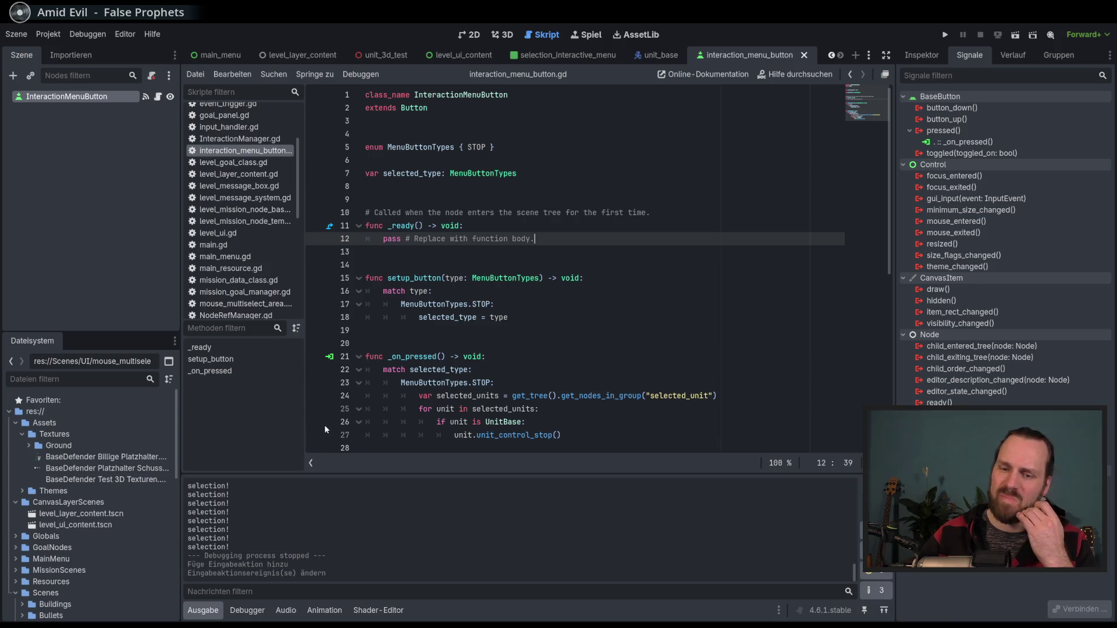
{"action": "key", "text": "F5"}
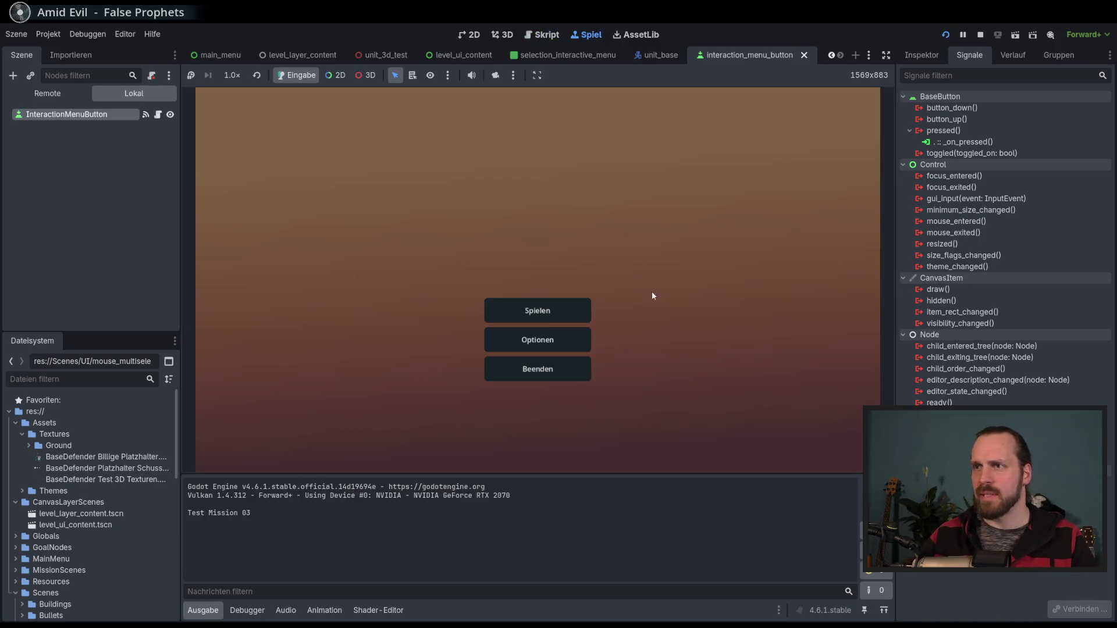
Start the Test Level GYM mission from mission selection.
{"action": "left_click", "coordinate": [538, 311]}
{"action": "left_click", "coordinate": [327, 144]}
{"action": "left_click", "coordinate": [633, 421]}
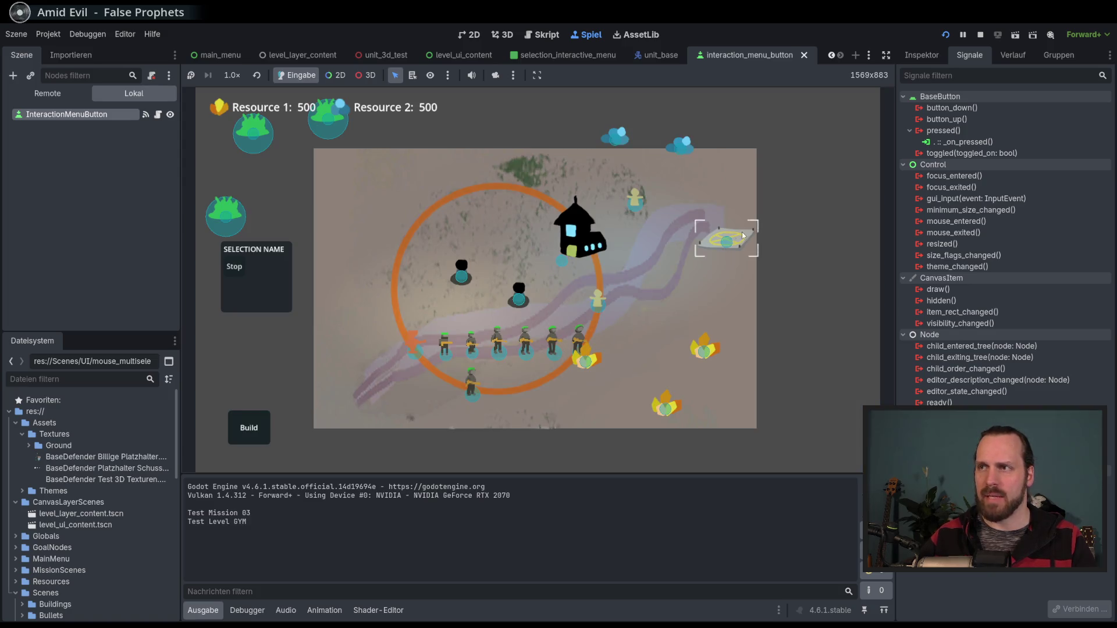
Select the platform and soldiers, move a soldier, then end the game with F8.
{"action": "left_click", "coordinate": [739, 237]}
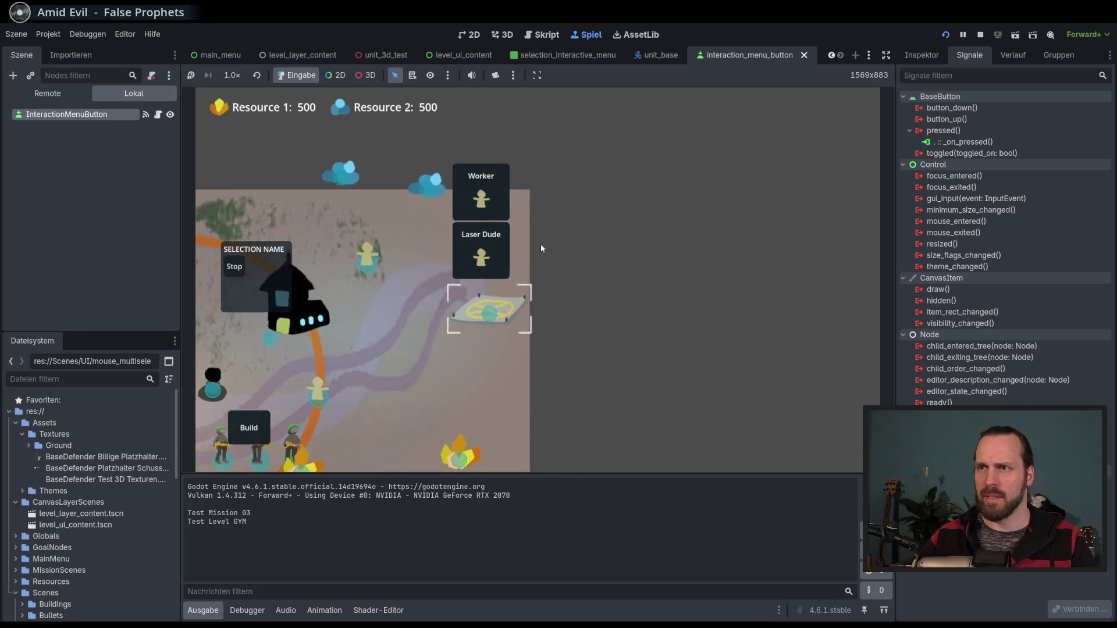
{"action": "left_click", "coordinate": [504, 282]}
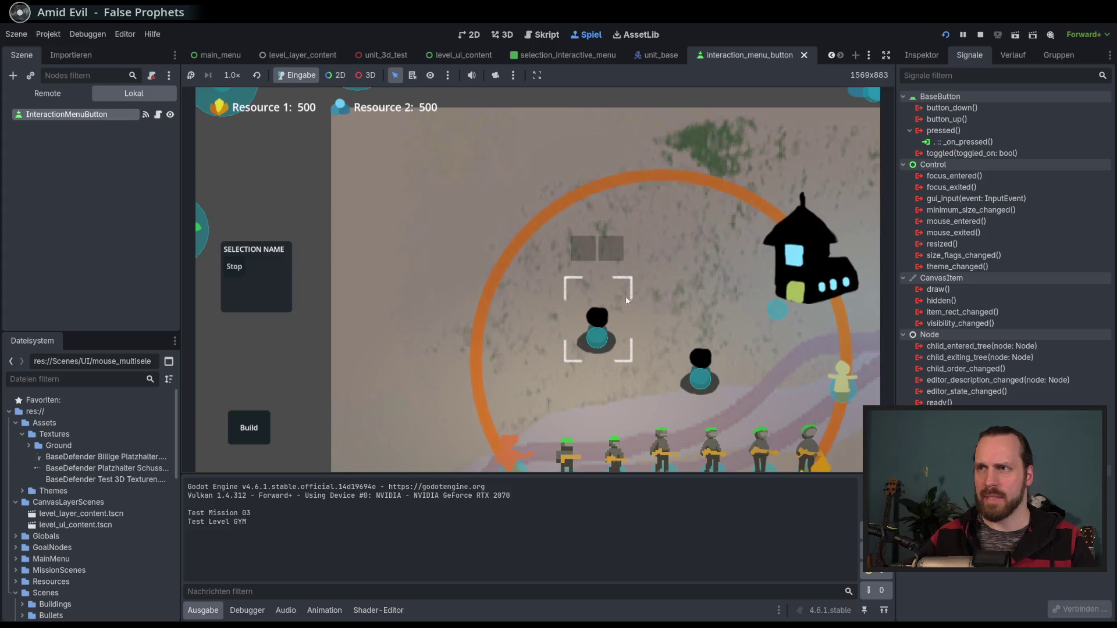
{"action": "left_click", "coordinate": [541, 291]}
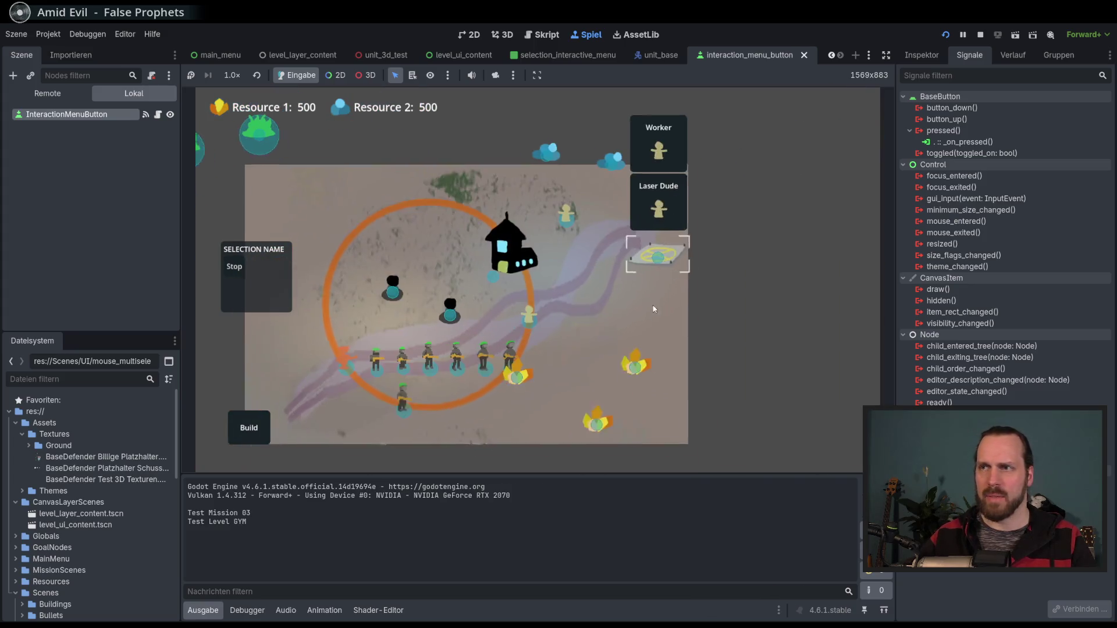
{"action": "left_click_drag", "start_coordinate": [373, 343], "coordinate": [596, 430]}
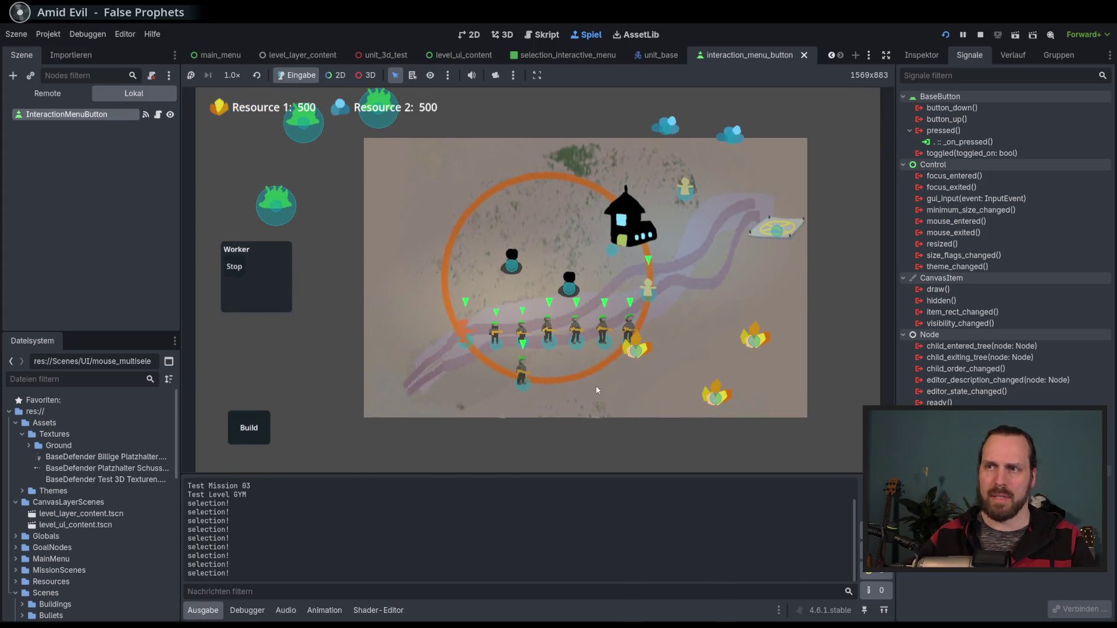
{"action": "left_click", "coordinate": [553, 355]}
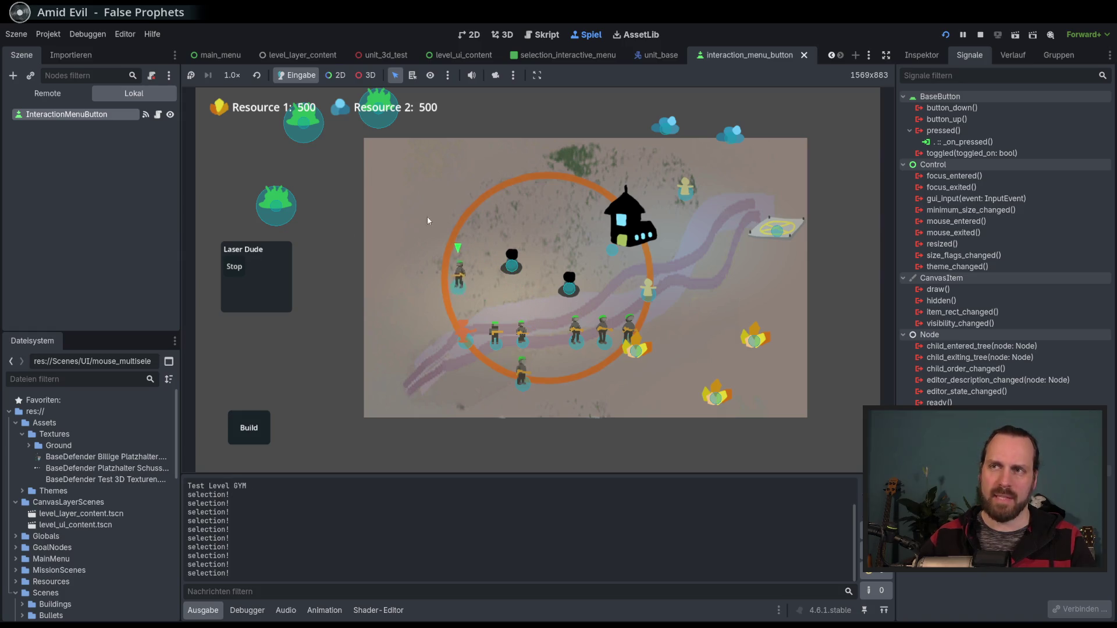
{"action": "key", "text": "F8"}
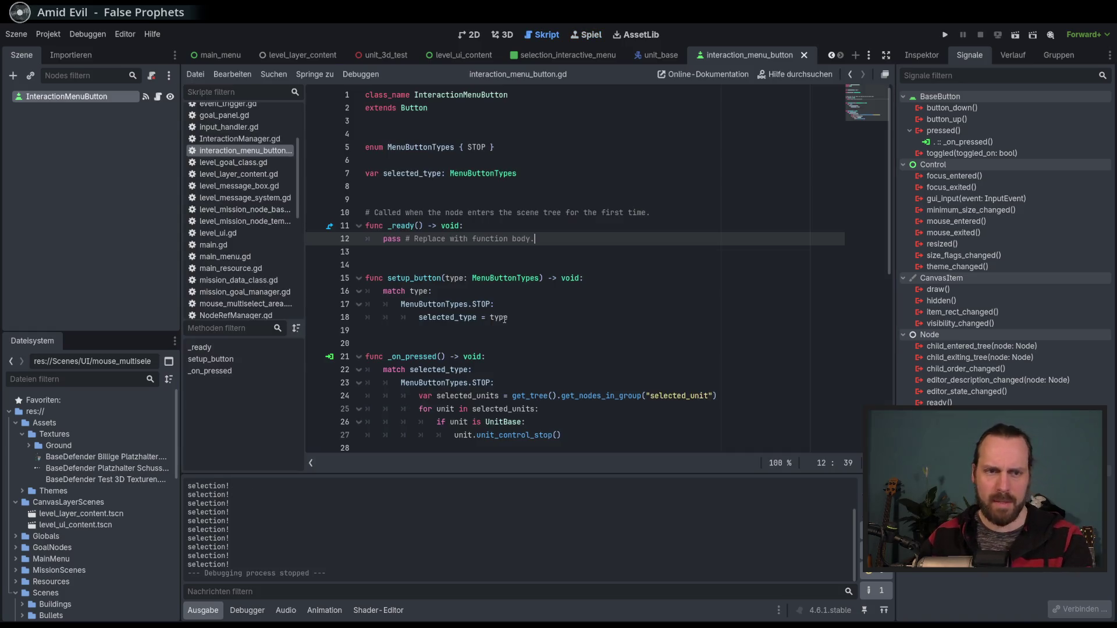
Review interaction_menu_button.gd, selecting the placeholder pass line in _ready.
{"action": "mouse_move", "coordinate": [504, 319]}
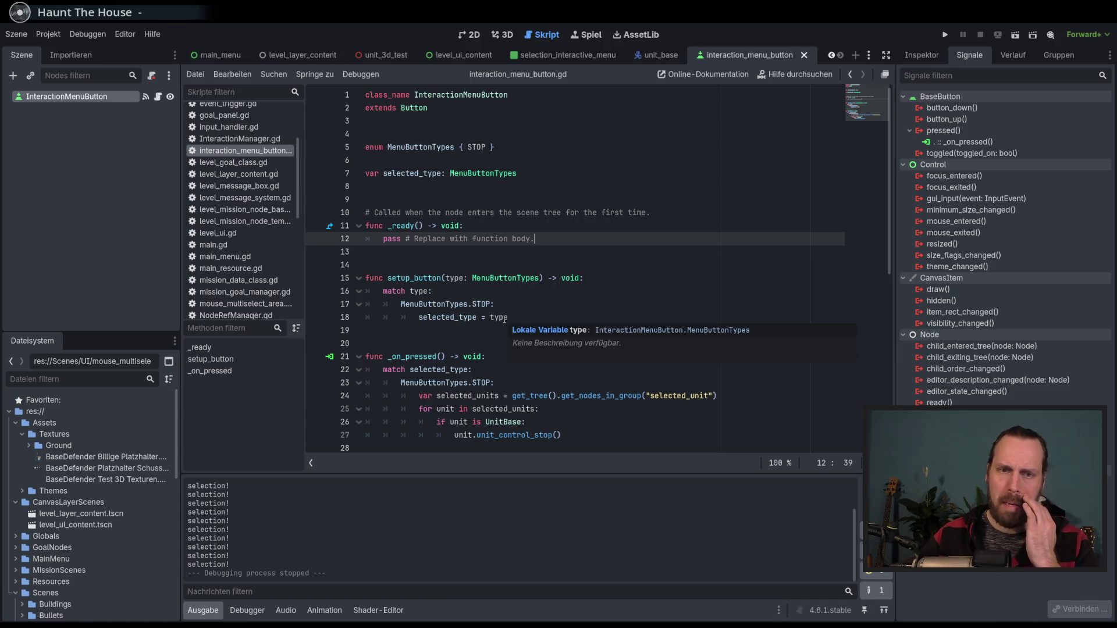
{"action": "scroll", "coordinate": [524, 302], "scroll_direction": "down", "scroll_amount": 1}
{"action": "left_click", "coordinate": [541, 265]}
{"action": "left_click", "coordinate": [552, 277]}
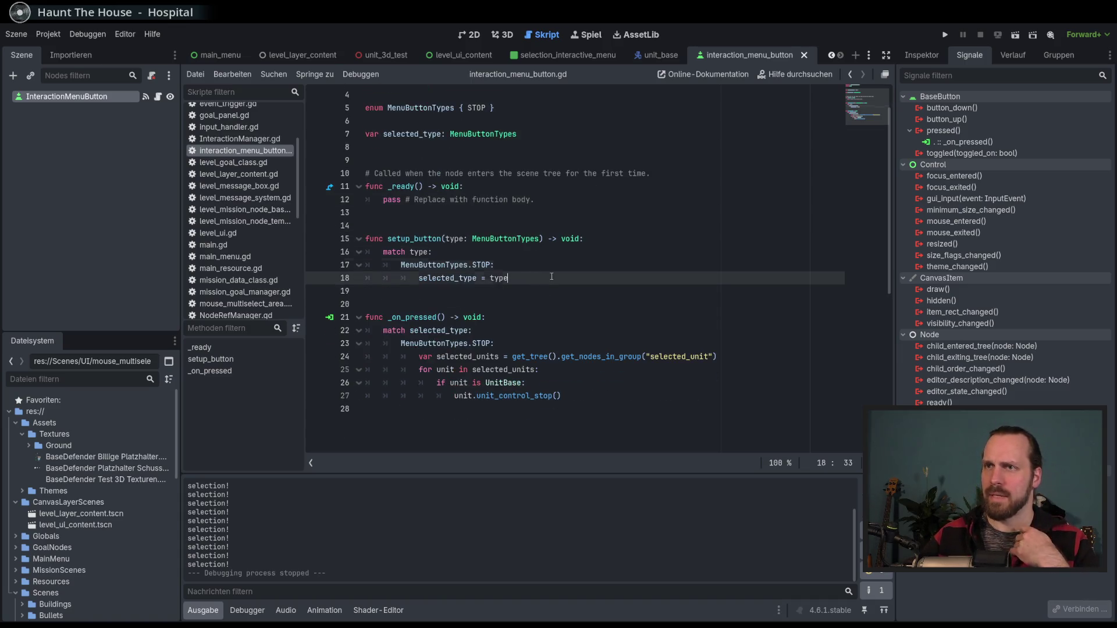
{"action": "scroll", "coordinate": [574, 348], "scroll_direction": "up", "scroll_amount": 1}
{"action": "scroll", "coordinate": [580, 321], "scroll_direction": "down", "scroll_amount": 1}
{"action": "scroll", "coordinate": [582, 303], "scroll_direction": "up", "scroll_amount": 1}
{"action": "left_click", "coordinate": [591, 234]}
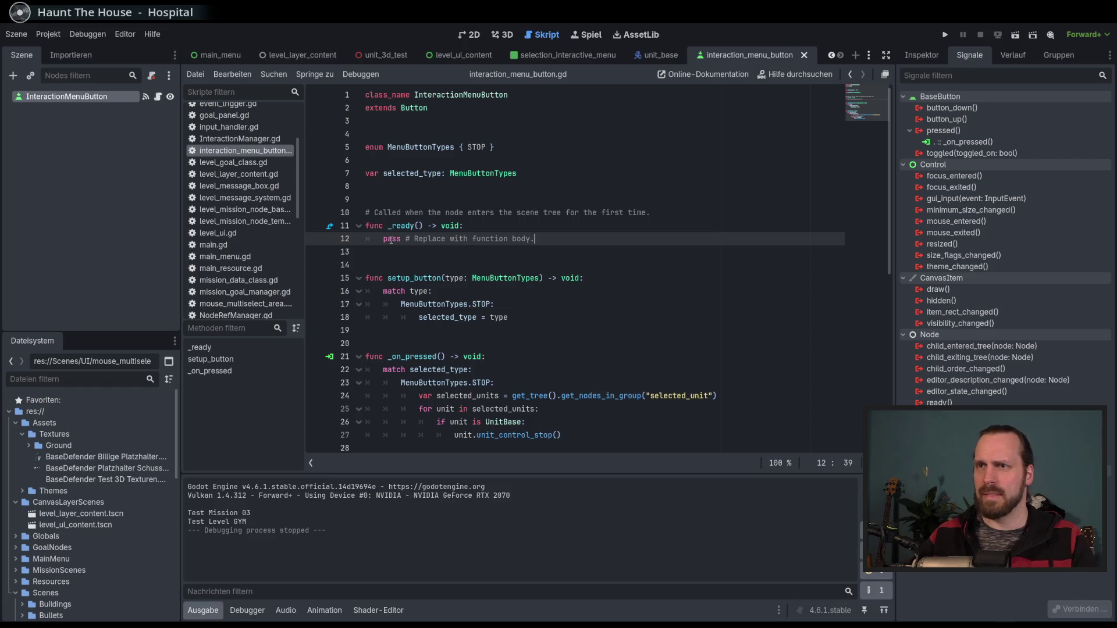
{"action": "key", "text": "shift+Home"}
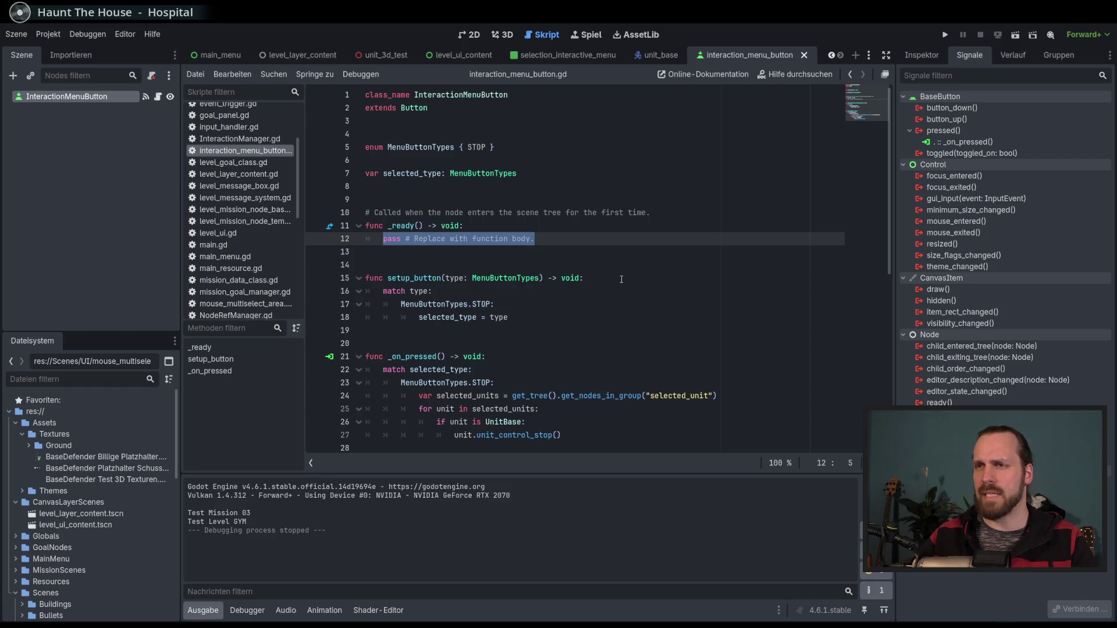
{"action": "scroll", "coordinate": [261, 184], "scroll_direction": "up", "scroll_amount": 3}
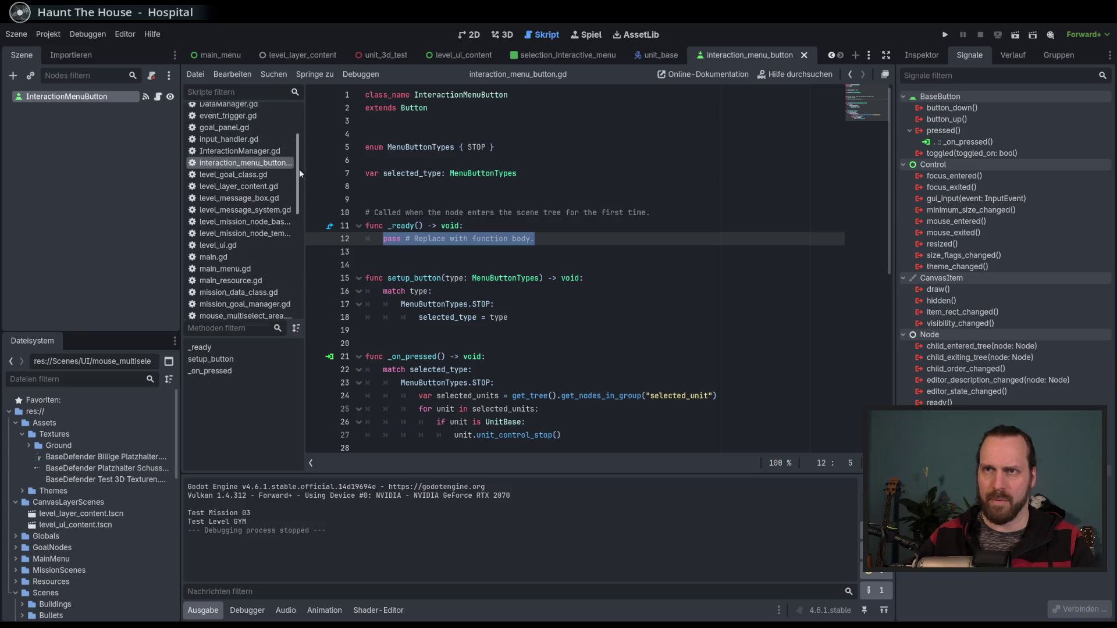
Open input_handler.gd and inspect its _unhandled_input function.
{"action": "left_click", "coordinate": [262, 181]}
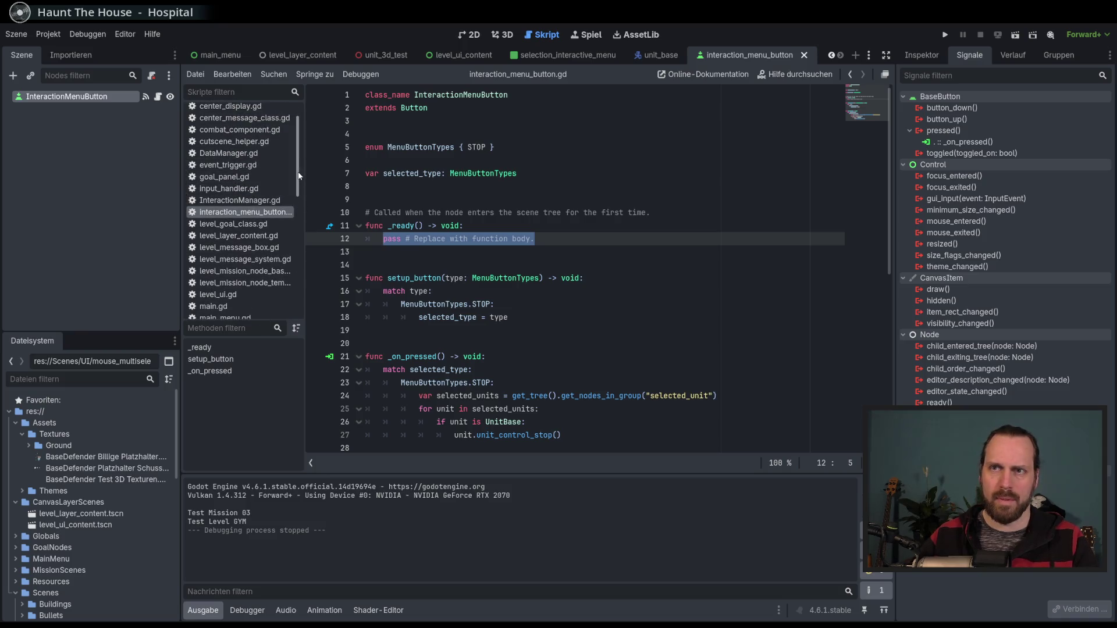
{"action": "left_click", "coordinate": [263, 187]}
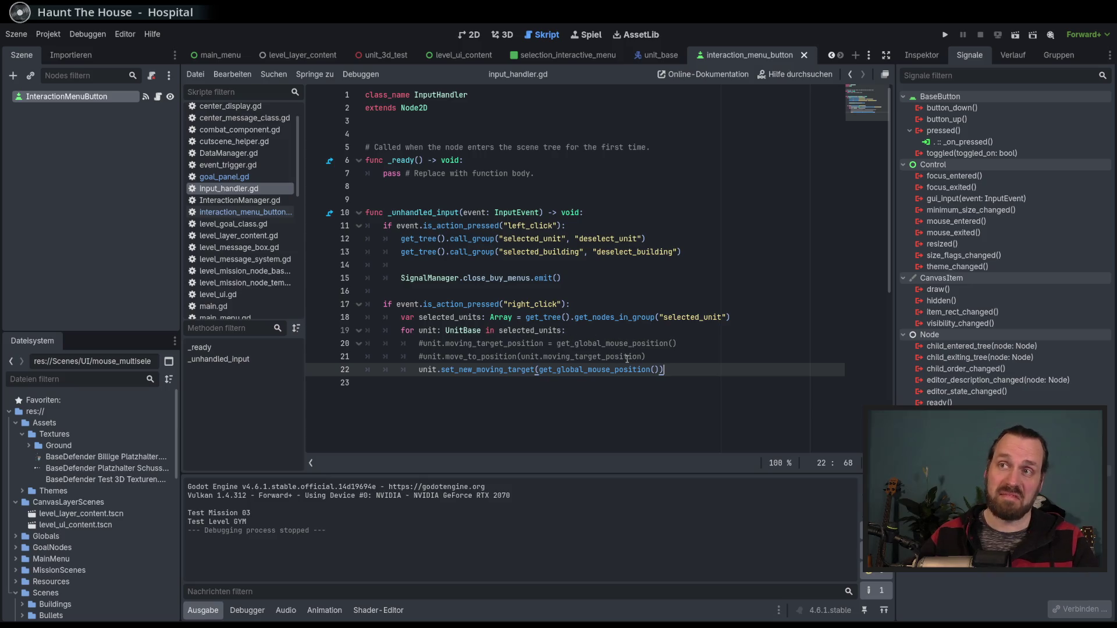
{"action": "left_click", "coordinate": [723, 424]}
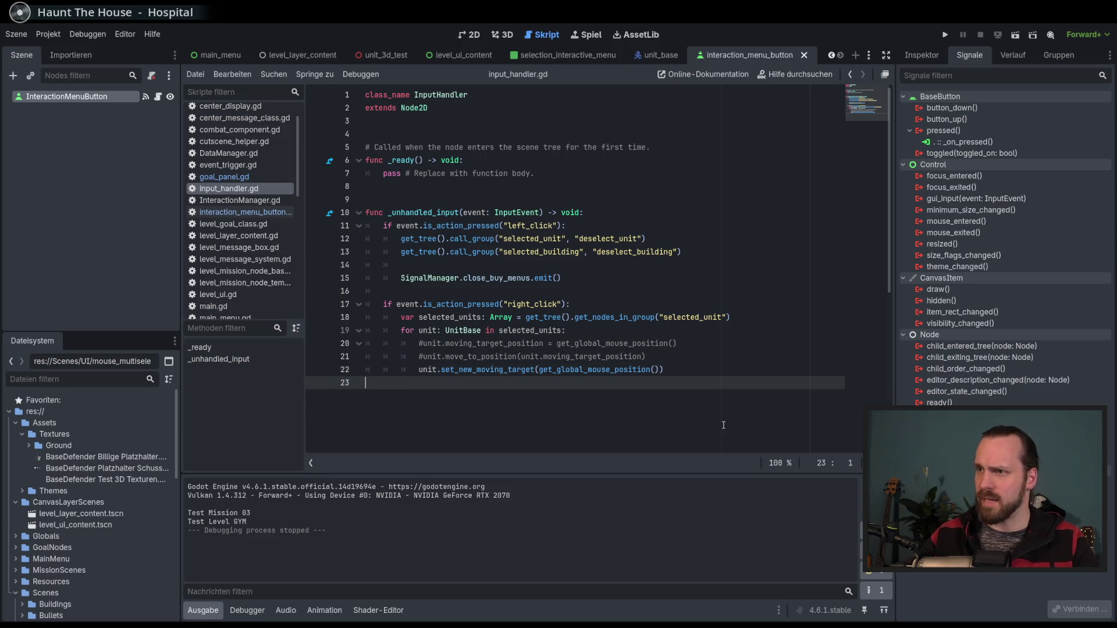
{"action": "scroll", "coordinate": [709, 418], "scroll_direction": "down", "scroll_amount": 2}
{"action": "scroll", "coordinate": [709, 418], "scroll_direction": "up", "scroll_amount": 2}
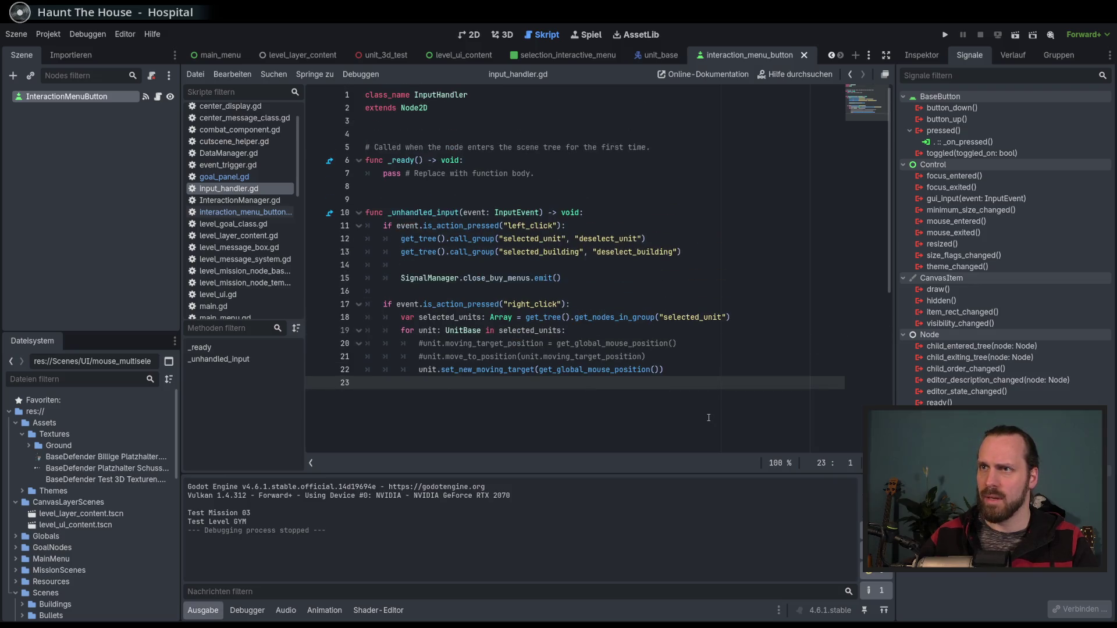
{"action": "double_click", "coordinate": [429, 213]}
{"action": "left_click", "coordinate": [691, 376]}
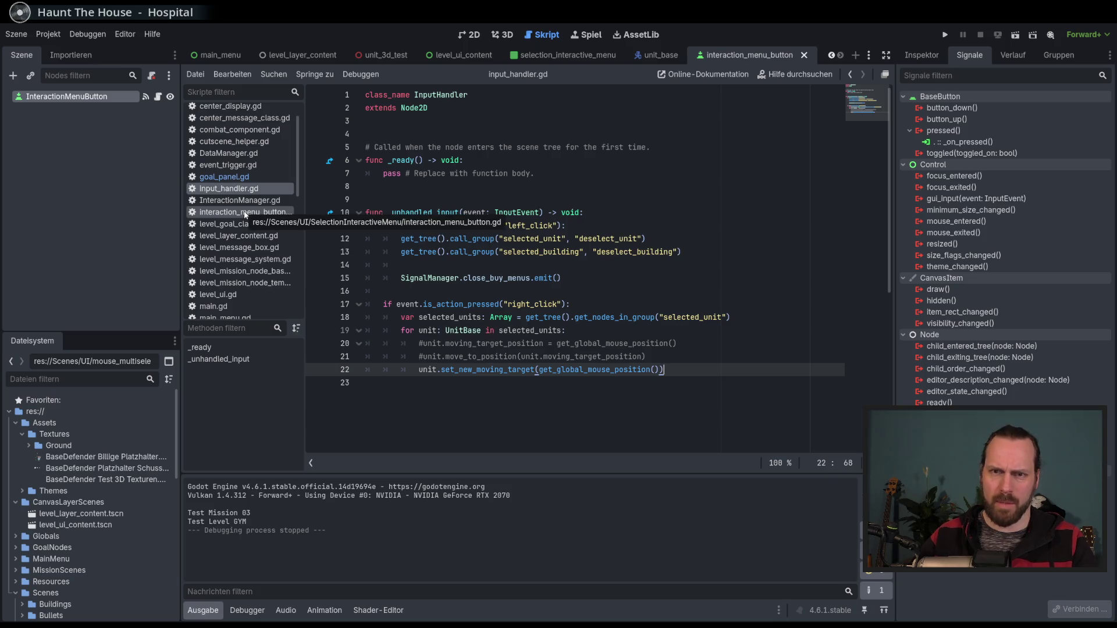
Return to interaction_menu_button.gd and look at line 27.
{"action": "left_click", "coordinate": [245, 213]}
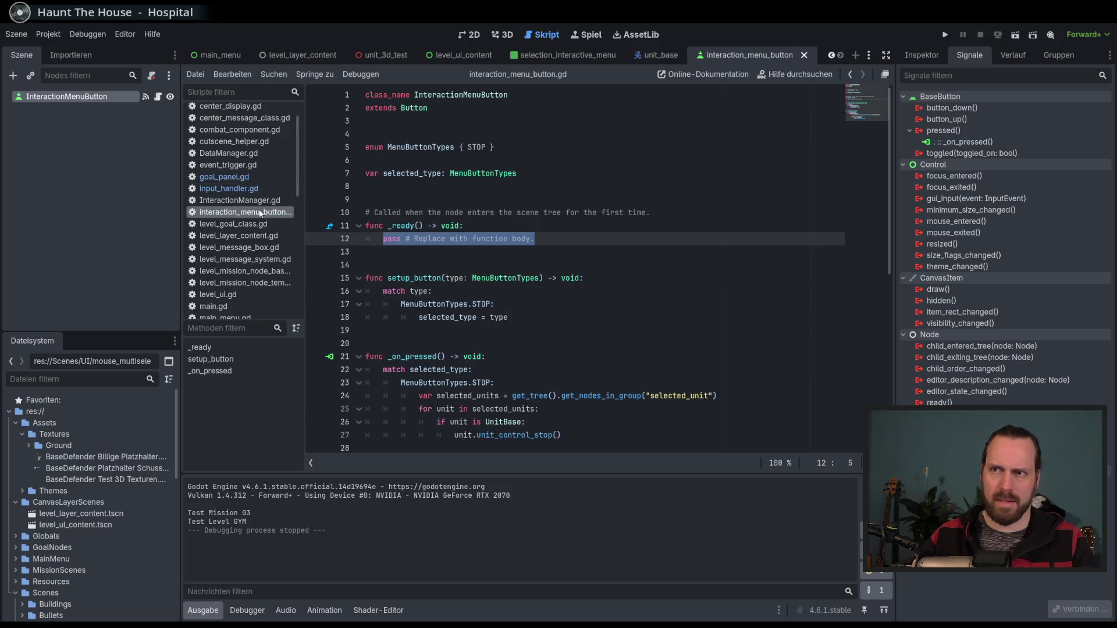
{"action": "scroll", "coordinate": [544, 307], "scroll_direction": "down", "scroll_amount": 3}
{"action": "left_click", "coordinate": [623, 322]}
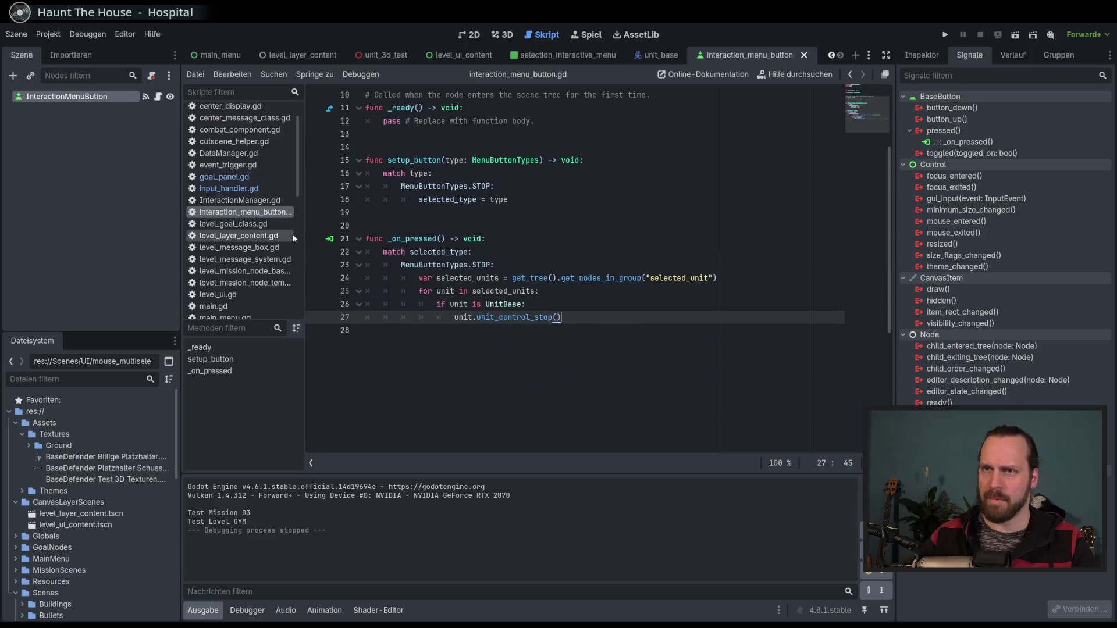
{"action": "scroll", "coordinate": [296, 173], "scroll_direction": "up", "scroll_amount": 2}
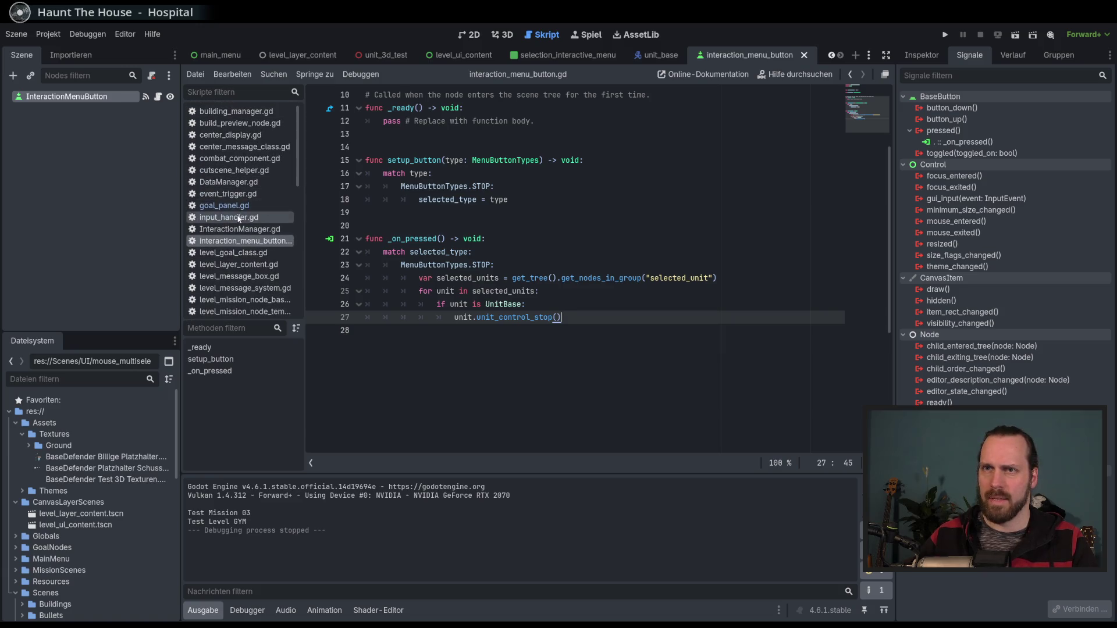
Browse the script list and open input_handler.gd again.
{"action": "left_click_drag", "start_coordinate": [298, 175], "coordinate": [297, 294]}
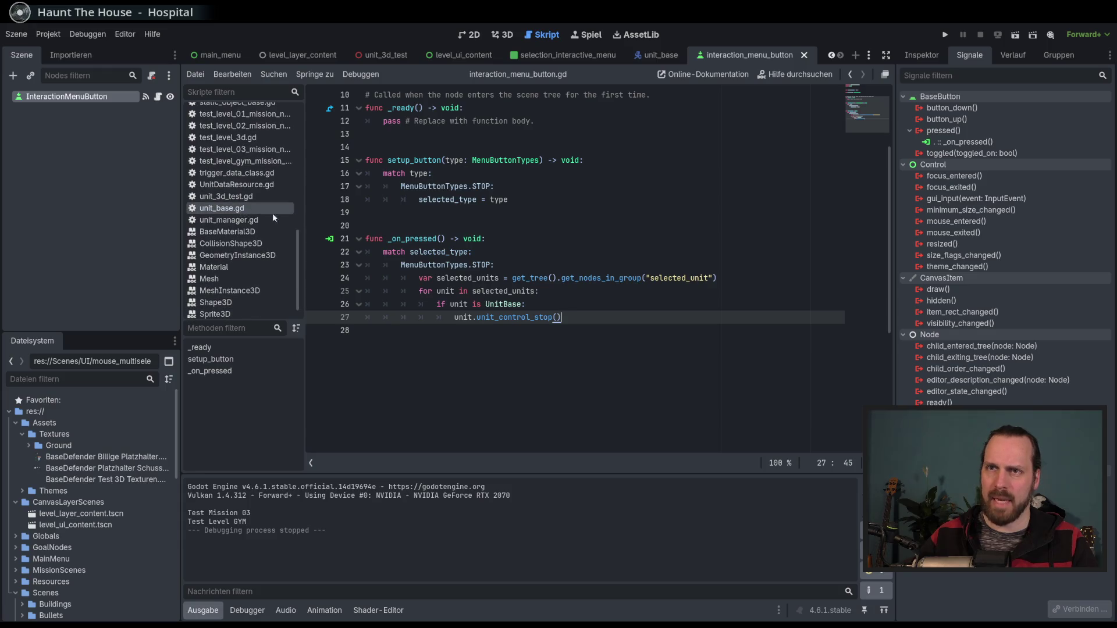
{"action": "left_click_drag", "start_coordinate": [299, 251], "coordinate": [300, 213]}
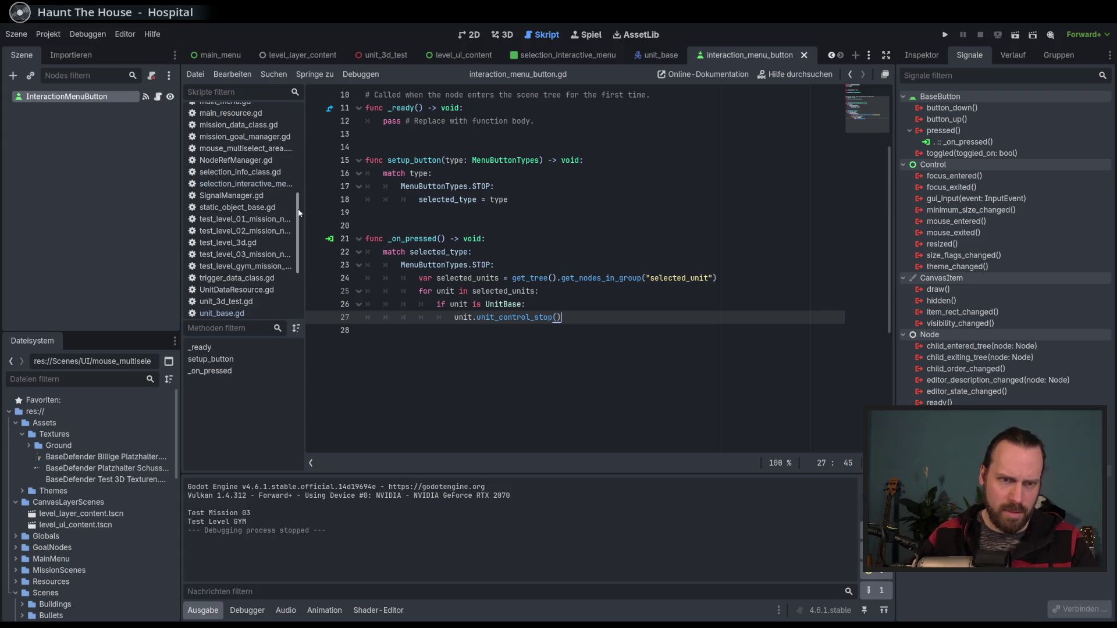
{"action": "left_click_drag", "start_coordinate": [298, 209], "coordinate": [298, 263]}
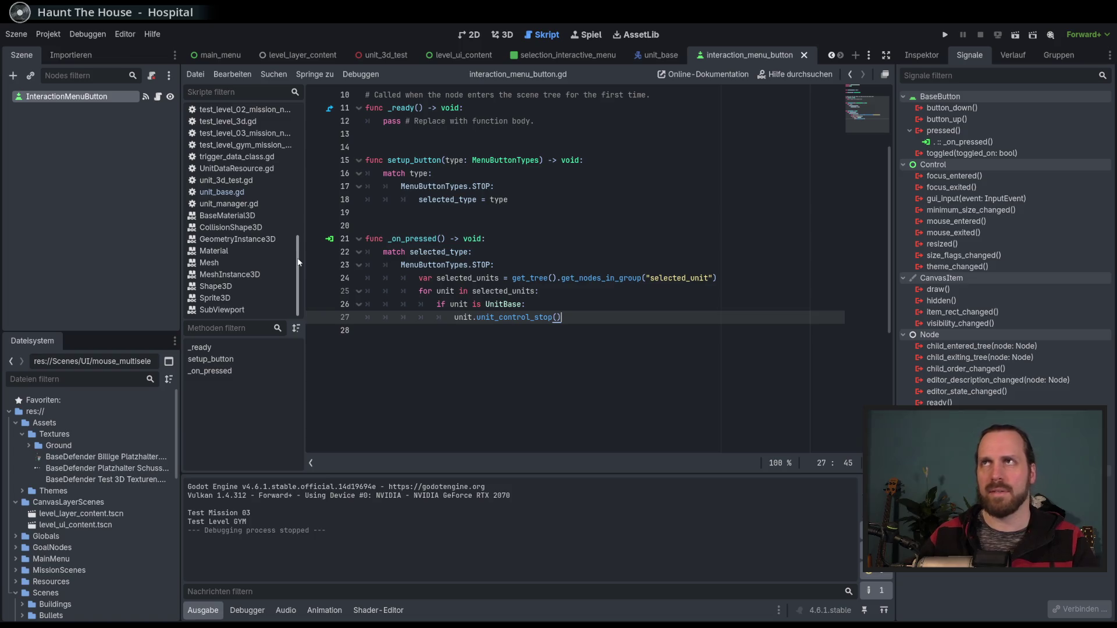
{"action": "left_click_drag", "start_coordinate": [299, 263], "coordinate": [299, 179]}
{"action": "scroll", "coordinate": [303, 238], "scroll_direction": "up", "scroll_amount": 1}
{"action": "scroll", "coordinate": [302, 238], "scroll_direction": "up", "scroll_amount": 2}
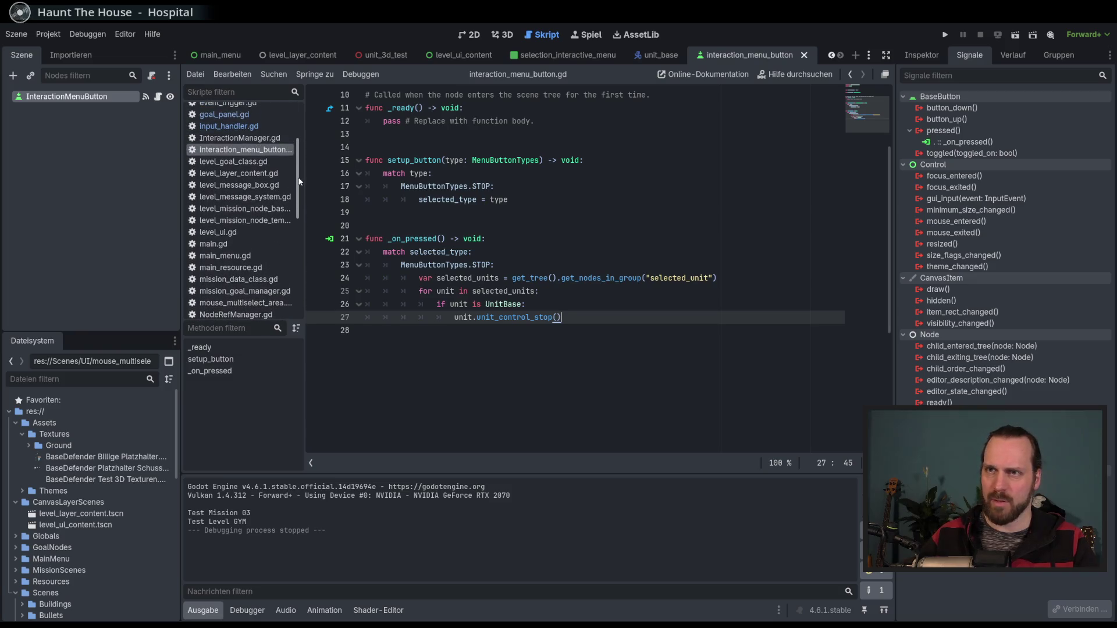
{"action": "scroll", "coordinate": [298, 183], "scroll_direction": "up", "scroll_amount": 2}
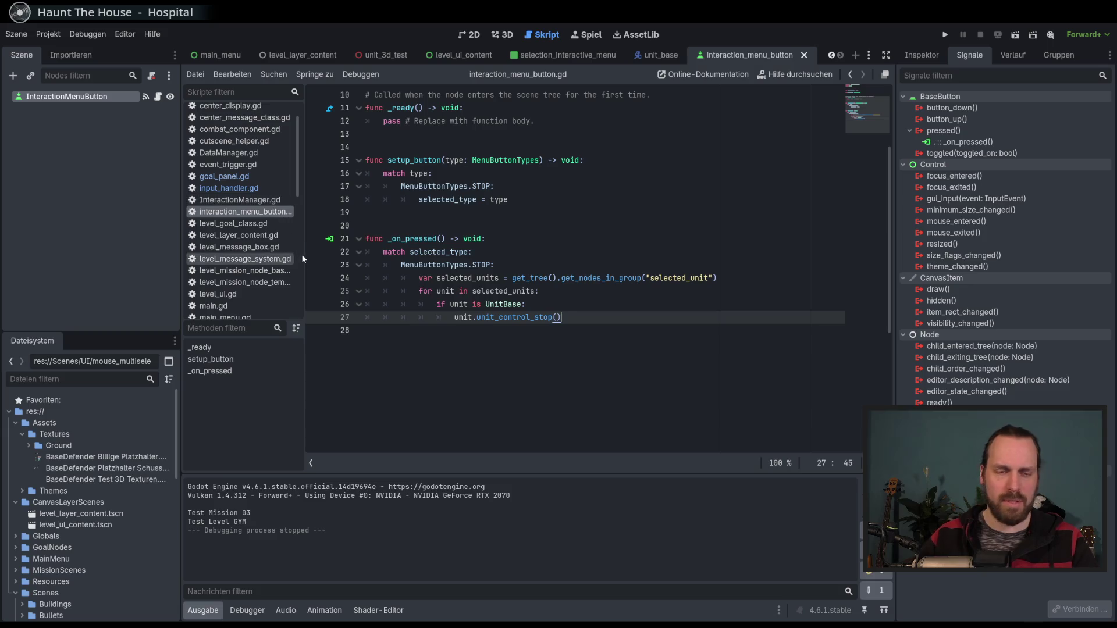
{"action": "left_click", "coordinate": [227, 176]}
{"action": "left_click", "coordinate": [230, 188]}
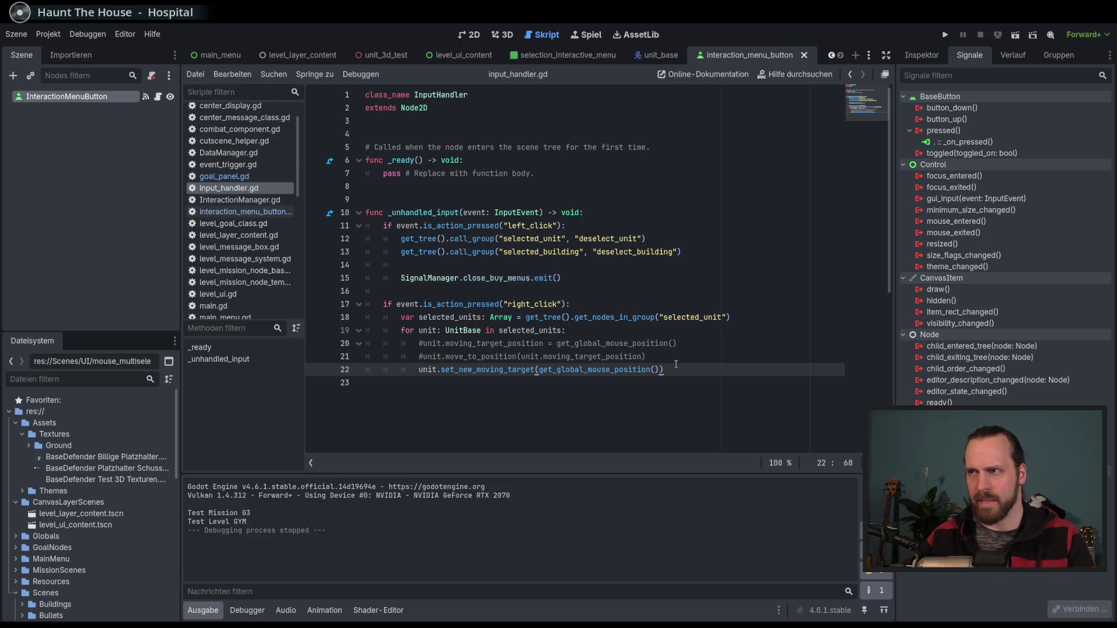
Look through goal_panel.gd and input_handler.gd, then bring interaction_menu_button.gd back on screen.
{"action": "left_click", "coordinate": [258, 174]}
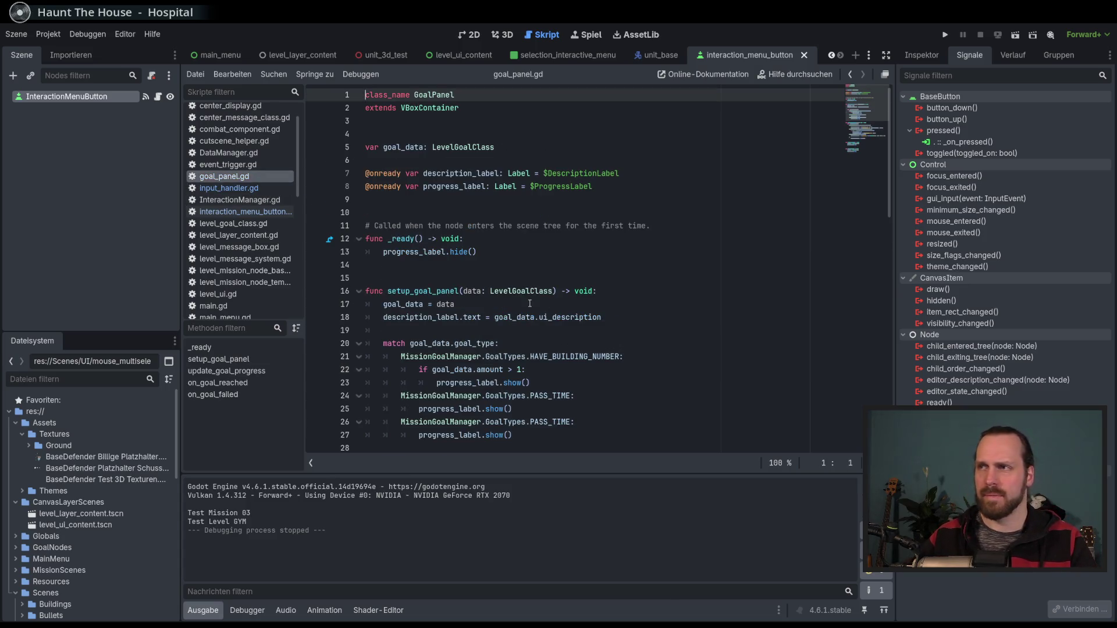
{"action": "scroll", "coordinate": [530, 305], "scroll_direction": "down", "scroll_amount": 7}
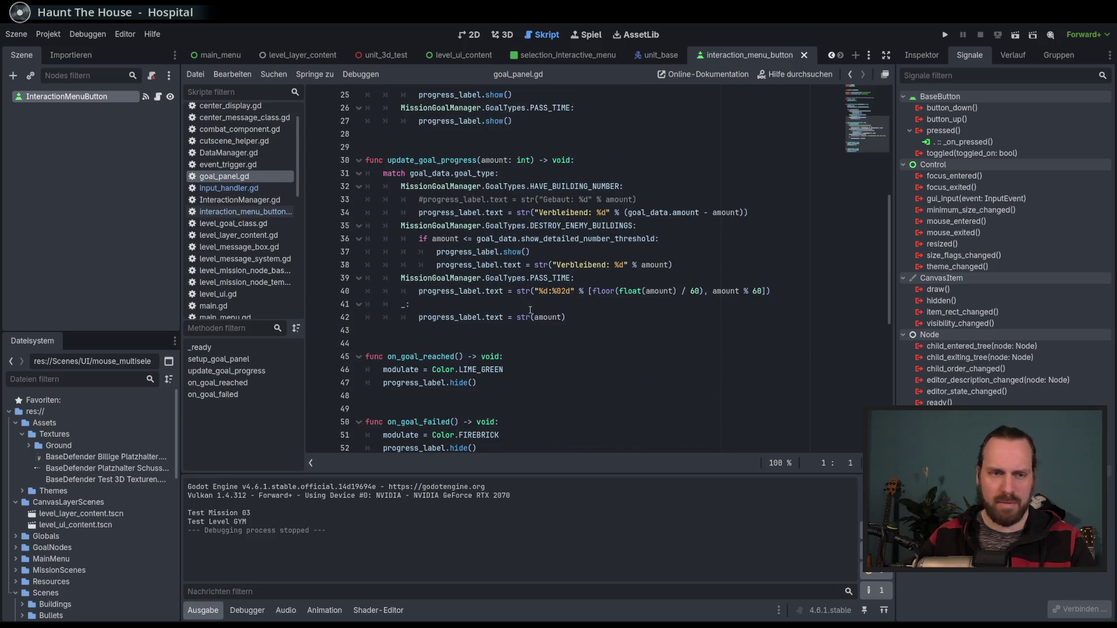
{"action": "scroll", "coordinate": [471, 313], "scroll_direction": "up", "scroll_amount": 5}
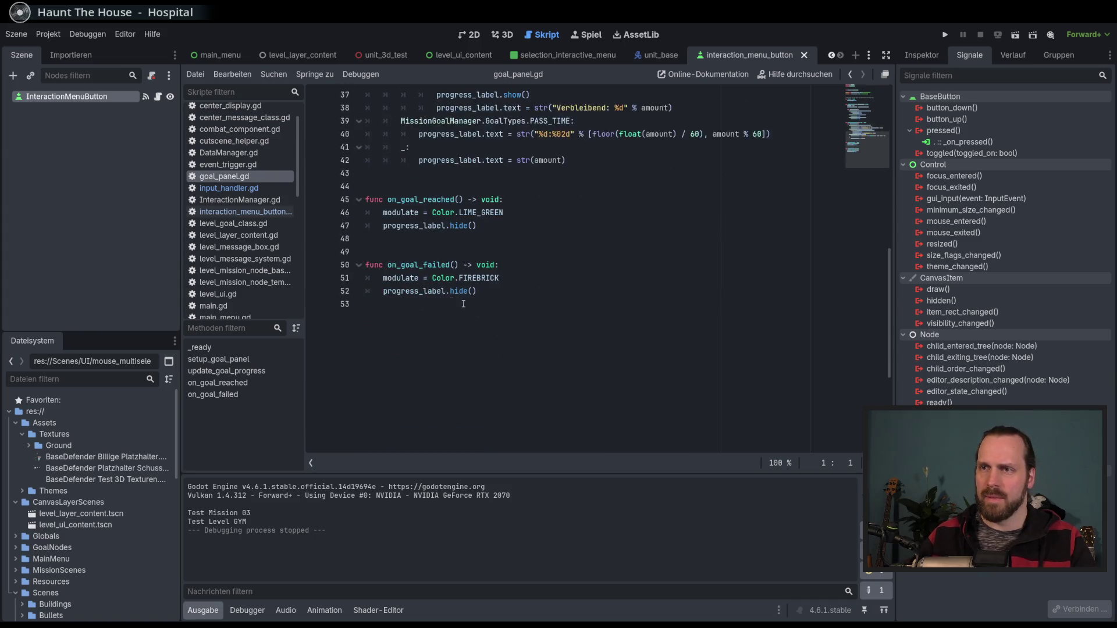
{"action": "left_click", "coordinate": [229, 188]}
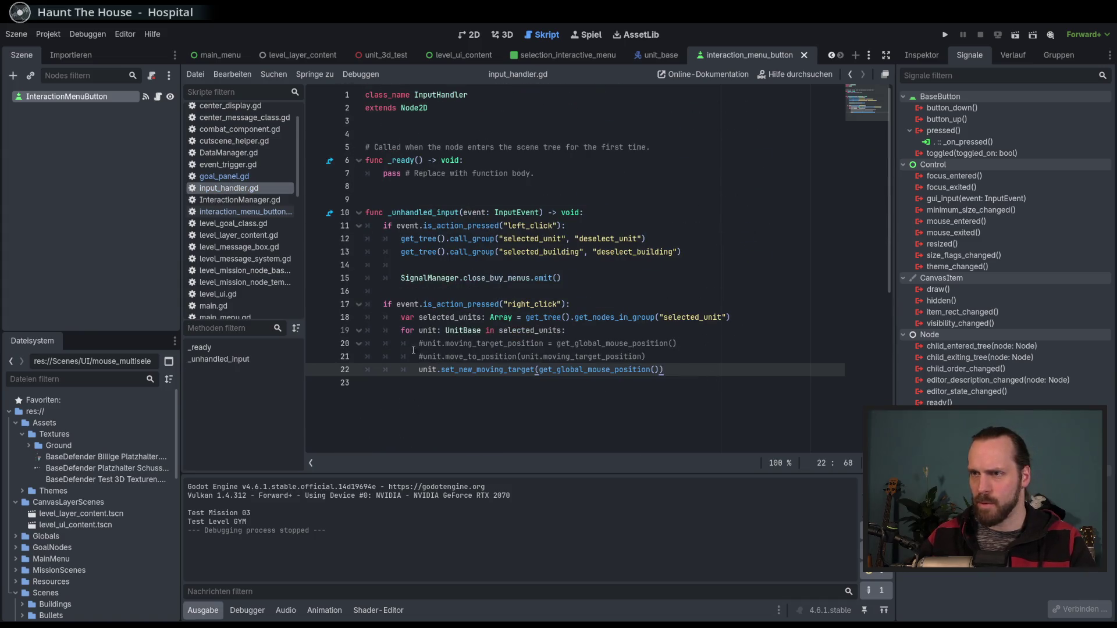
{"action": "left_click", "coordinate": [244, 212]}
{"action": "scroll", "coordinate": [437, 166], "scroll_direction": "up", "scroll_amount": 3}
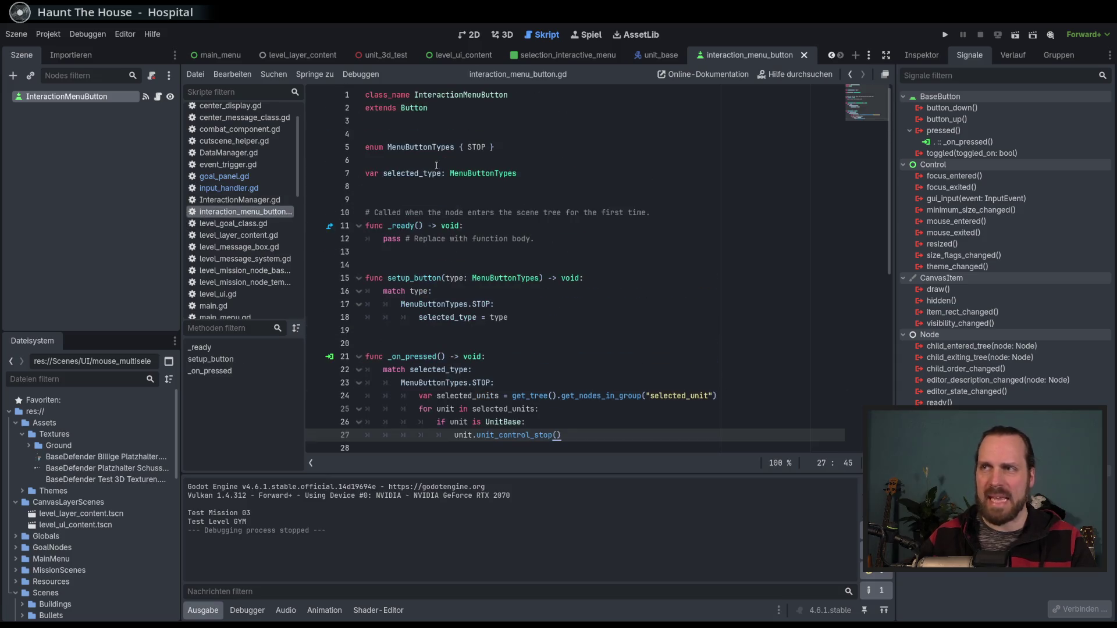
{"action": "scroll", "coordinate": [681, 376], "scroll_direction": "down", "scroll_amount": 4}
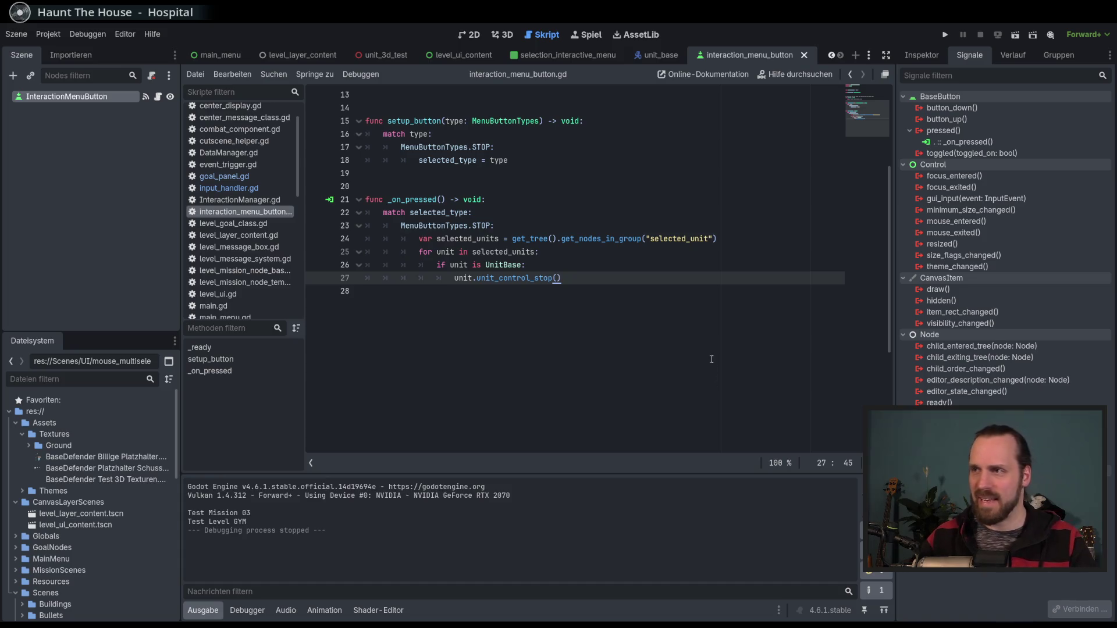
{"action": "scroll", "coordinate": [647, 313], "scroll_direction": "up", "scroll_amount": 2}
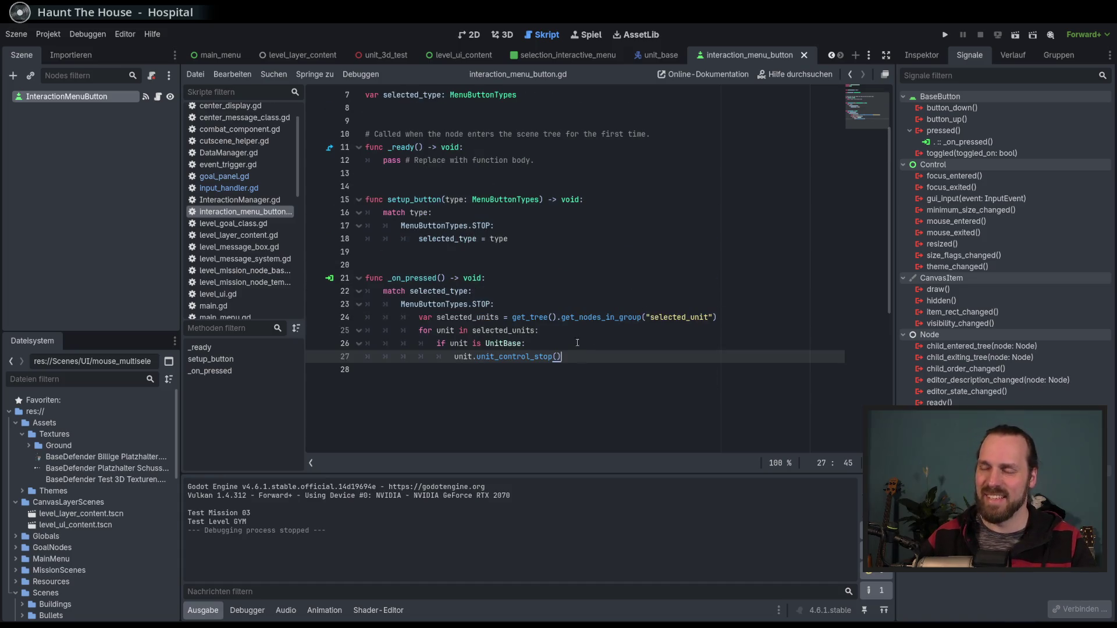
Inspect _on_pressed, its match on selected_type and the get_tree stop code.
{"action": "double_click", "coordinate": [414, 279]}
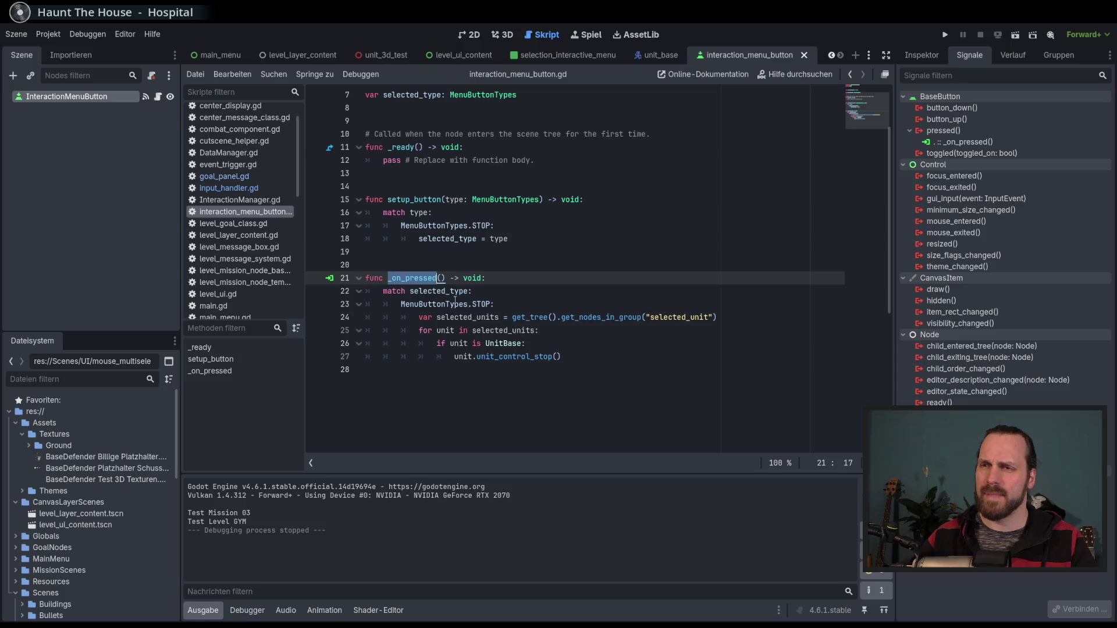
{"action": "left_click", "coordinate": [606, 342]}
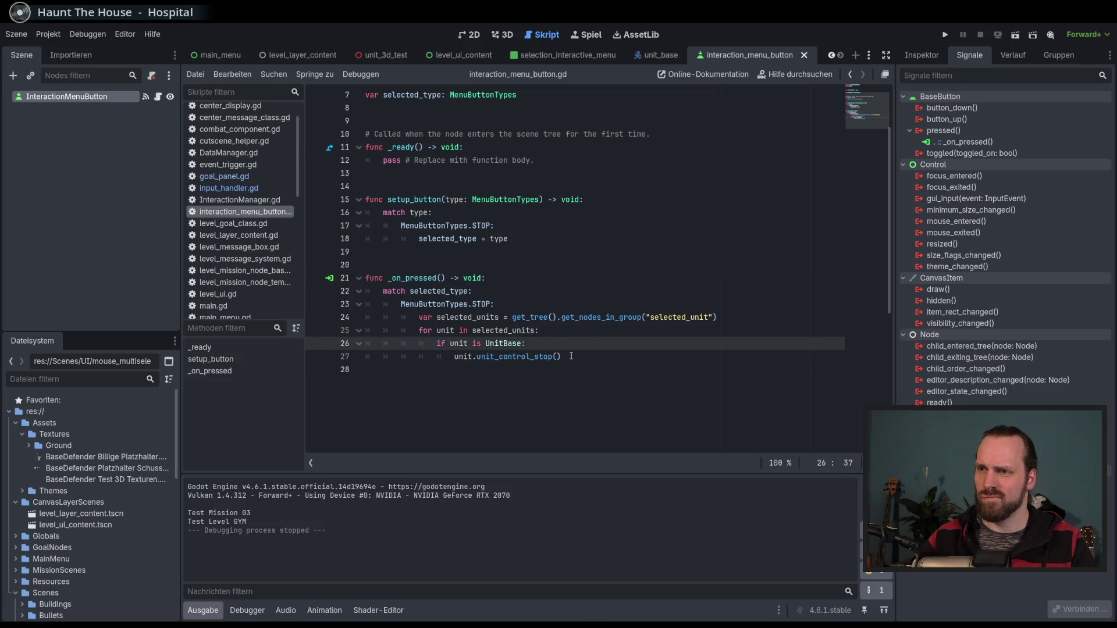
{"action": "left_click", "coordinate": [571, 357]}
{"action": "double_click", "coordinate": [442, 291]}
{"action": "key", "text": "Down"}
{"action": "double_click", "coordinate": [414, 278]}
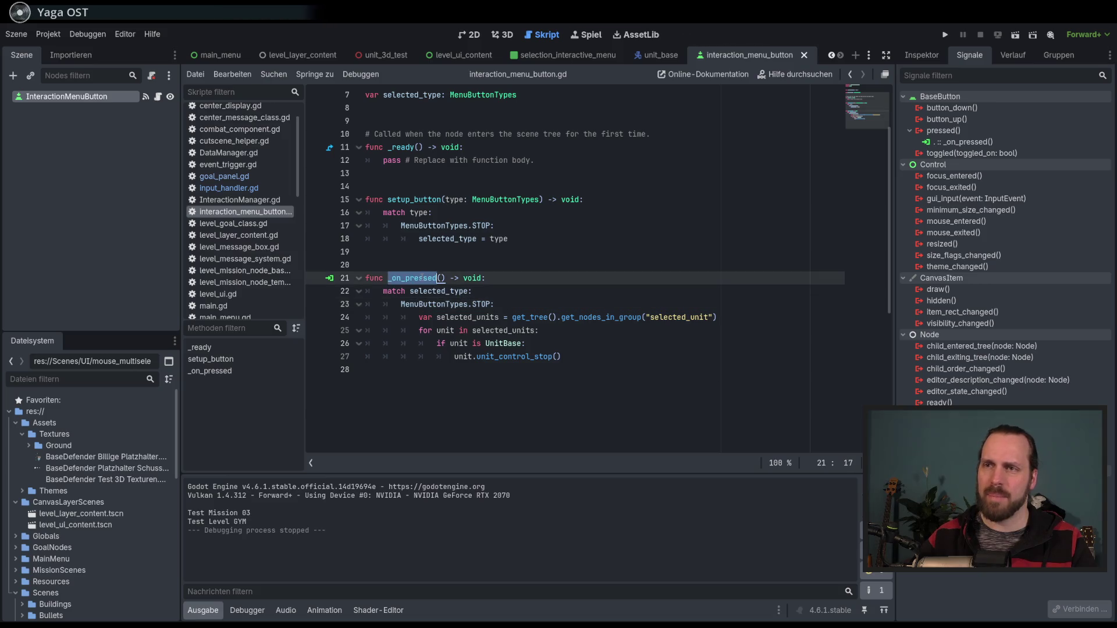
{"action": "left_click", "coordinate": [534, 317]}
Open up blank lines just below the _ready function.
{"action": "scroll", "coordinate": [534, 280], "scroll_direction": "up", "scroll_amount": 2}
{"action": "left_click", "coordinate": [534, 256]}
{"action": "key", "text": "Up"}
{"action": "left_click", "coordinate": [479, 263]}
Below _ready, declare a new func _input(event) using autocomplete.
{"action": "key", "text": "Return"}
{"action": "key", "text": "Return"}
{"action": "key", "text": "Return"}
{"action": "left_click", "coordinate": [479, 264]}
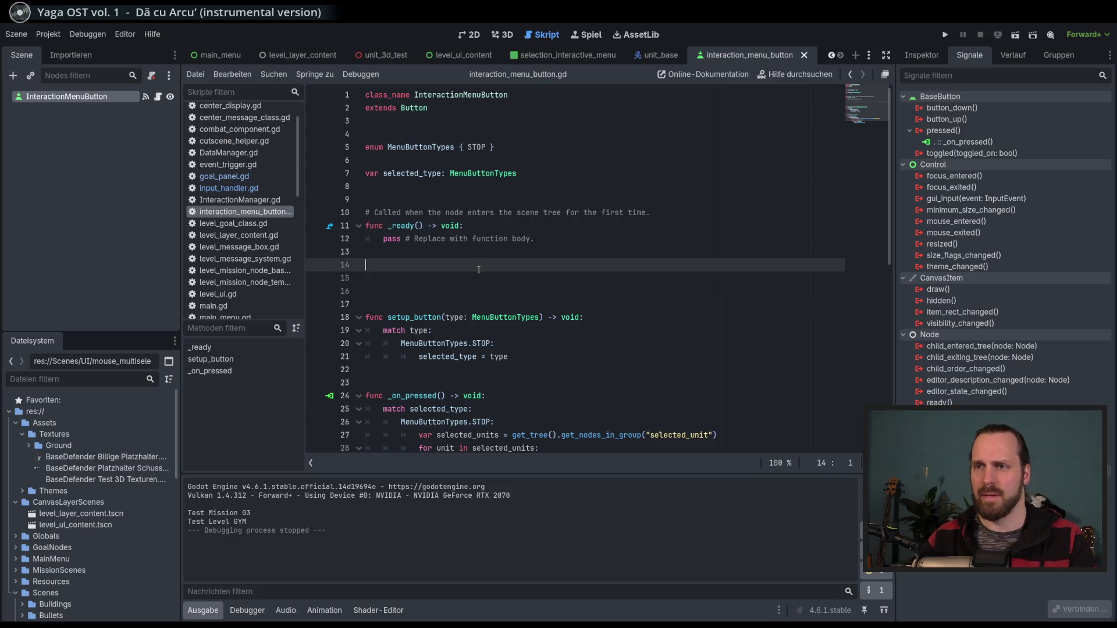
{"action": "left_click", "coordinate": [482, 276]}
{"action": "scroll", "coordinate": [482, 276], "scroll_direction": "down", "scroll_amount": 1}
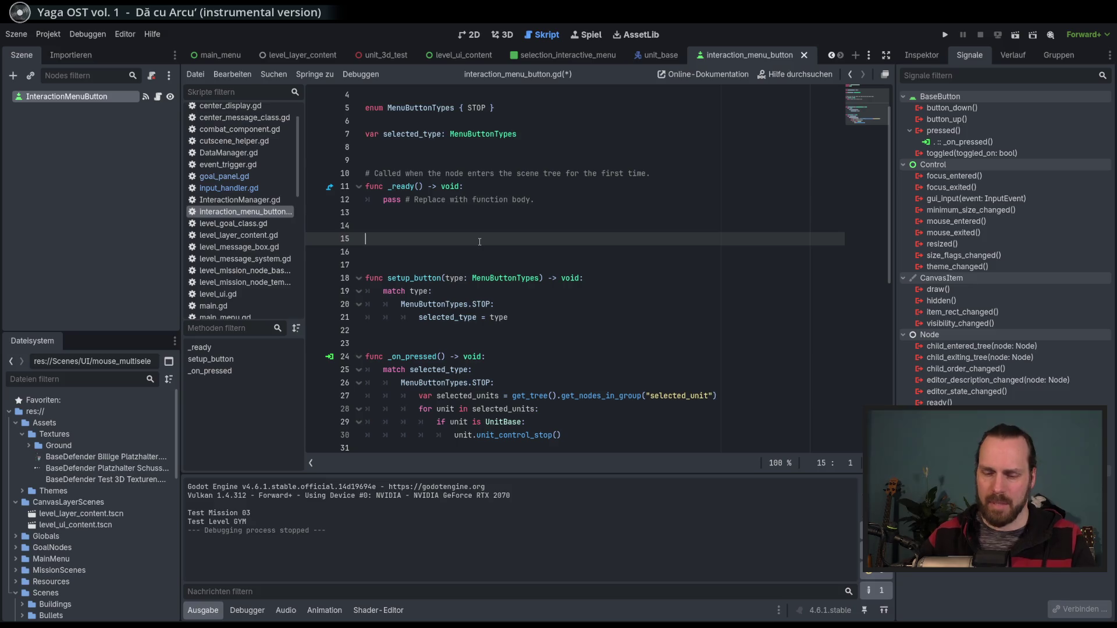
{"action": "type", "text": "func _int"}
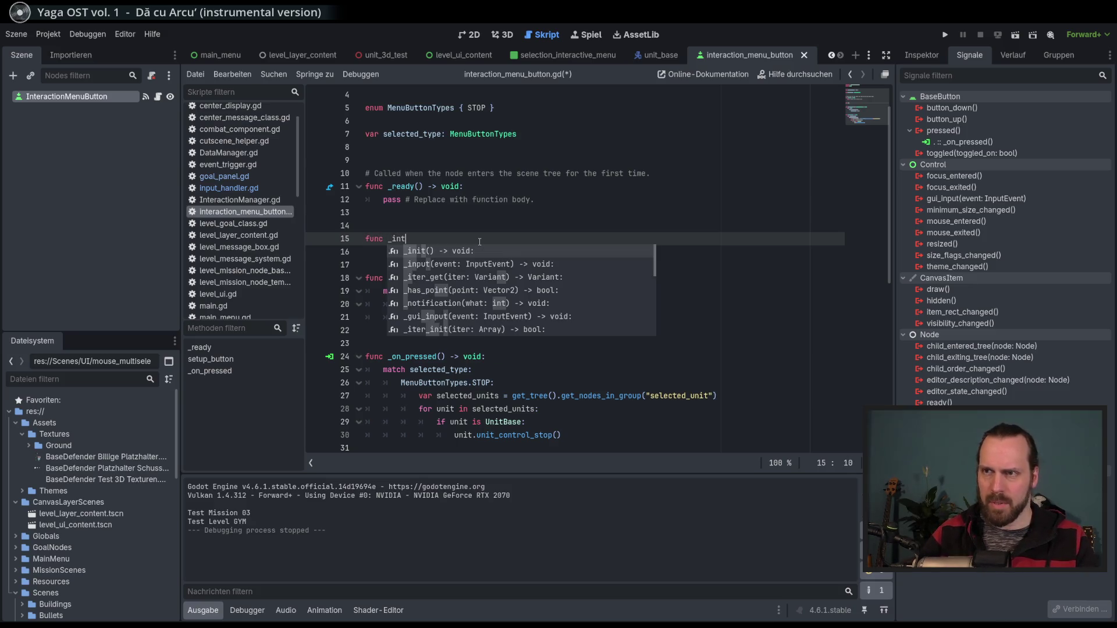
{"action": "key", "text": "BackSpace"}
{"action": "type", "text": "p"}
{"action": "key", "text": "BackSpace"}
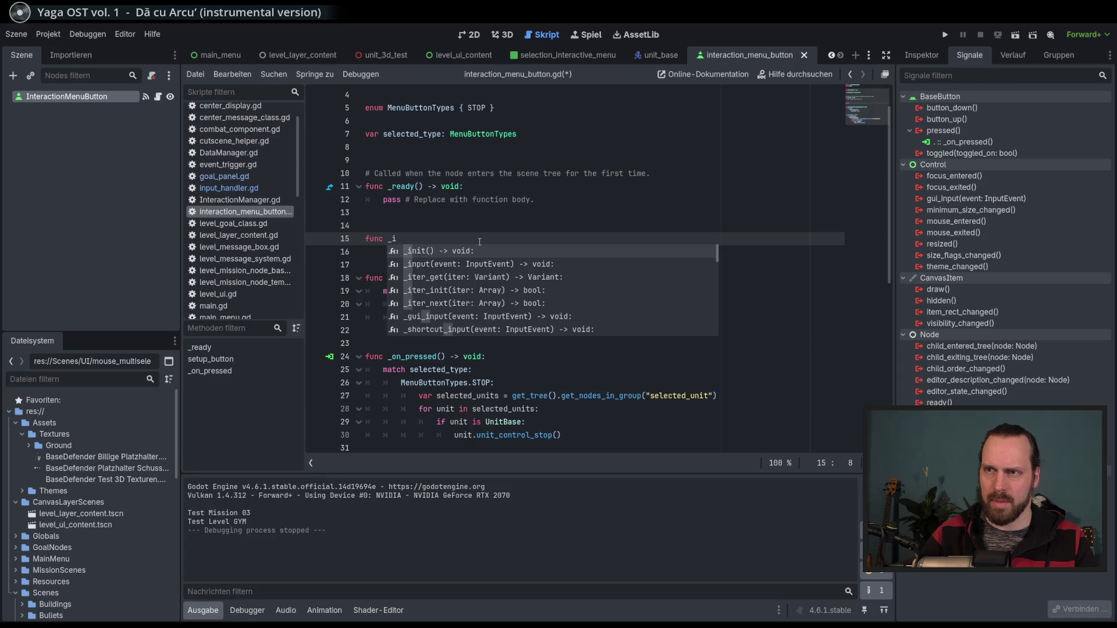
{"action": "type", "text": "np"}
{"action": "key", "text": "Return"}
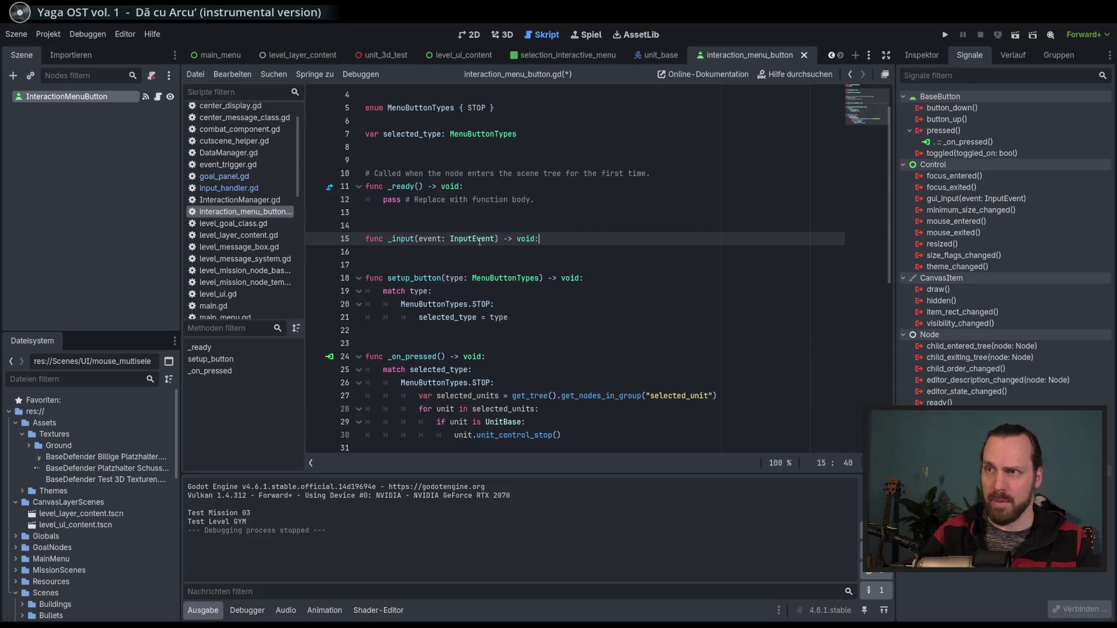
{"action": "key", "text": "Return"}
Inside _input, call _on_pressed() when event.is_action_pressed("stop_unit_movement") is true.
{"action": "type", "text": "f event ="}
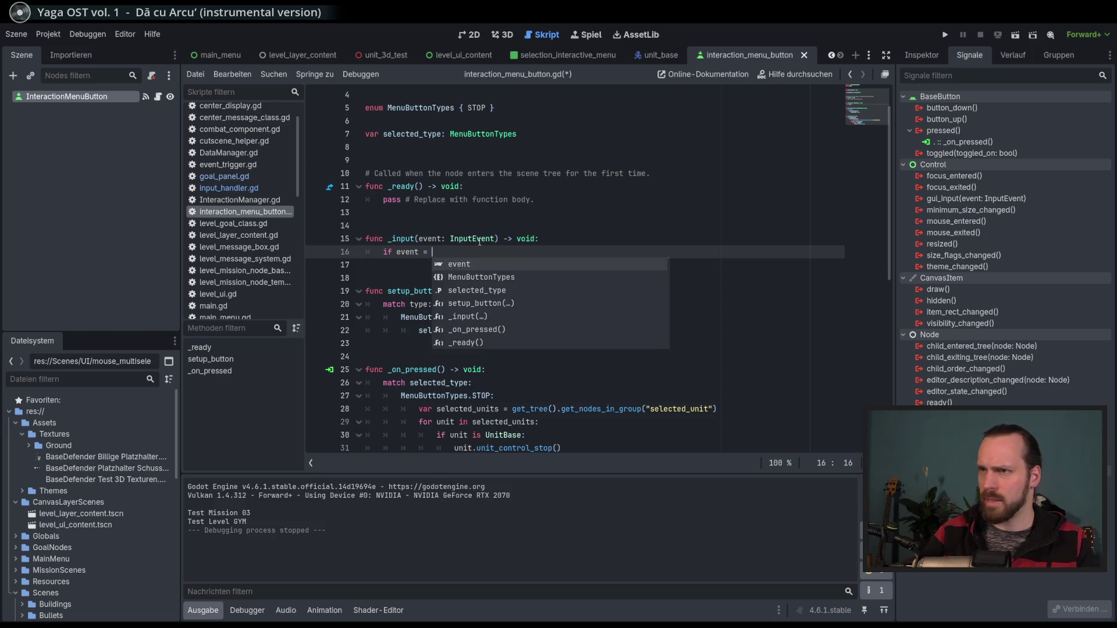
{"action": "key", "text": "BackSpace"}
{"action": "key", "text": "BackSpace"}
{"action": "key", "text": "BackSpace"}
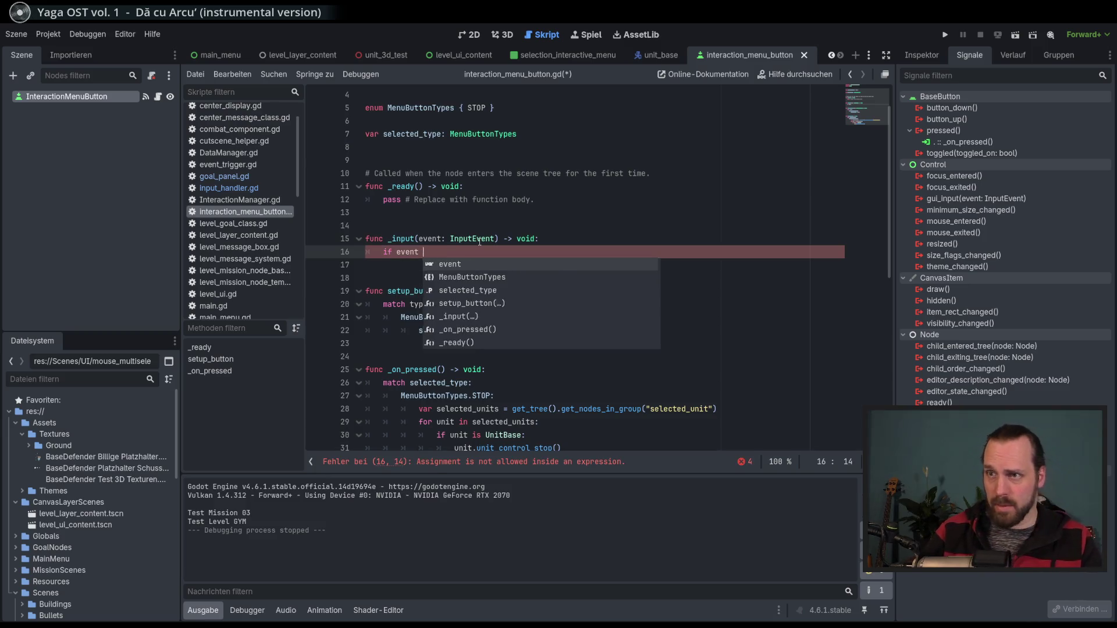
{"action": "type", "text": ".is"}
{"action": "key", "text": "Down"}
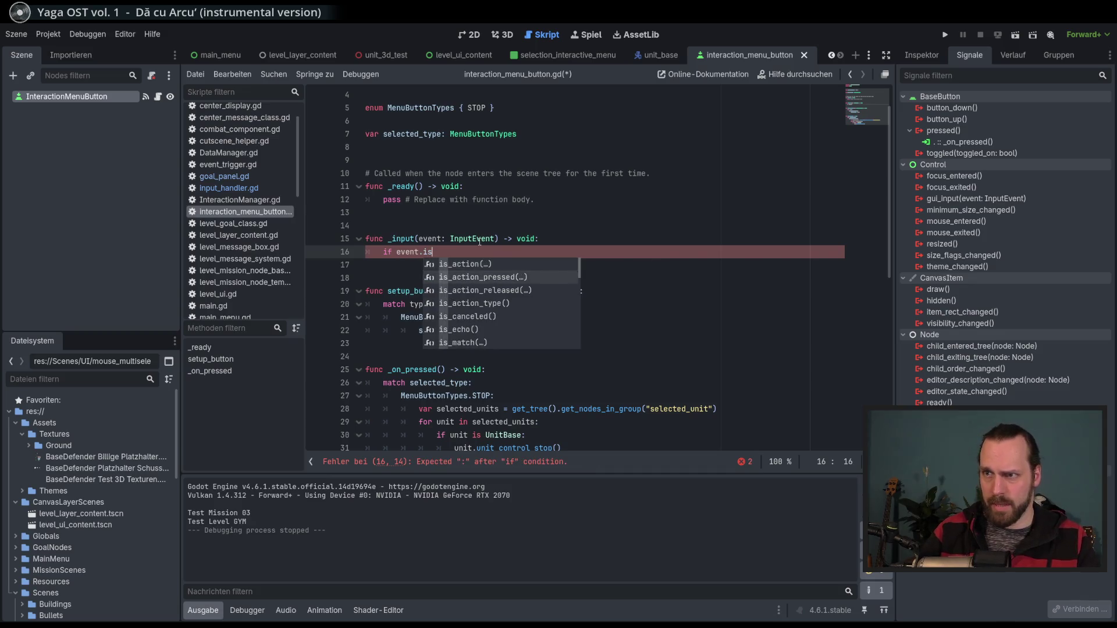
{"action": "key", "text": "Return"}
{"action": "type", "text": "\"stop_"}
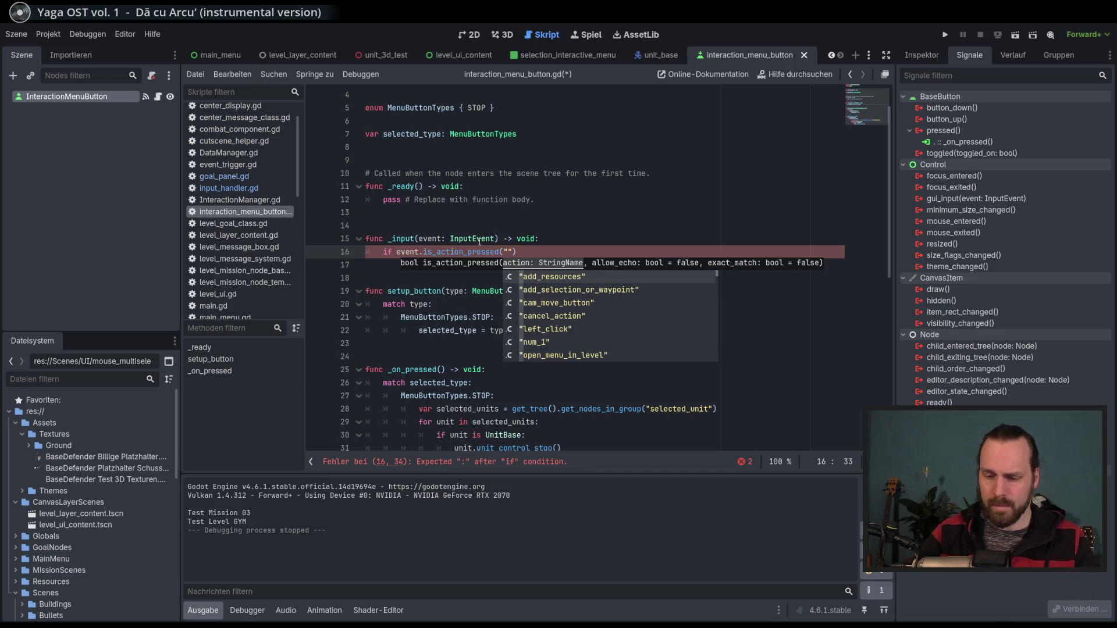
{"action": "type", "text": "unit_mo"}
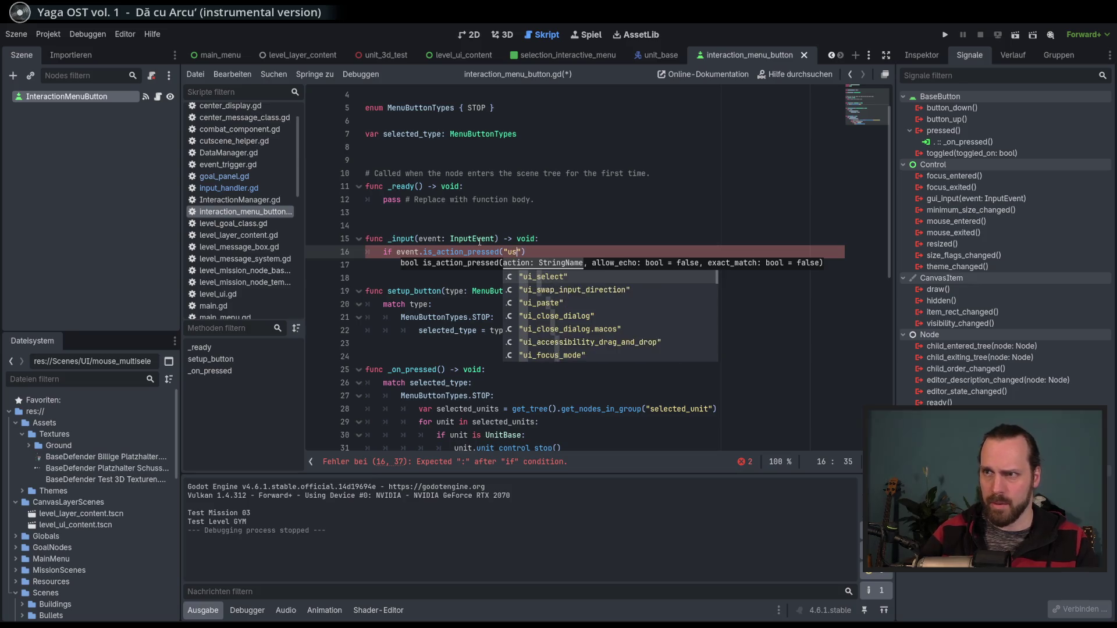
{"action": "key", "text": "Return"}
{"action": "key", "text": "Right"}
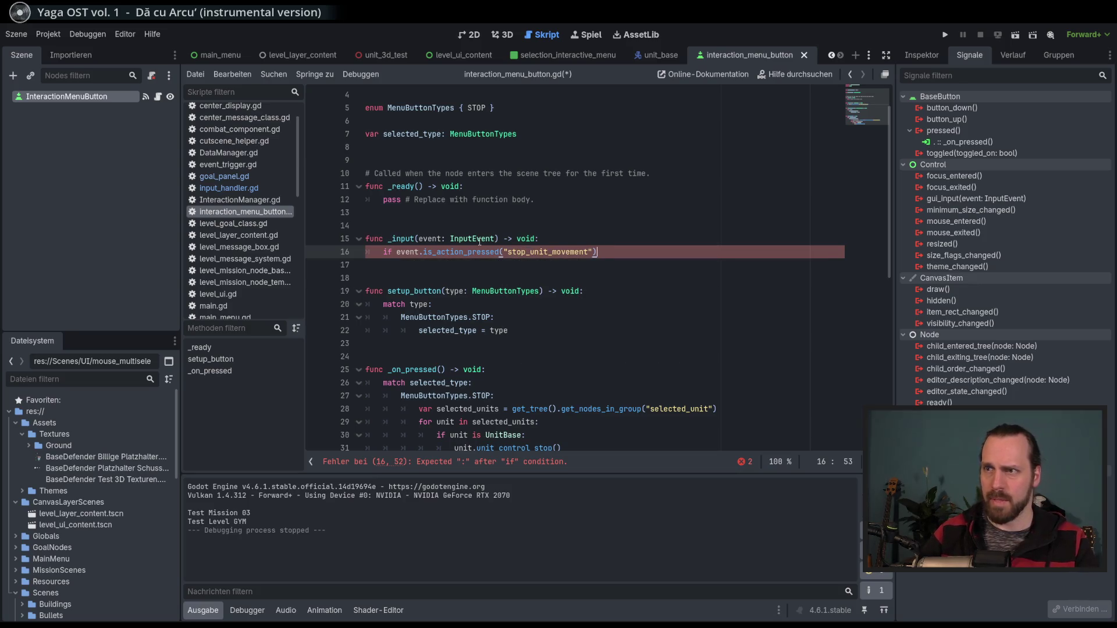
{"action": "type", "text": ":"}
{"action": "key", "text": "Return"}
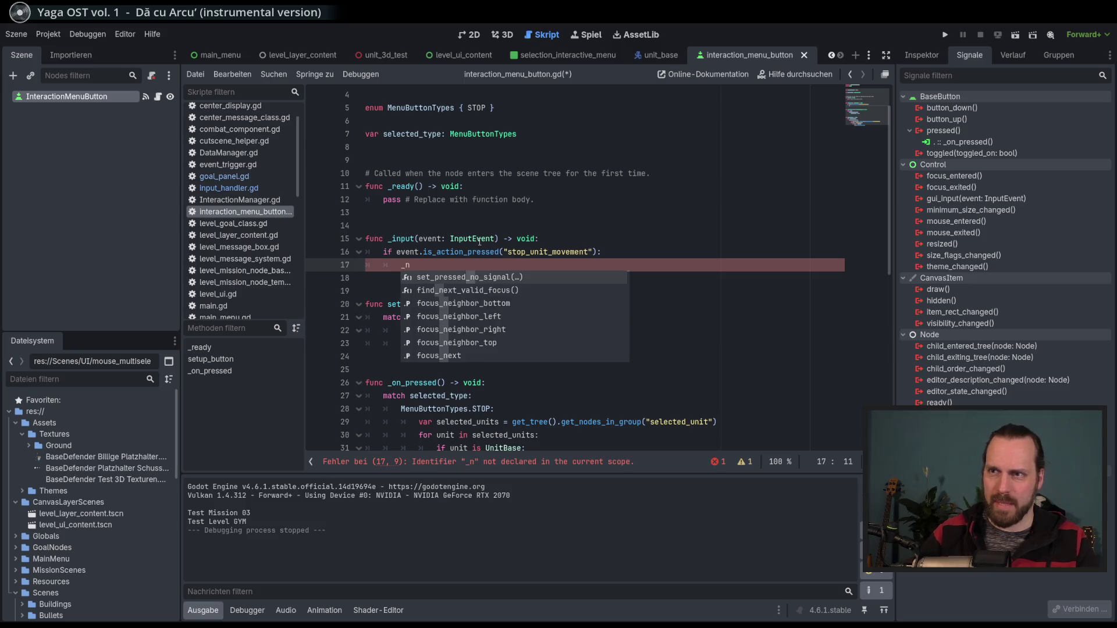
{"action": "type", "text": "pr"}
{"action": "key", "text": "Return"}
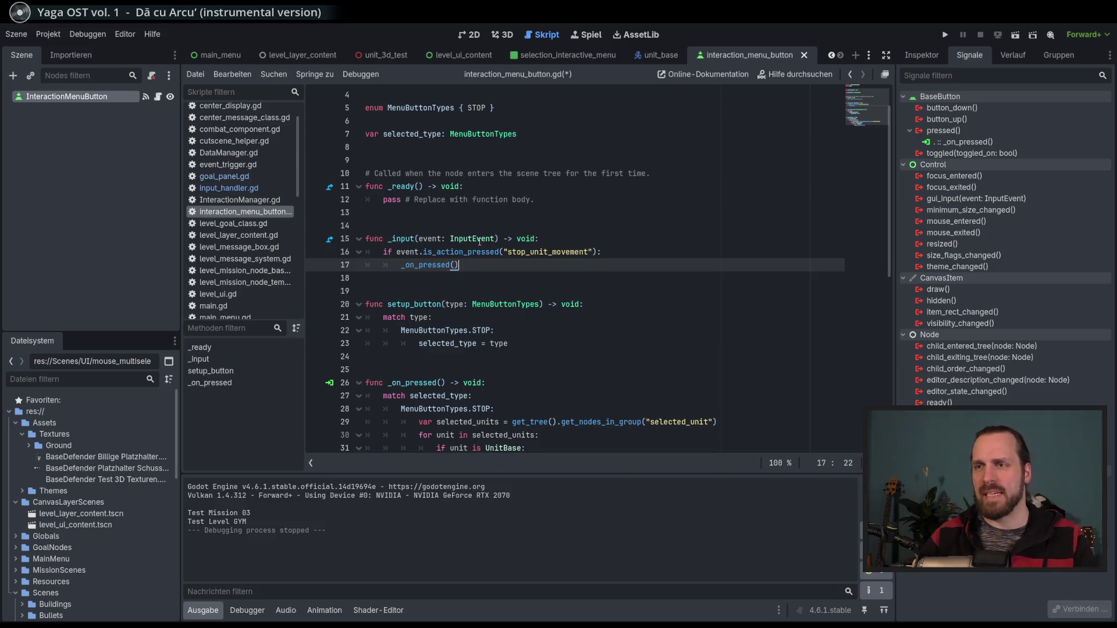
Save the script with Ctrl+S and review the unit-stopping lines in _on_pressed.
{"action": "key", "text": "ctrl+s"}
{"action": "scroll", "coordinate": [545, 334], "scroll_direction": "down", "scroll_amount": 2}
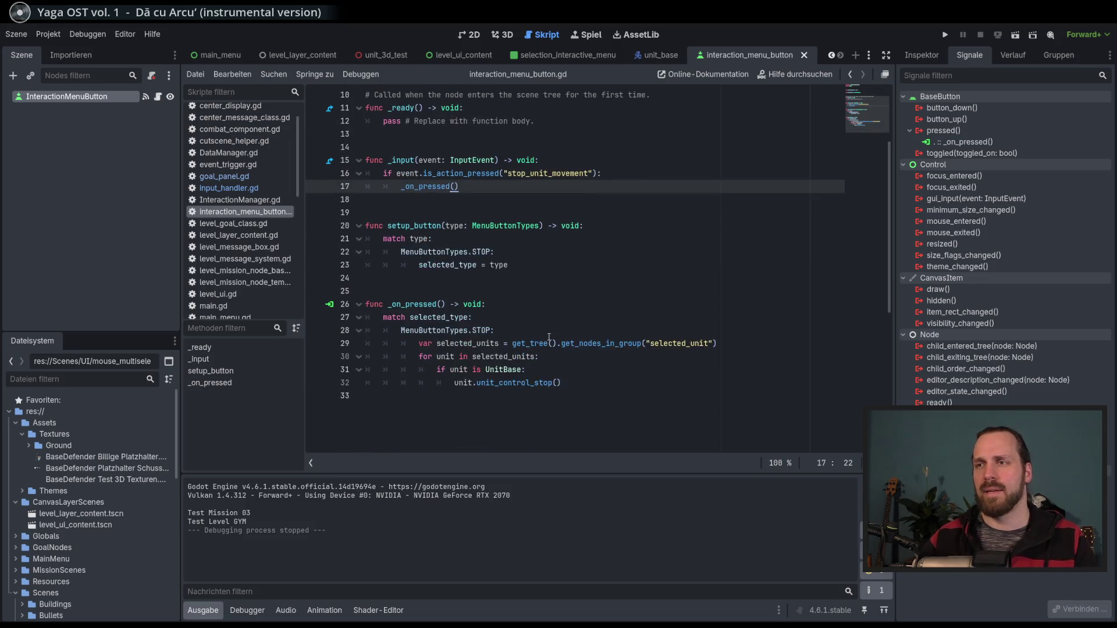
{"action": "left_click_drag", "start_coordinate": [575, 317], "coordinate": [574, 395]}
{"action": "left_click", "coordinate": [574, 373]}
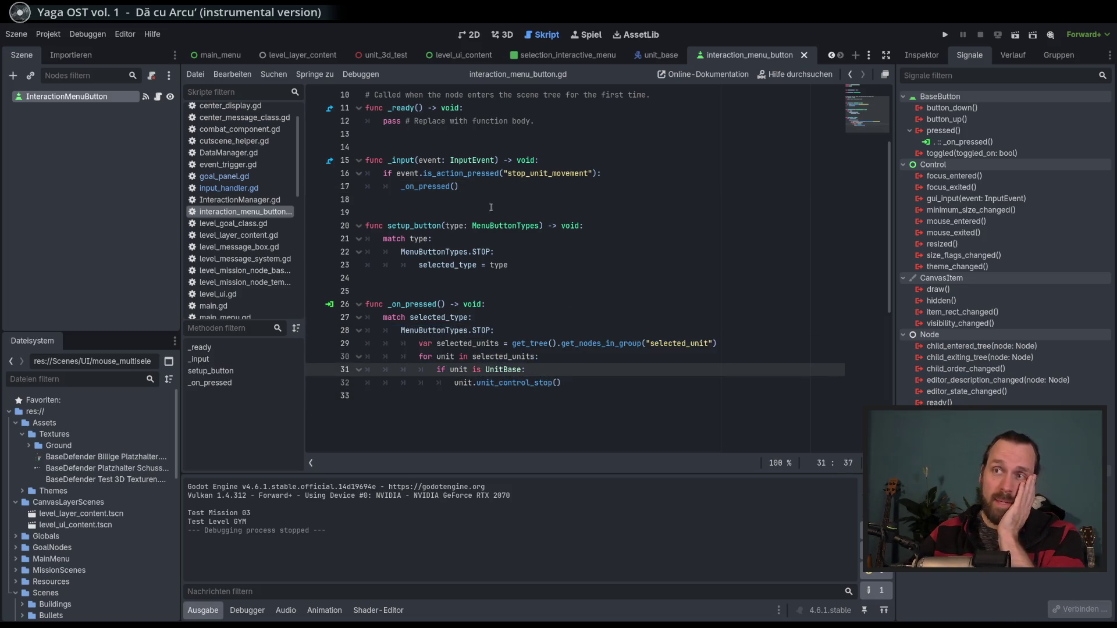
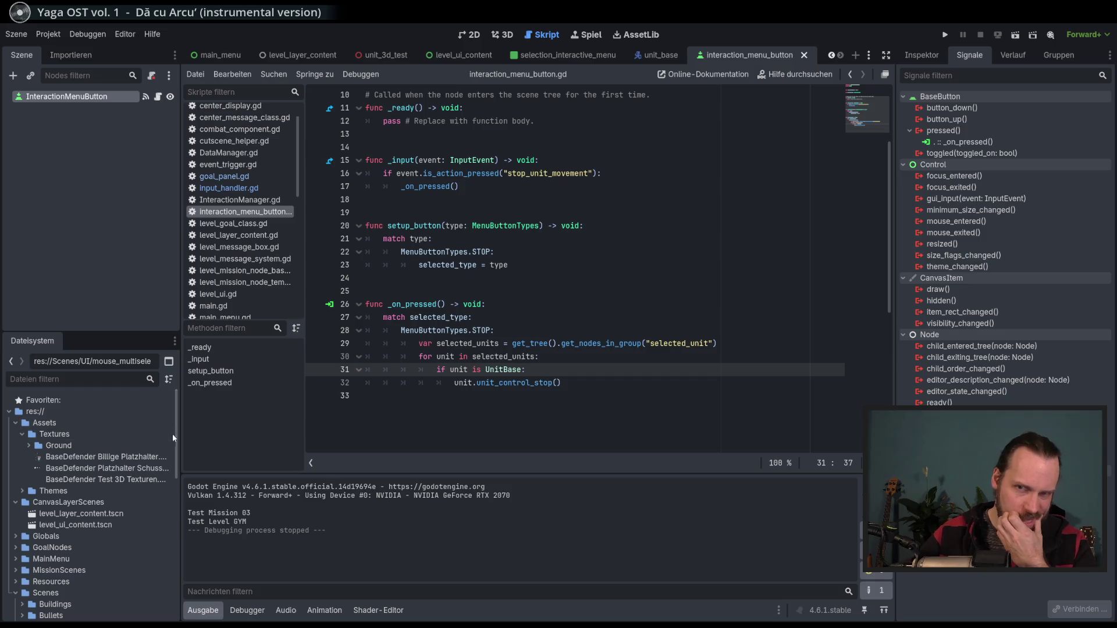
Switch to the level_layer_content scene and select its LevelNode node.
{"action": "scroll", "coordinate": [178, 446], "scroll_direction": "down", "scroll_amount": 1}
{"action": "left_click", "coordinate": [298, 55]}
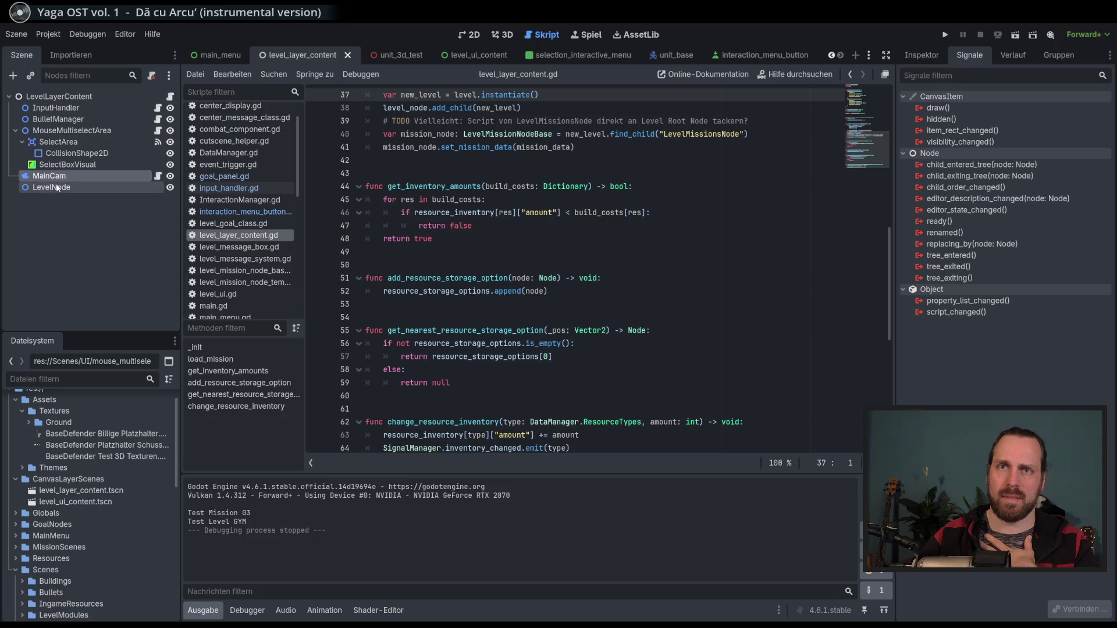
{"action": "left_click", "coordinate": [59, 187]}
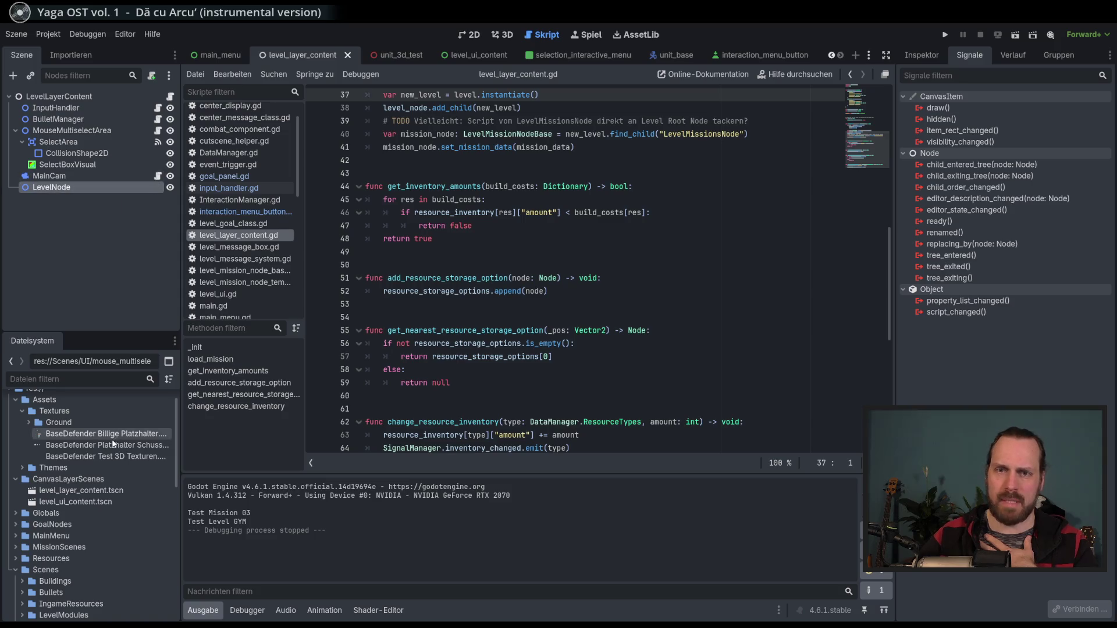
Bring up the level_layer_content script and scroll through it.
{"action": "scroll", "coordinate": [116, 460], "scroll_direction": "up", "scroll_amount": 1}
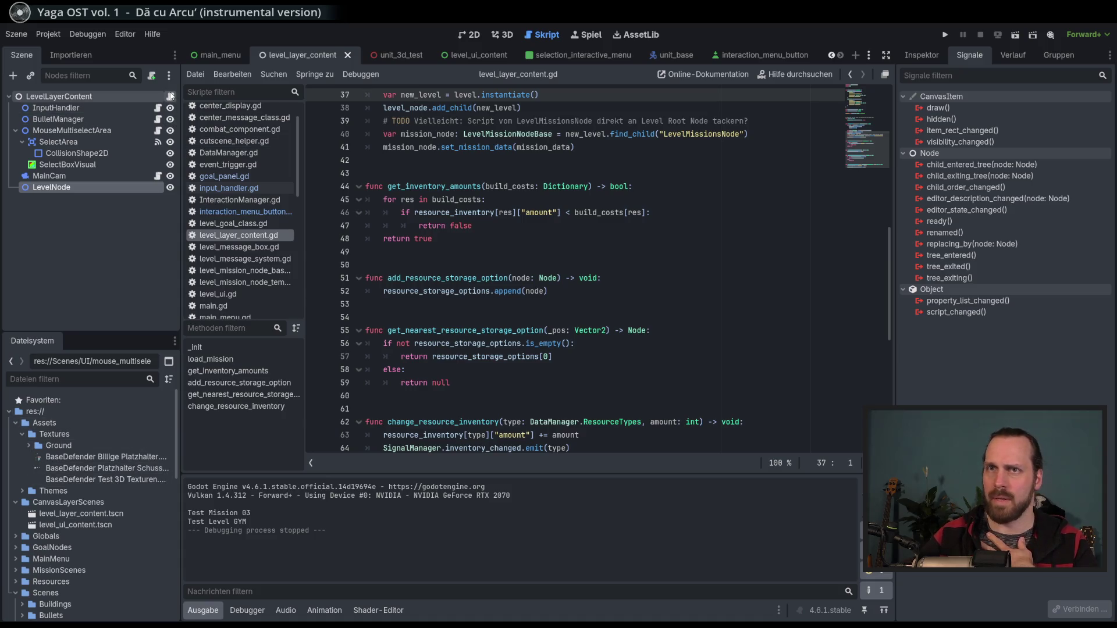
{"action": "left_click", "coordinate": [158, 107]}
{"action": "left_click", "coordinate": [171, 96]}
{"action": "scroll", "coordinate": [514, 306], "scroll_direction": "up", "scroll_amount": 4}
{"action": "scroll", "coordinate": [515, 306], "scroll_direction": "down", "scroll_amount": 5}
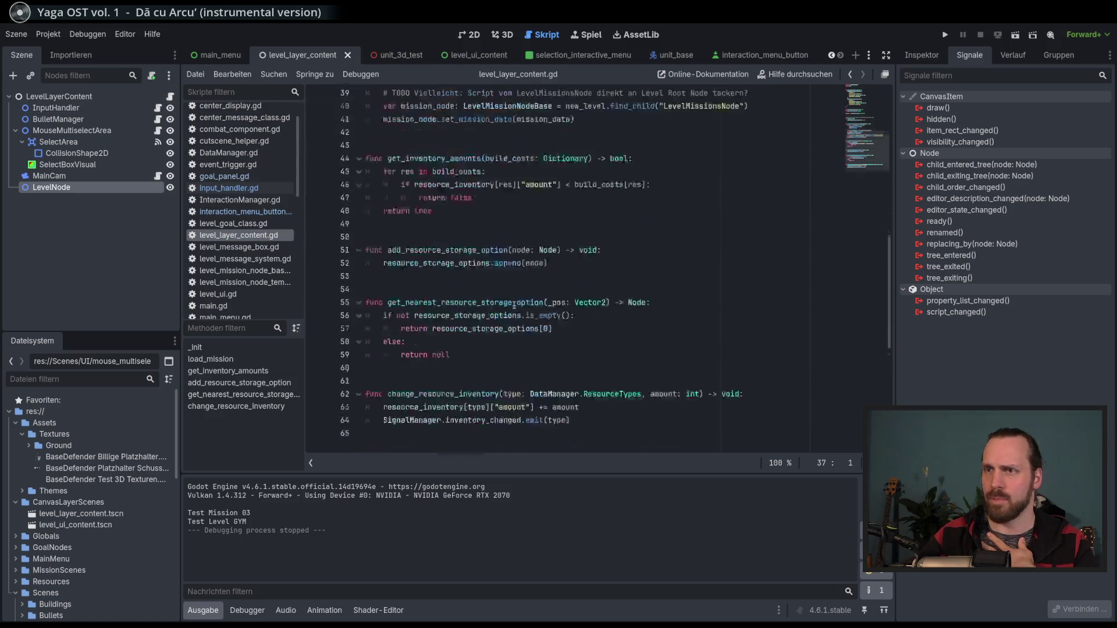
{"action": "scroll", "coordinate": [514, 306], "scroll_direction": "up", "scroll_amount": 9}
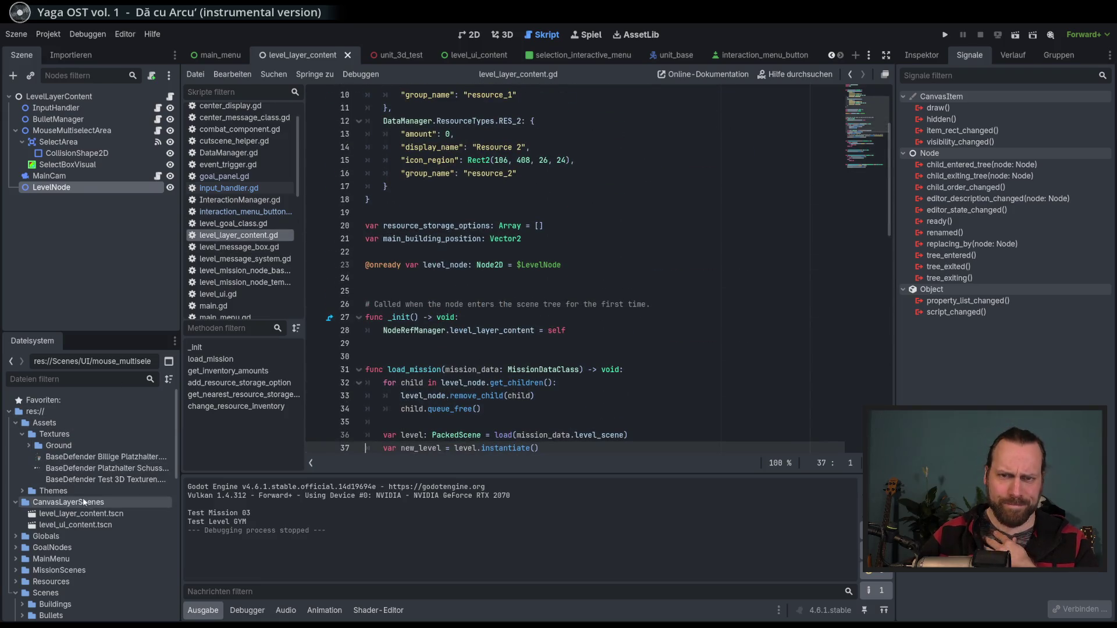
{"action": "scroll", "coordinate": [74, 548], "scroll_direction": "down", "scroll_amount": 3}
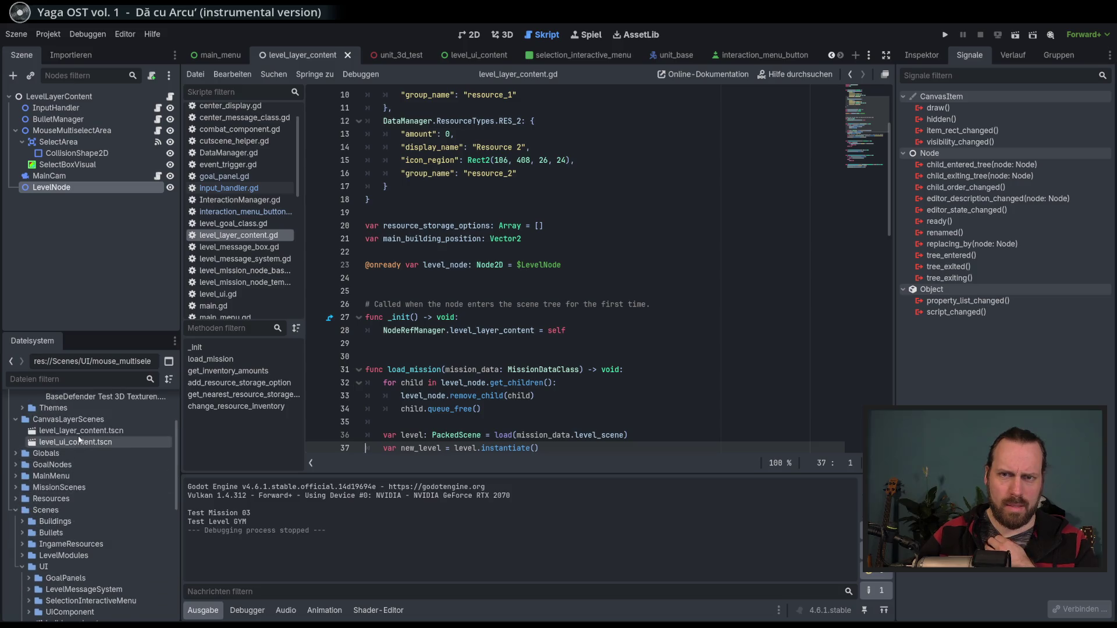
{"action": "scroll", "coordinate": [44, 530], "scroll_direction": "down", "scroll_amount": 3}
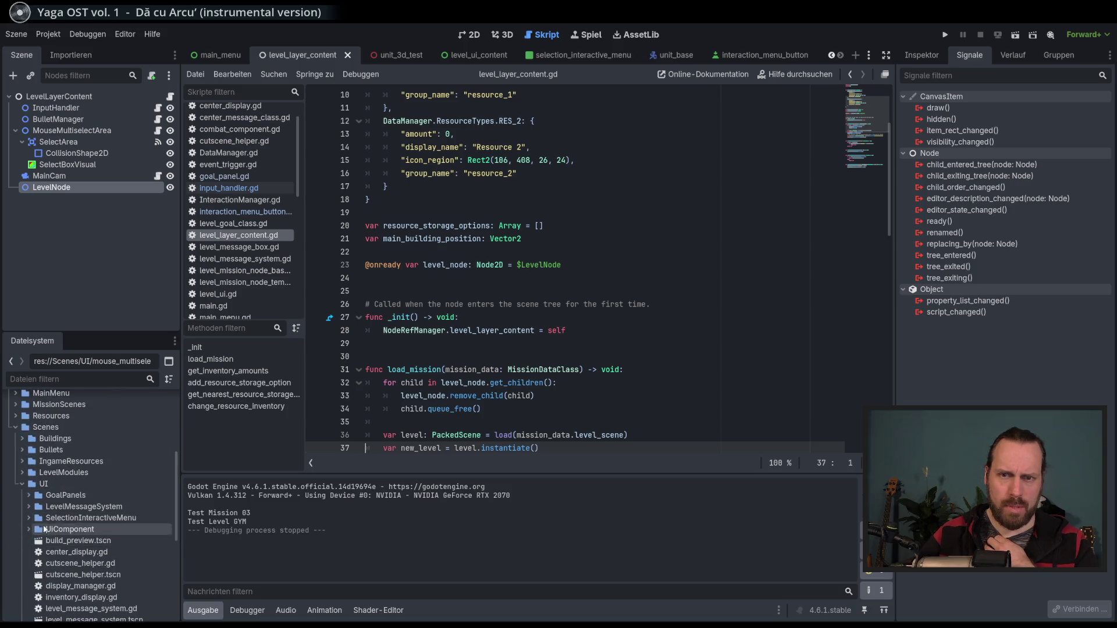
In the FileSystem dock, collapse UI and TestLevel02, expand MissionScenes, and open level_default_base.
{"action": "left_click", "coordinate": [19, 464]}
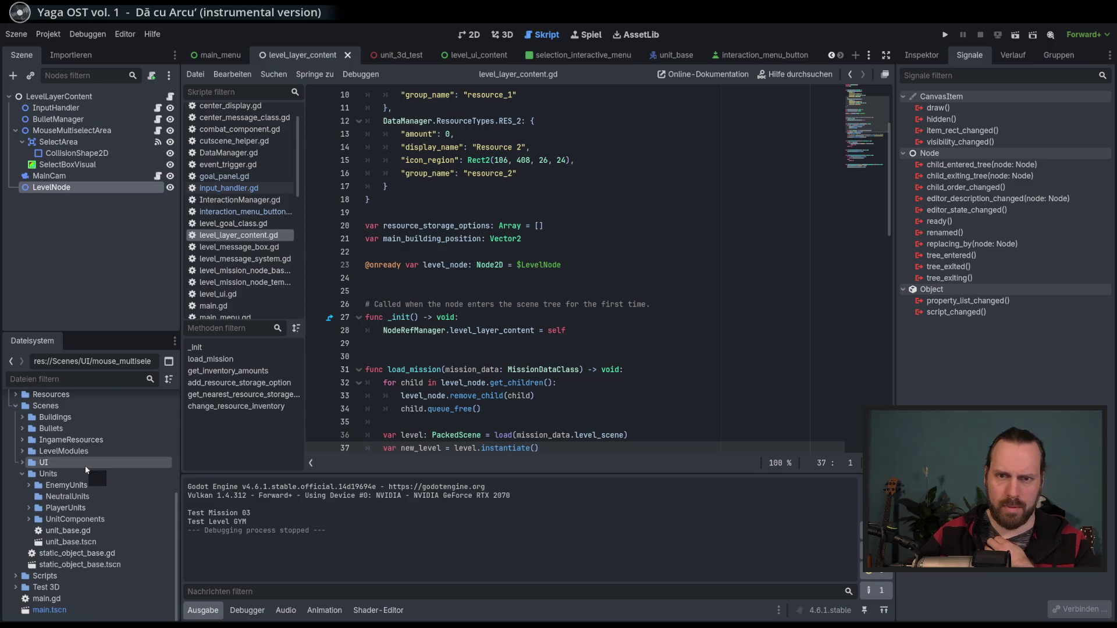
{"action": "scroll", "coordinate": [85, 465], "scroll_direction": "up", "scroll_amount": 2}
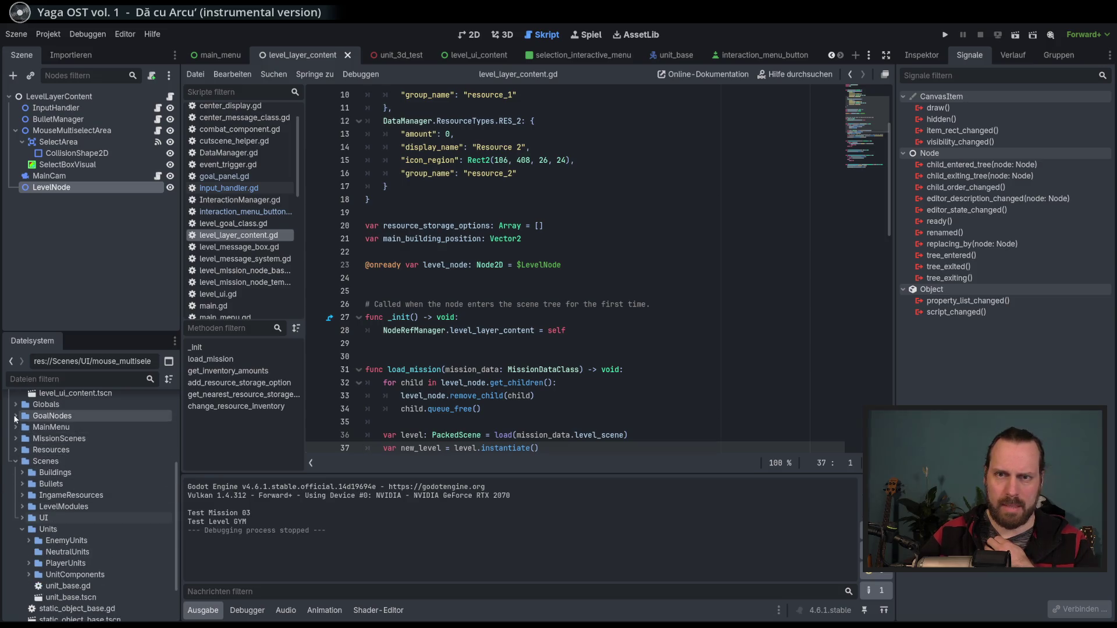
{"action": "left_click", "coordinate": [15, 438]}
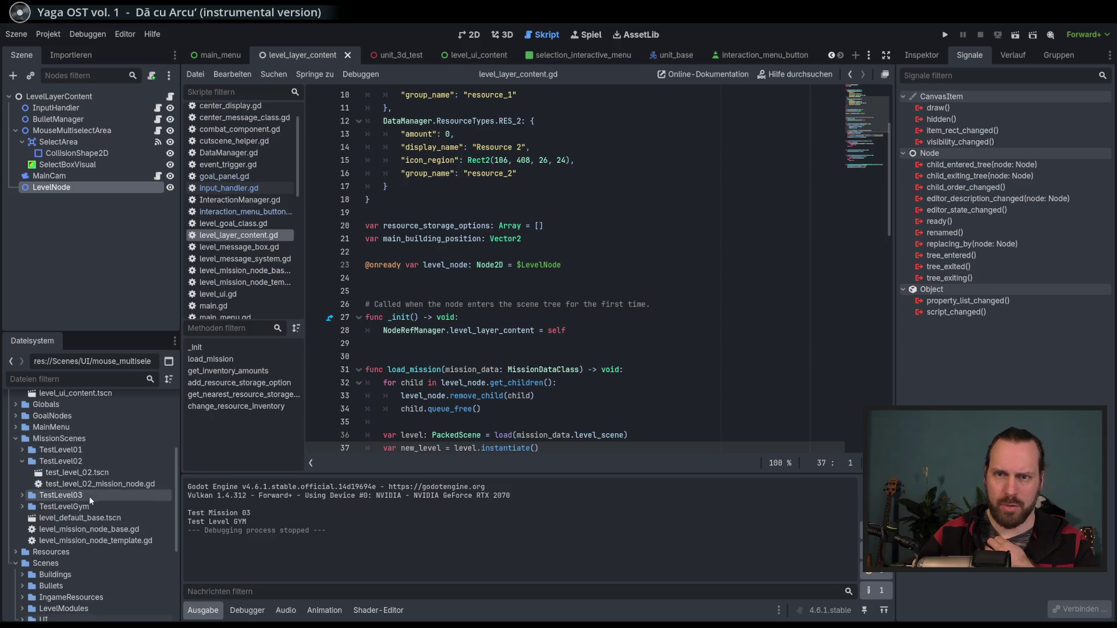
{"action": "left_click", "coordinate": [22, 462]}
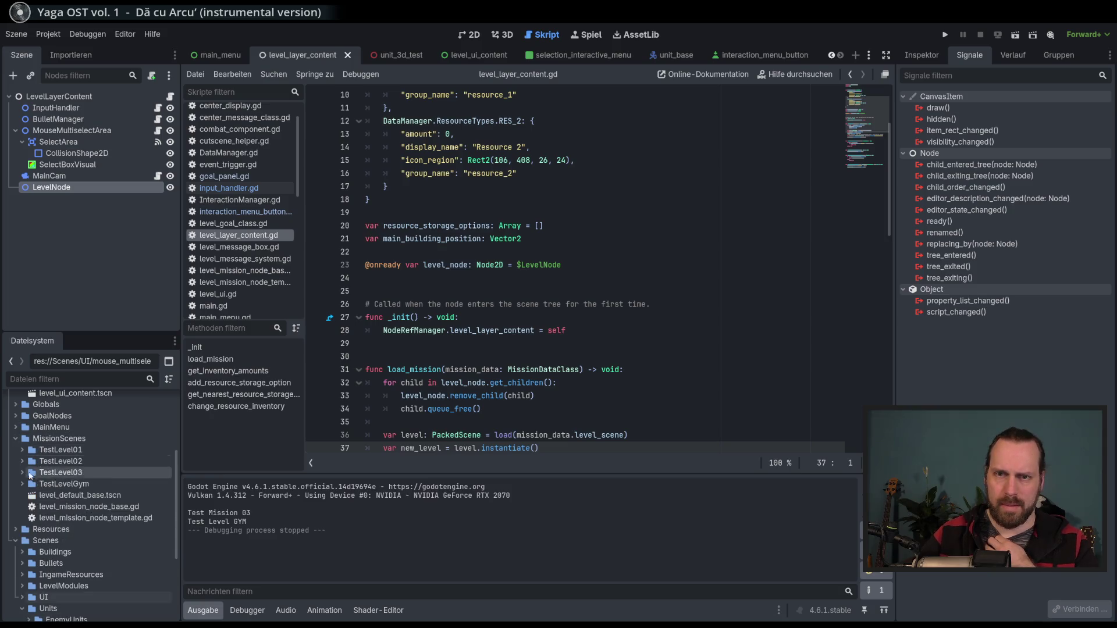
{"action": "left_click", "coordinate": [71, 511]}
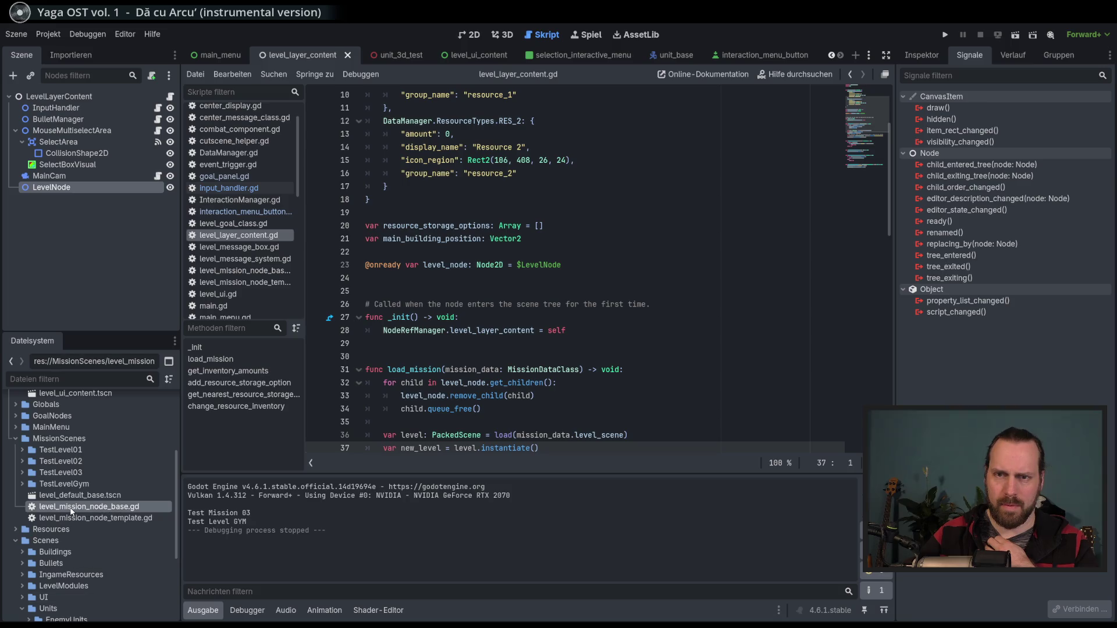
{"action": "double_click", "coordinate": [71, 495]}
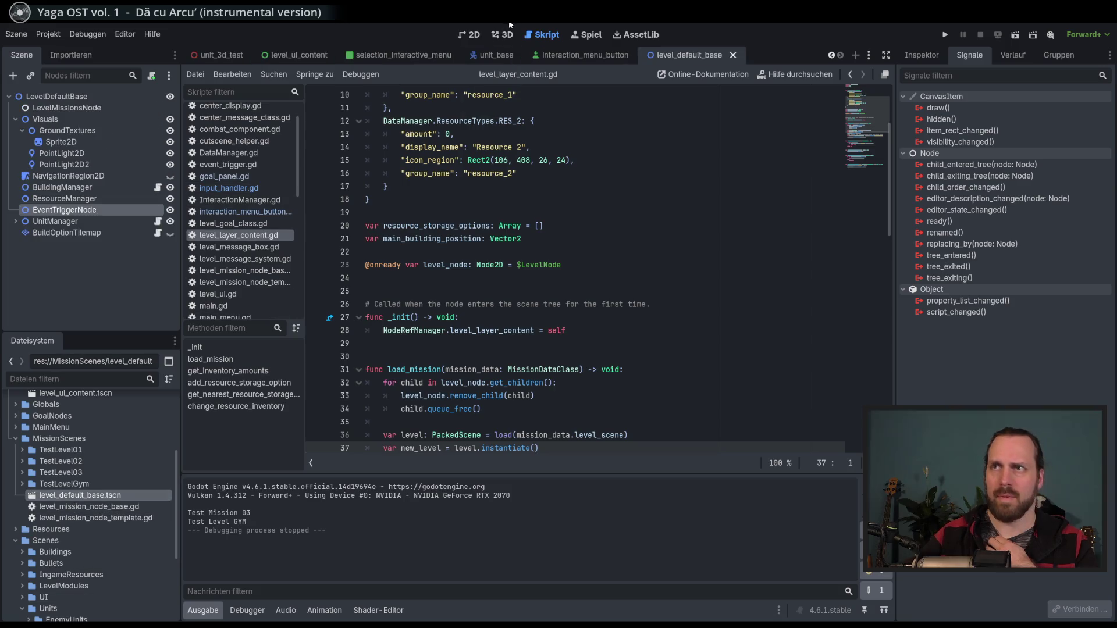
Open the level_default_base scene and its UnitManager node's unit_manager.gd script.
{"action": "left_click", "coordinate": [482, 35]}
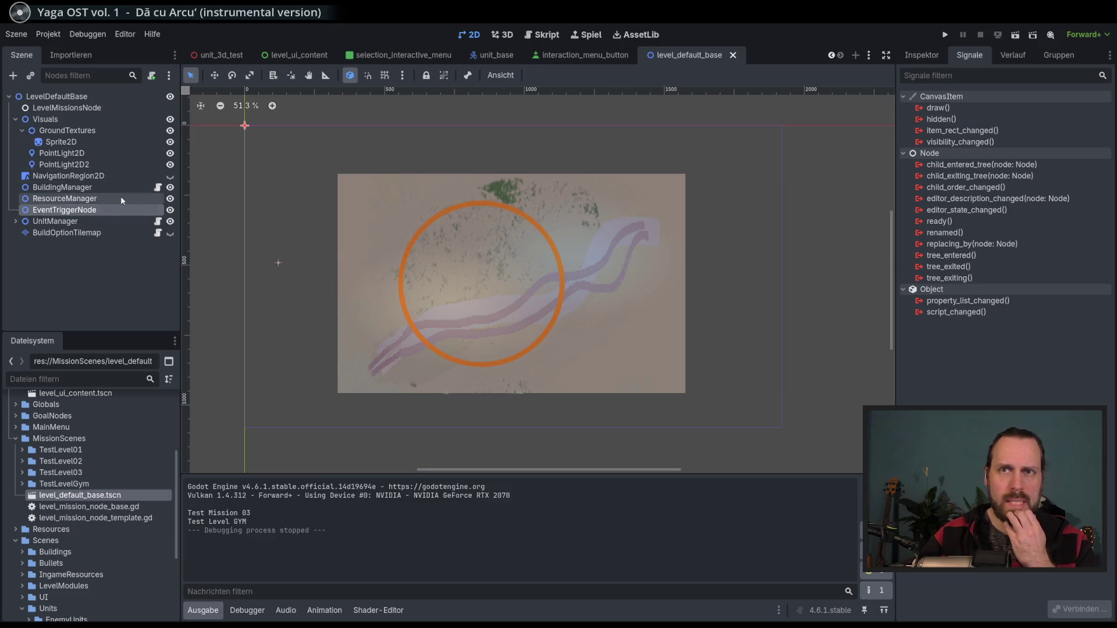
{"action": "left_click", "coordinate": [75, 221]}
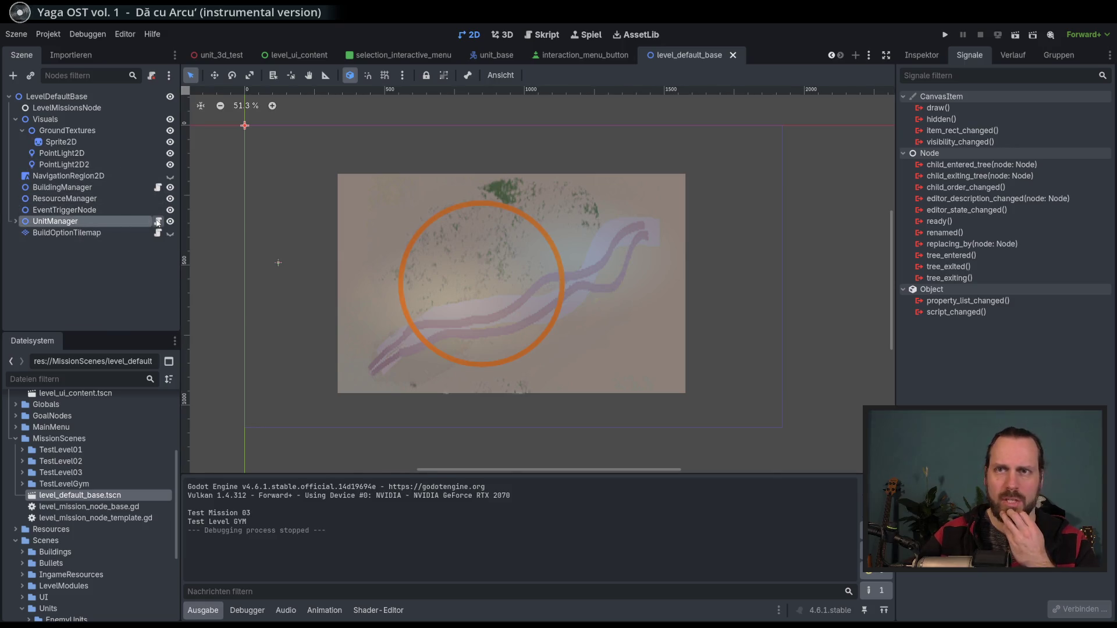
{"action": "left_click", "coordinate": [158, 221]}
{"action": "scroll", "coordinate": [552, 313], "scroll_direction": "down", "scroll_amount": 1}
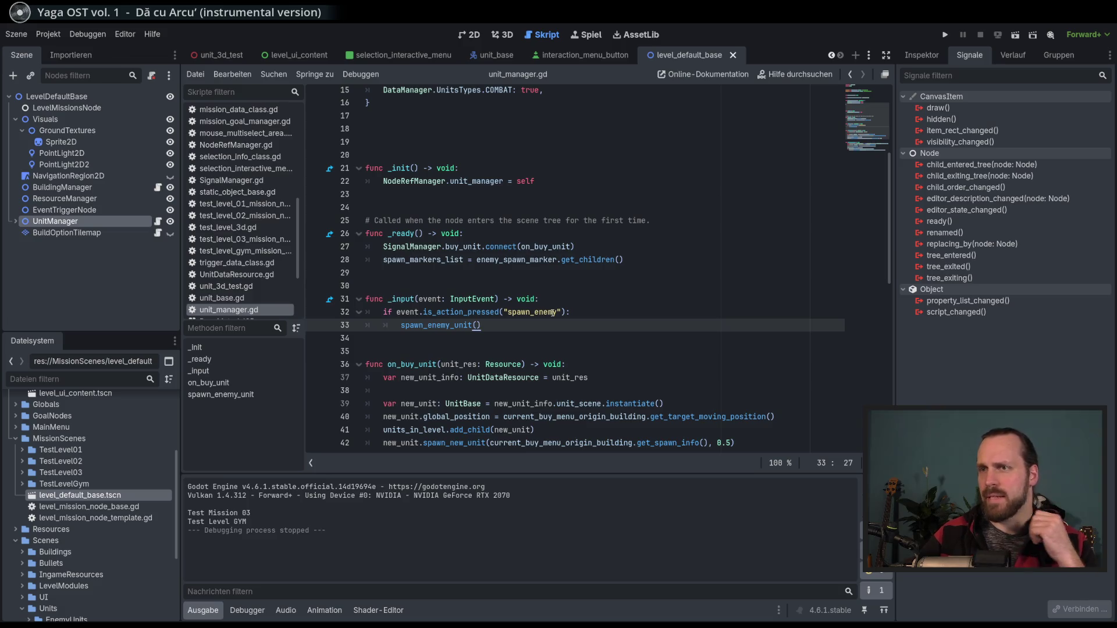
{"action": "scroll", "coordinate": [552, 313], "scroll_direction": "down", "scroll_amount": 3}
{"action": "scroll", "coordinate": [552, 313], "scroll_direction": "down", "scroll_amount": 3}
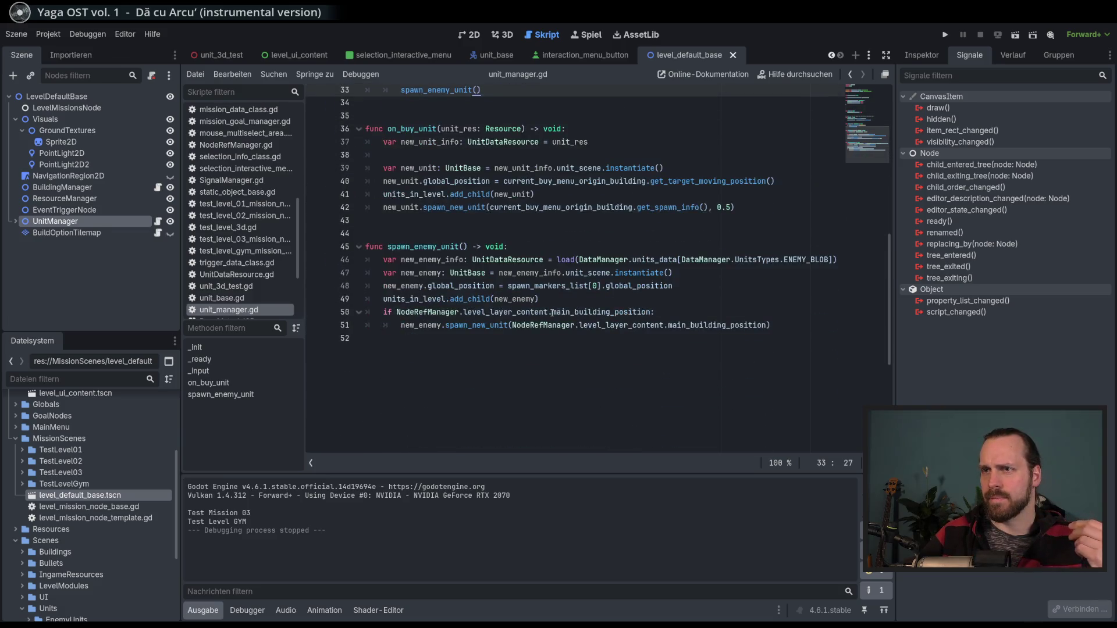
Review on_buy_unit, spawn_enemy_unit and _ready in unit_manager.gd, then open interaction_menu_button.gd.
{"action": "double_click", "coordinate": [418, 128]}
{"action": "double_click", "coordinate": [428, 246]}
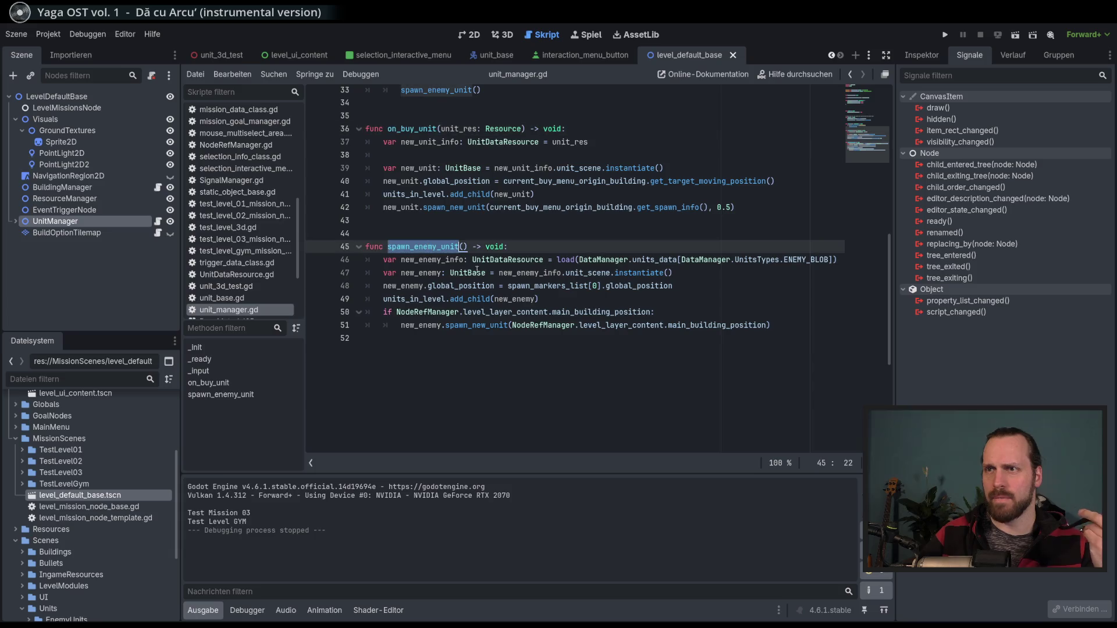
{"action": "scroll", "coordinate": [554, 294], "scroll_direction": "up", "scroll_amount": 7}
{"action": "left_click", "coordinate": [538, 279]}
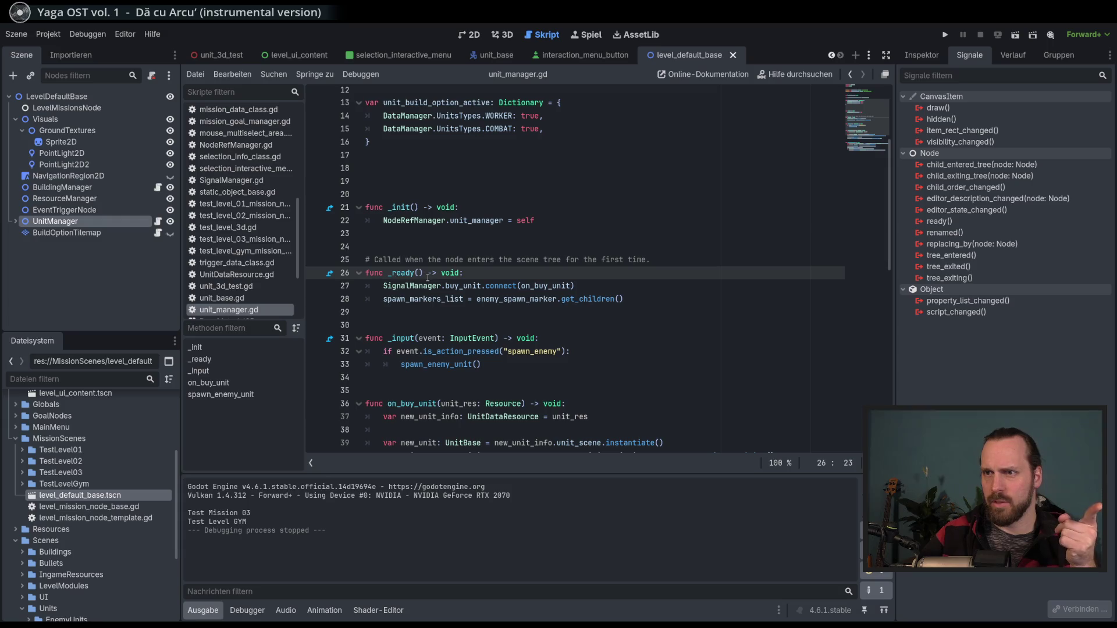
{"action": "scroll", "coordinate": [454, 288], "scroll_direction": "down", "scroll_amount": 3}
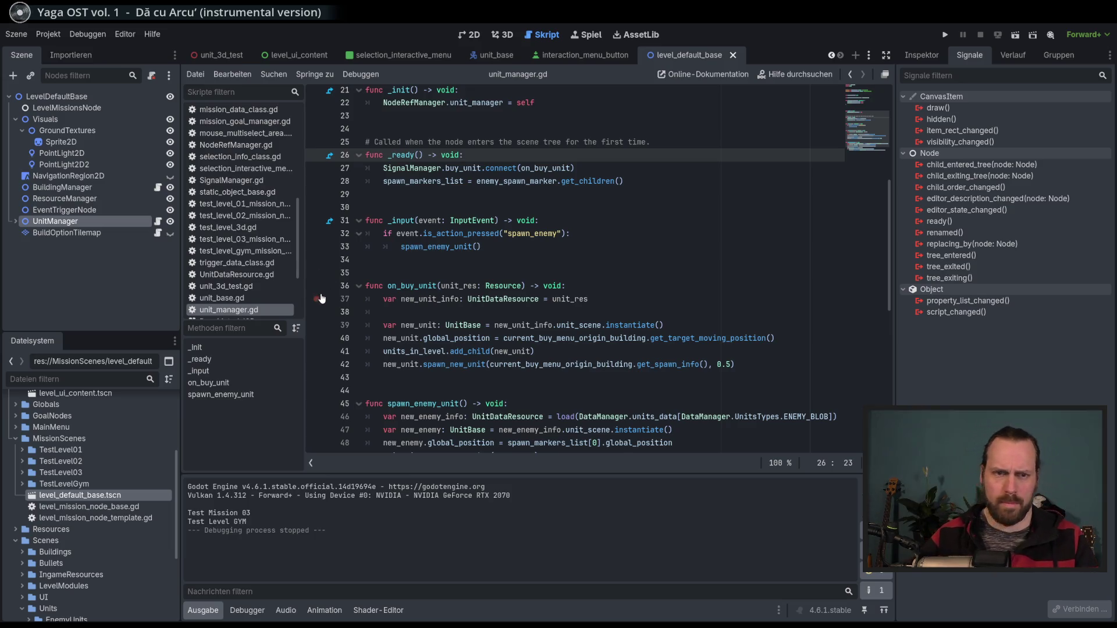
{"action": "scroll", "coordinate": [268, 221], "scroll_direction": "down", "scroll_amount": 3}
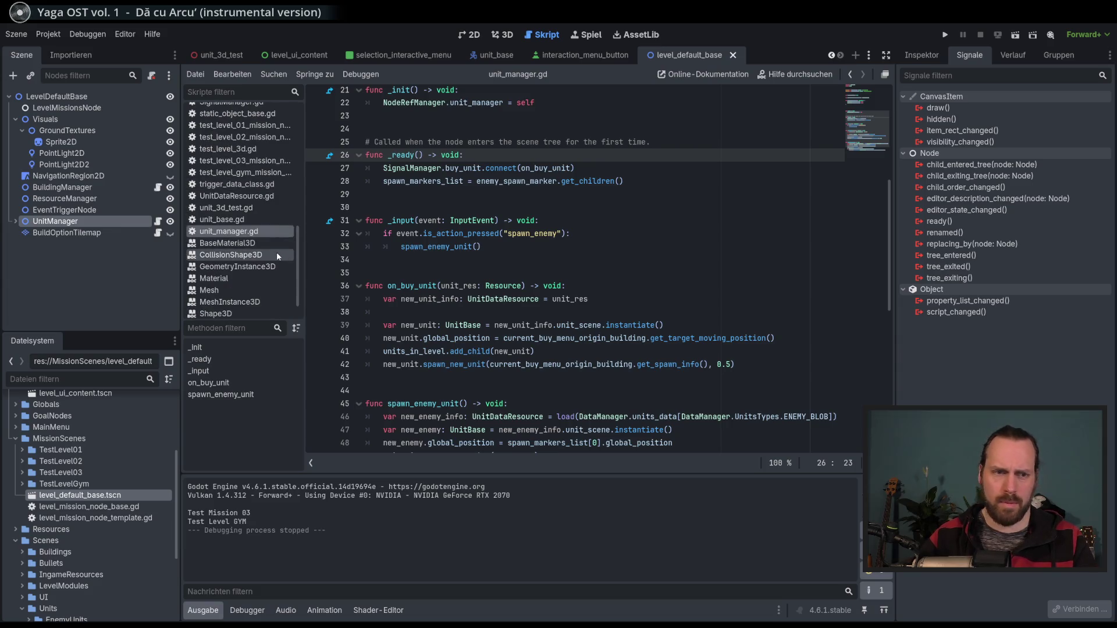
{"action": "scroll", "coordinate": [277, 253], "scroll_direction": "down", "scroll_amount": 1}
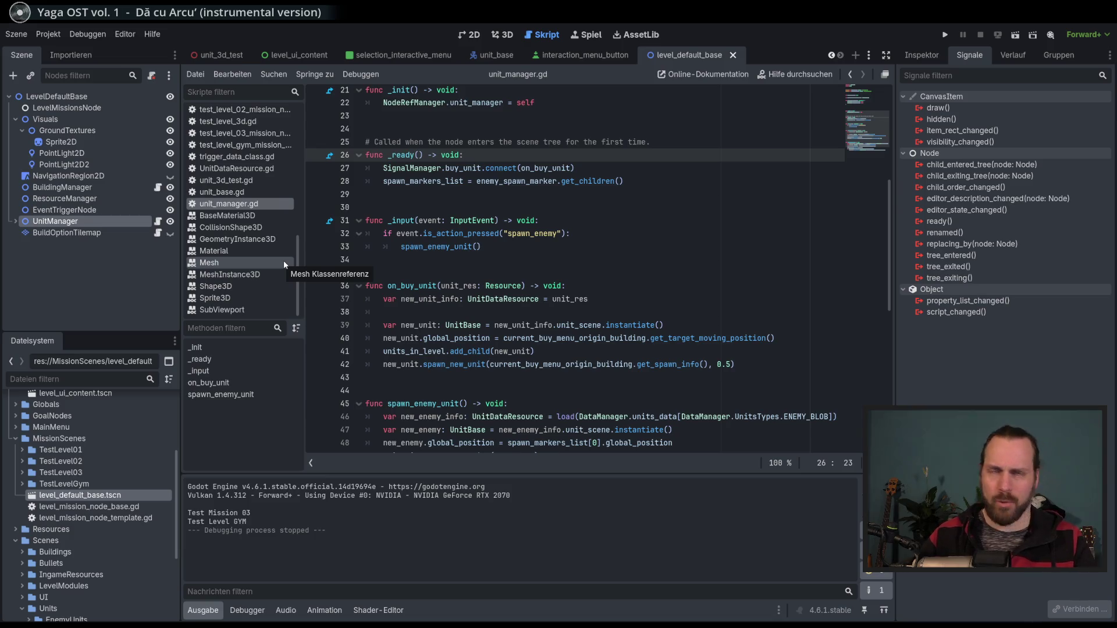
{"action": "scroll", "coordinate": [300, 273], "scroll_direction": "up", "scroll_amount": 1}
{"action": "scroll", "coordinate": [300, 274], "scroll_direction": "up", "scroll_amount": 10}
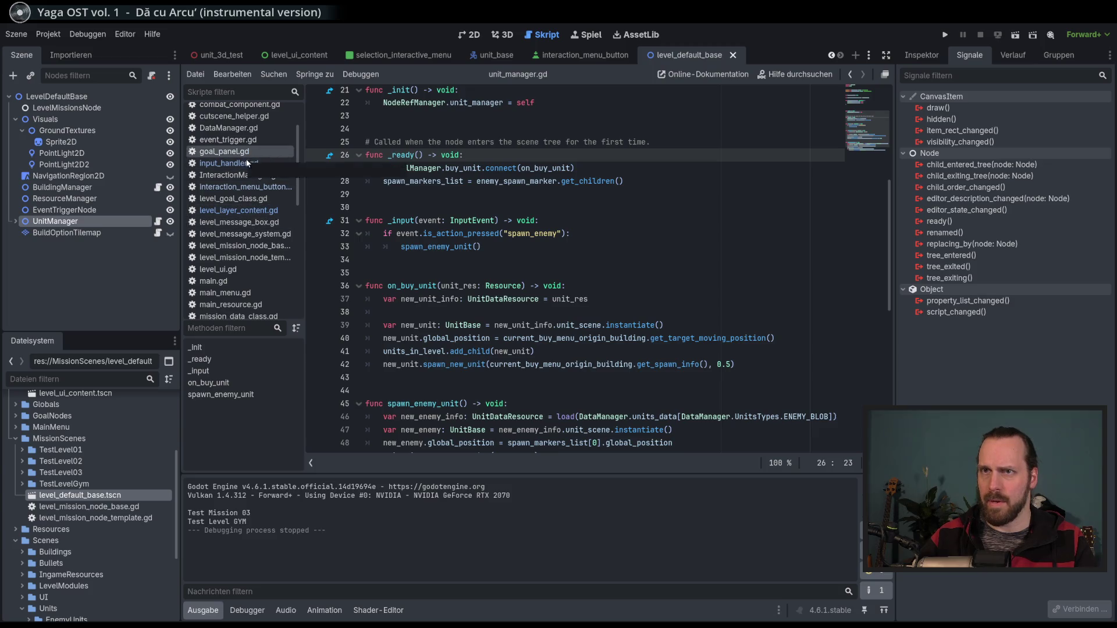
{"action": "scroll", "coordinate": [285, 178], "scroll_direction": "down", "scroll_amount": 2}
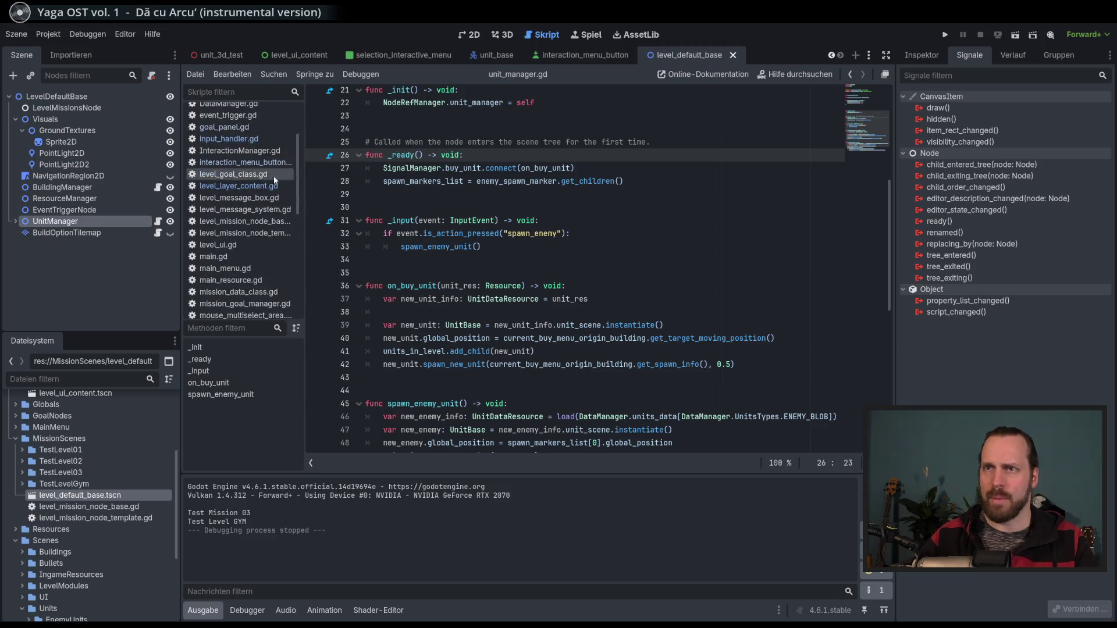
{"action": "left_click", "coordinate": [260, 163]}
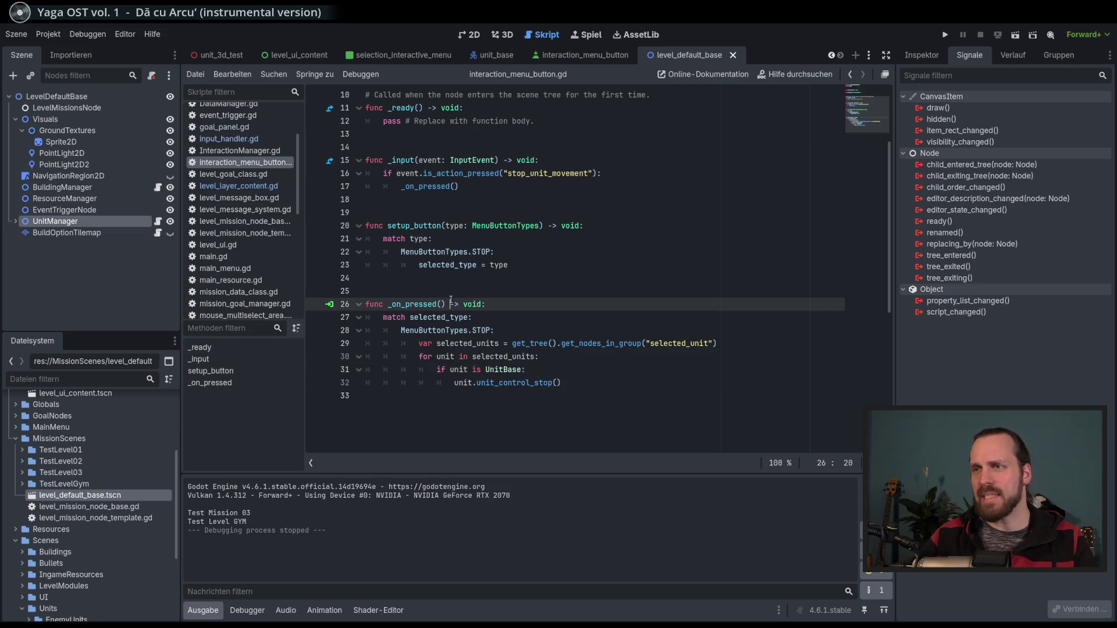
Add a '# TODO Vielleicht in den UnitManager schieben?' comment above _on_pressed.
{"action": "left_click", "coordinate": [513, 295]}
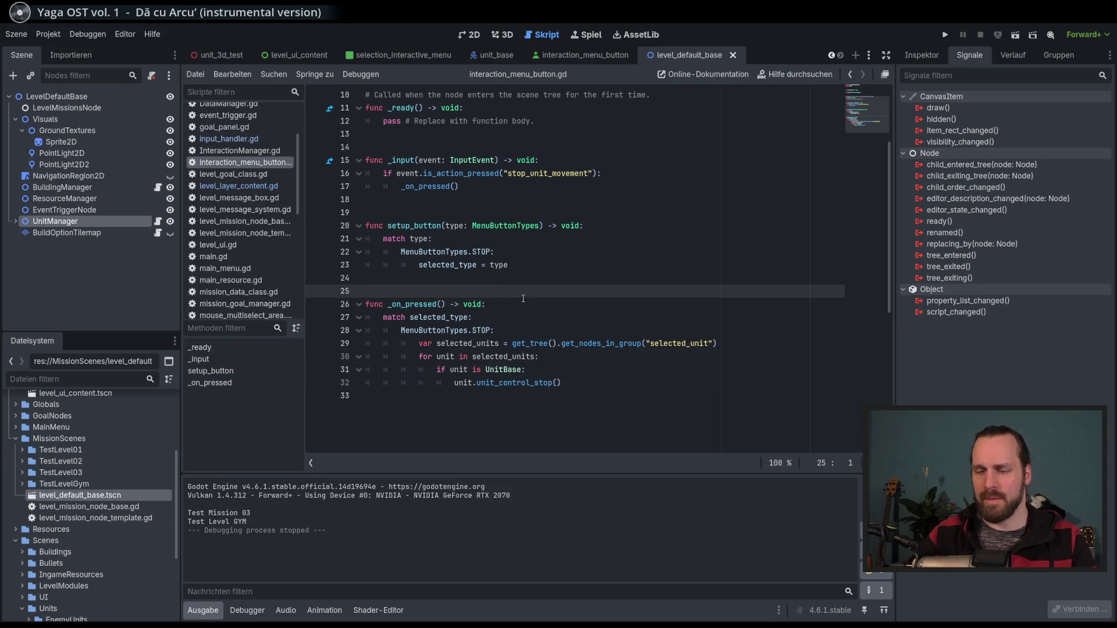
{"action": "key", "text": "Return"}
{"action": "type", "text": "#T"}
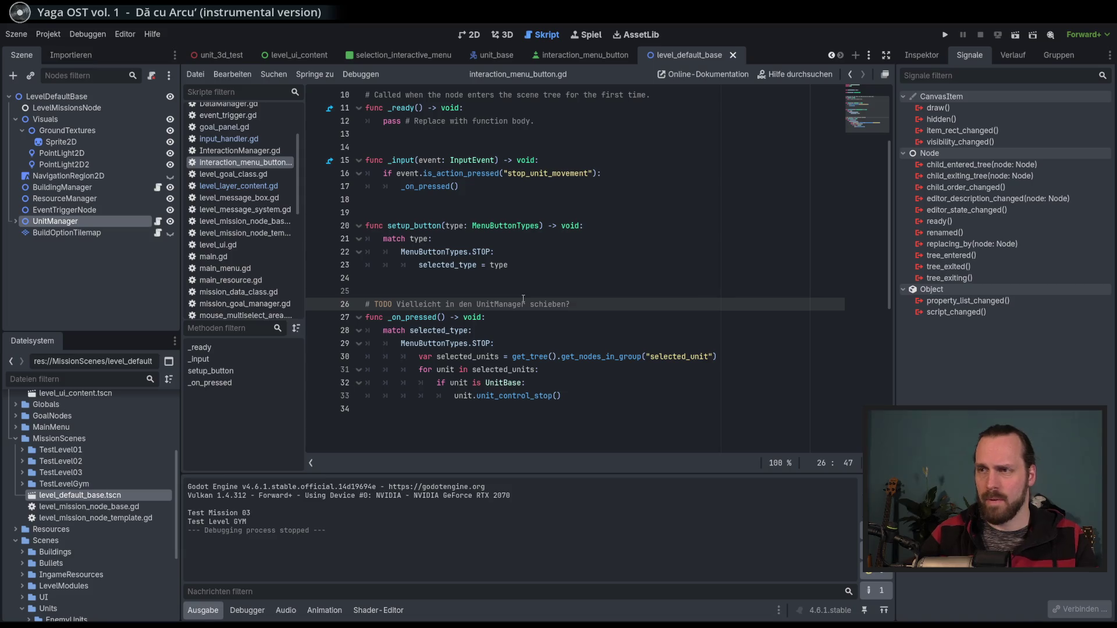
Check the unit_control_stop call in _on_pressed and run the project with F5.
{"action": "left_click", "coordinate": [661, 405]}
{"action": "key", "text": "Up"}
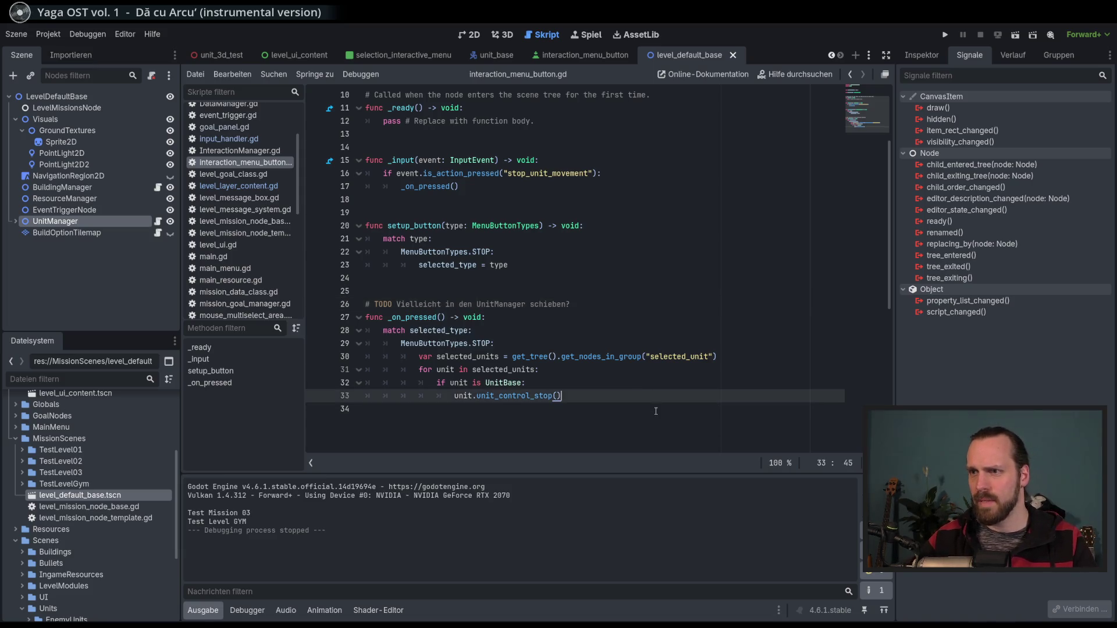
{"action": "key", "text": "Up"}
{"action": "key", "text": "Up"}
{"action": "key", "text": "Up"}
{"action": "key", "text": "Down"}
{"action": "key", "text": "Down"}
{"action": "key", "text": "Down"}
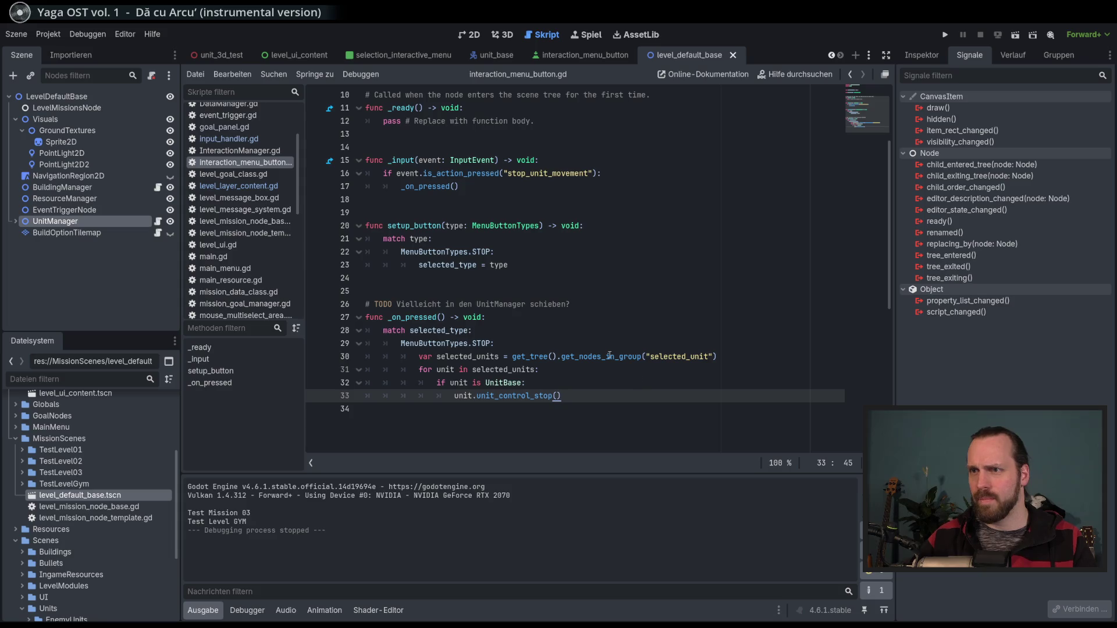
{"action": "scroll", "coordinate": [464, 266], "scroll_direction": "up", "scroll_amount": 2}
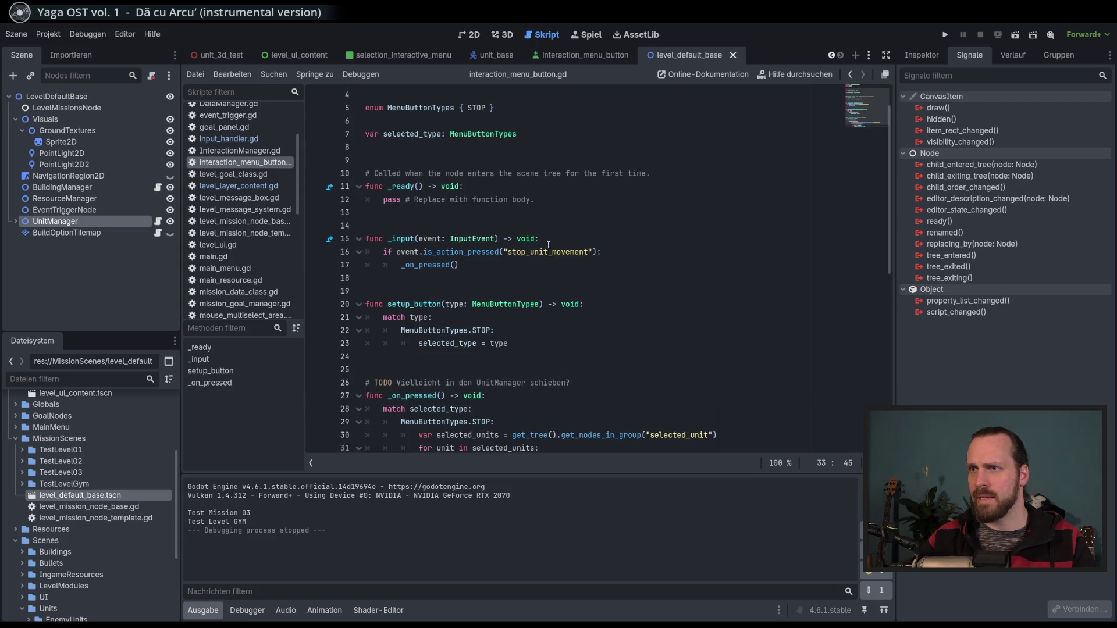
{"action": "scroll", "coordinate": [437, 258], "scroll_direction": "down", "scroll_amount": 4}
{"action": "key", "text": "F5"}
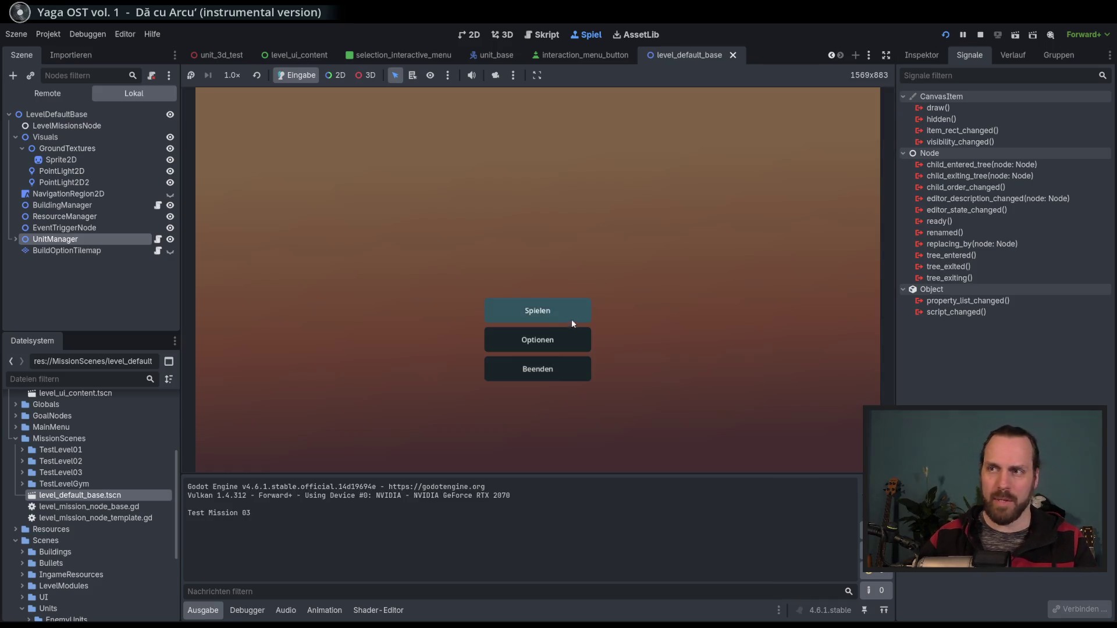
Load the Test Level GYM mission, select all same-type units, and send them around.
{"action": "left_click", "coordinate": [572, 319]}
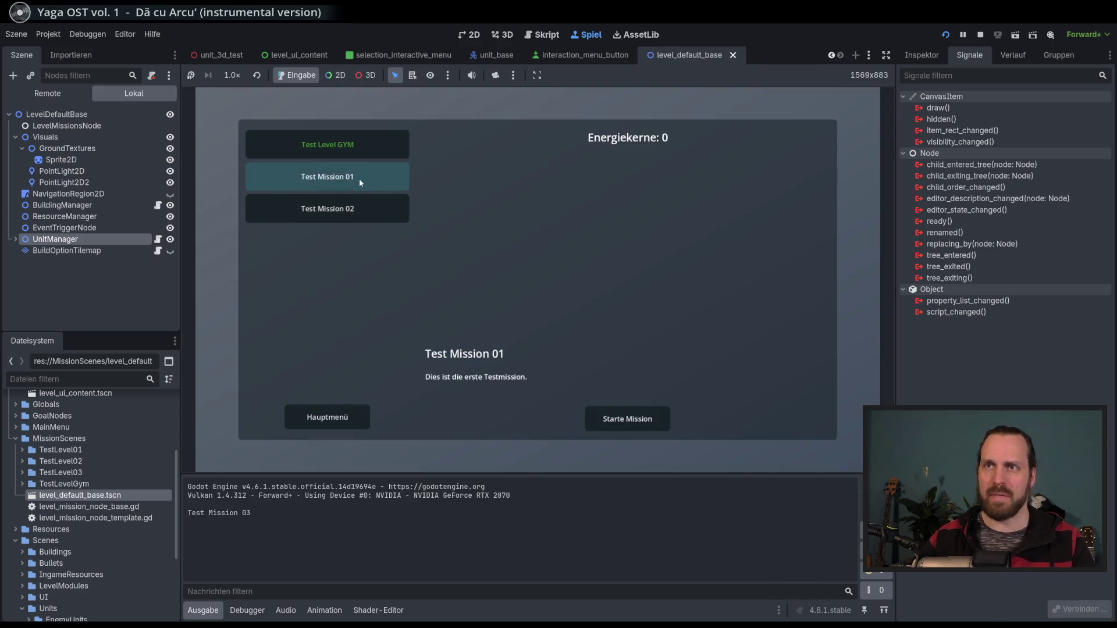
{"action": "left_click", "coordinate": [647, 420]}
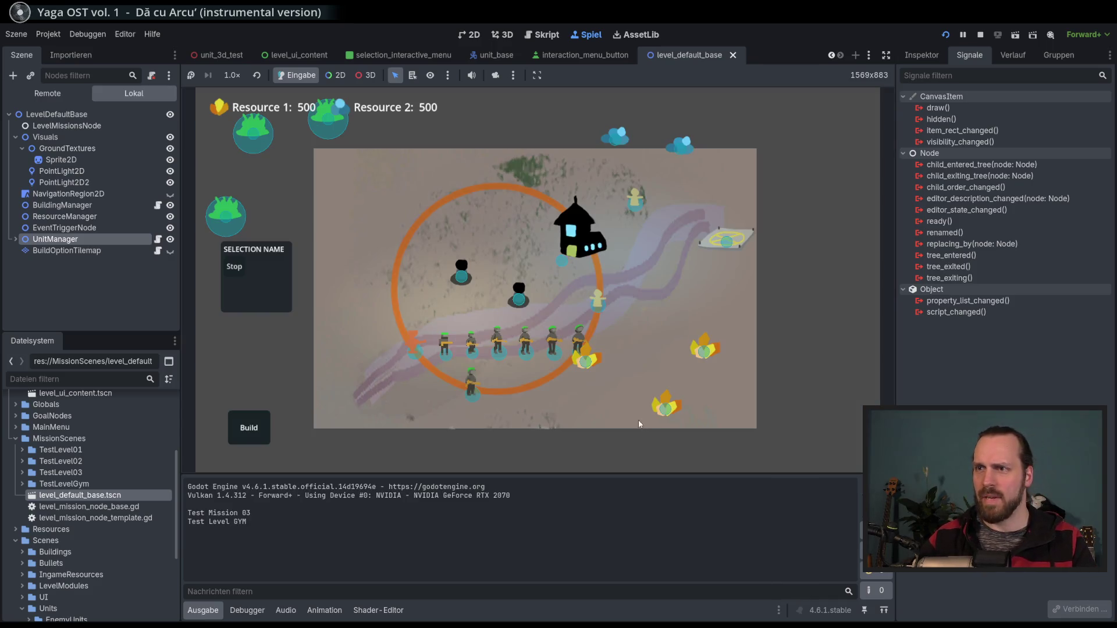
{"action": "double_click", "coordinate": [494, 344]}
{"action": "right_click", "coordinate": [520, 212]}
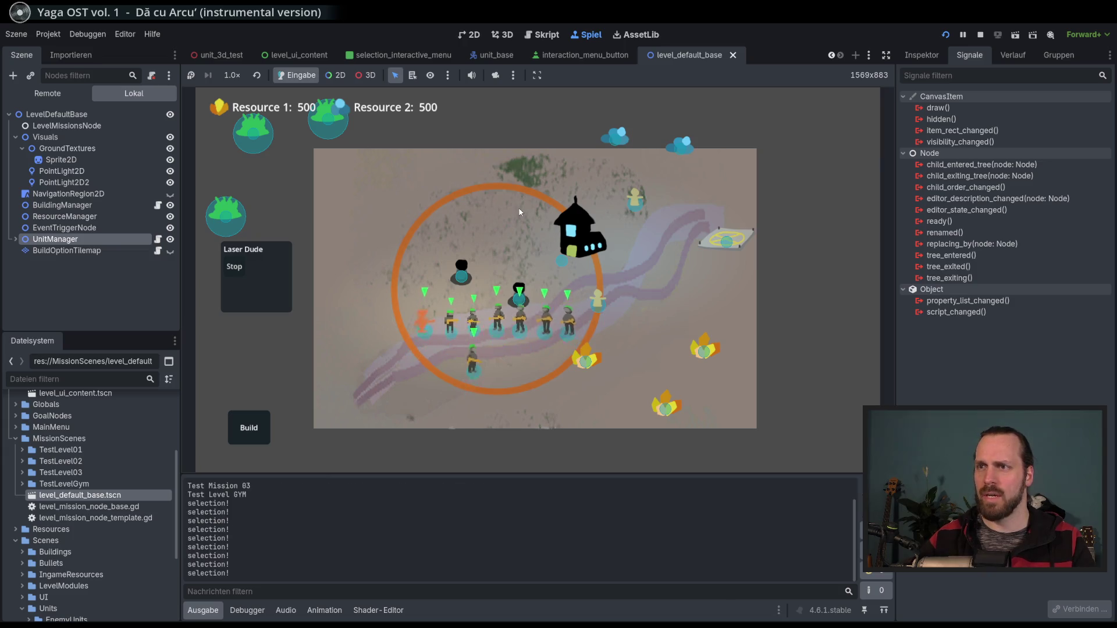
{"action": "right_click", "coordinate": [705, 348]}
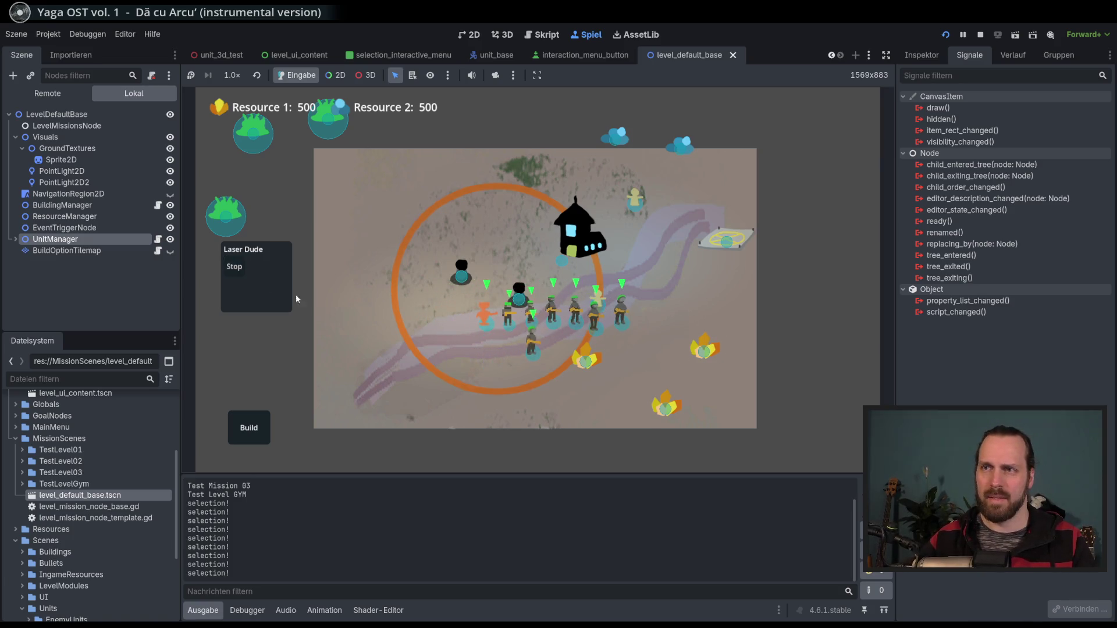
{"action": "right_click", "coordinate": [513, 407]}
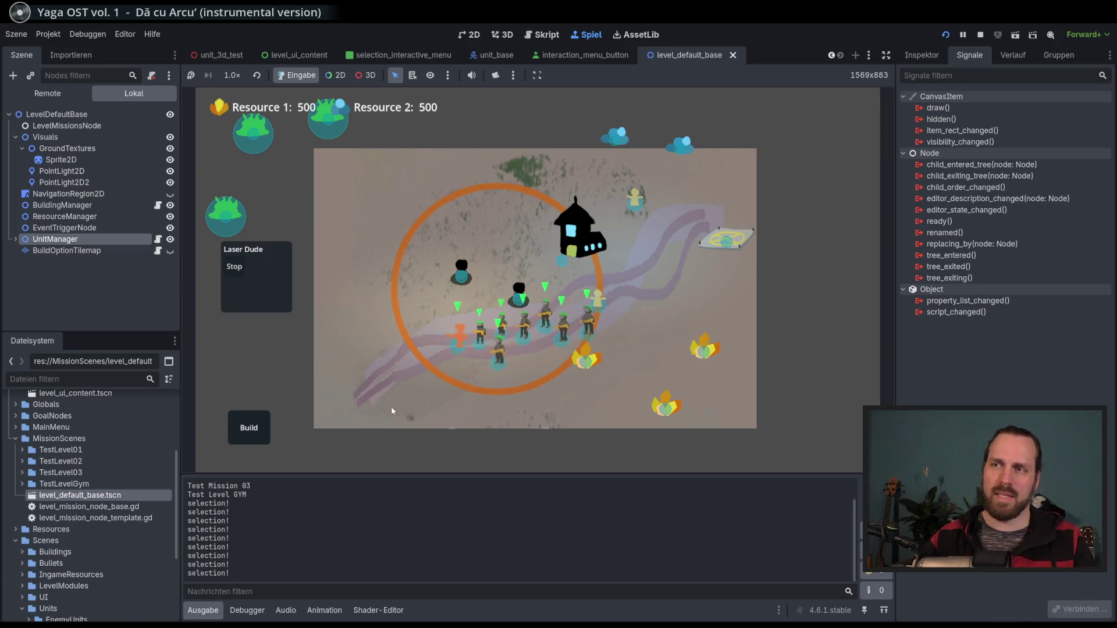
Keep redirecting the unit group to spots across the map while panning the view.
{"action": "left_click_drag", "start_coordinate": [365, 268], "coordinate": [545, 310]}
{"action": "right_click", "coordinate": [545, 310]}
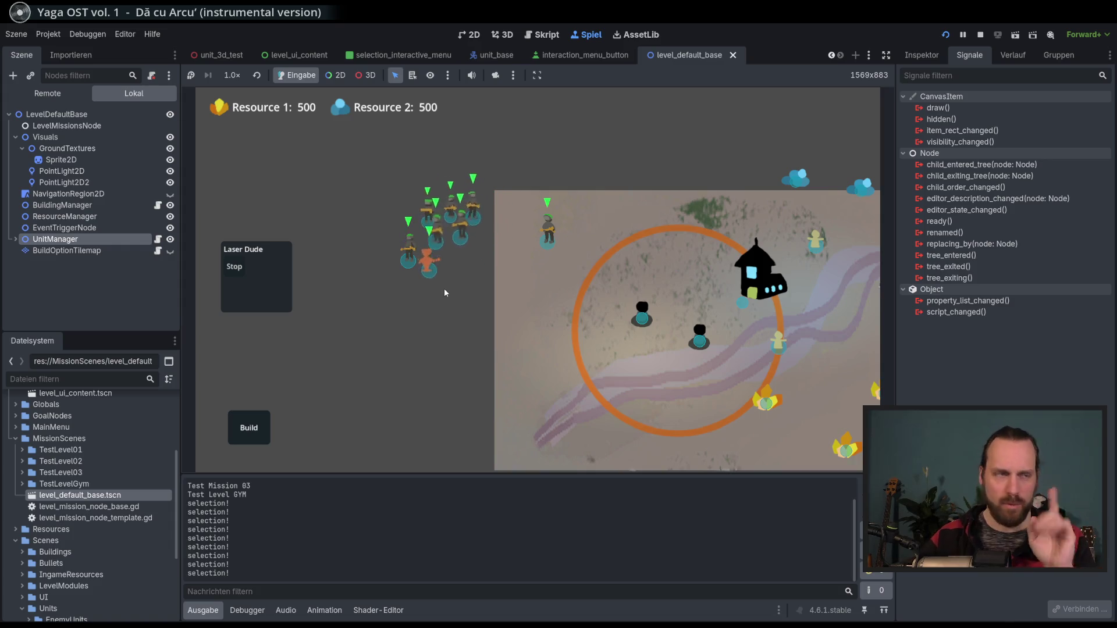
{"action": "right_click", "coordinate": [469, 247]}
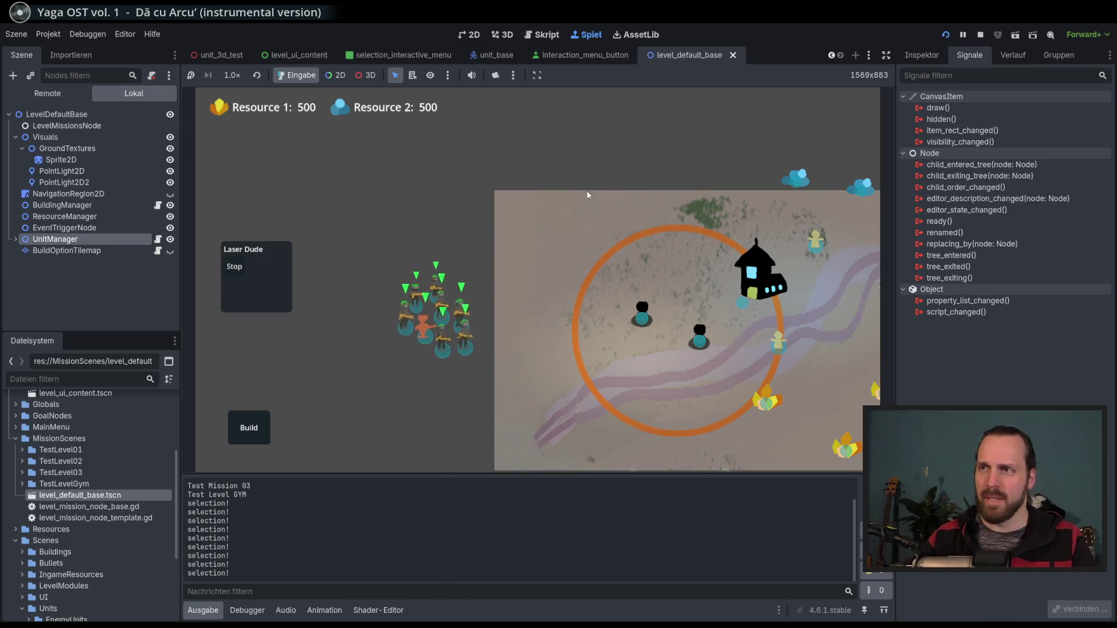
{"action": "left_click_drag", "start_coordinate": [603, 235], "coordinate": [441, 236]}
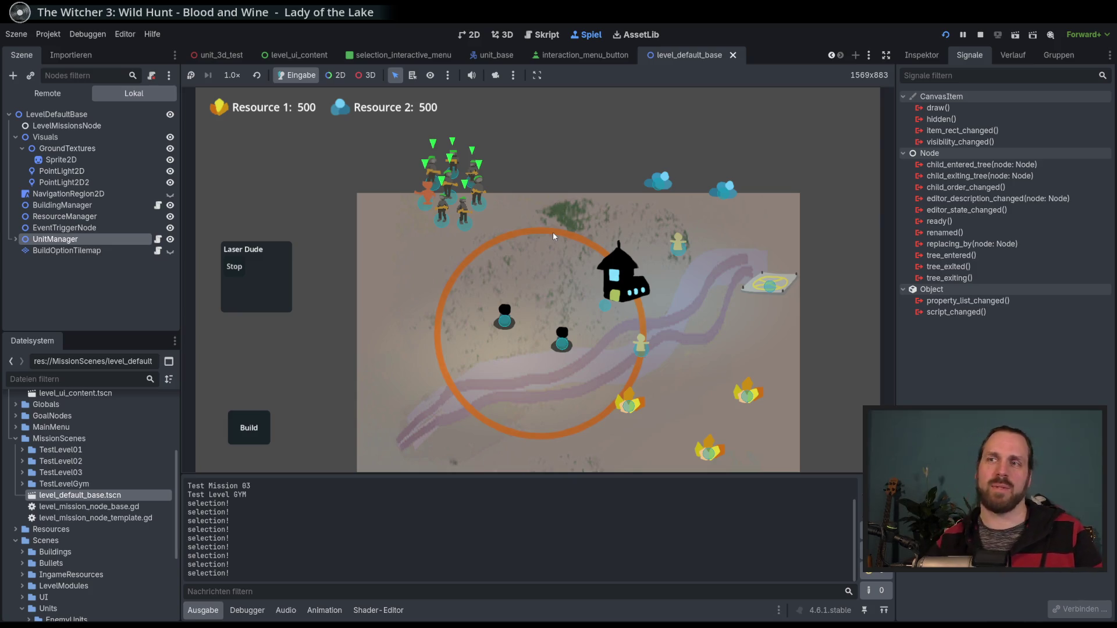
{"action": "scroll", "coordinate": [553, 232], "scroll_direction": "up", "scroll_amount": 3}
{"action": "scroll", "coordinate": [504, 273], "scroll_direction": "down", "scroll_amount": 3}
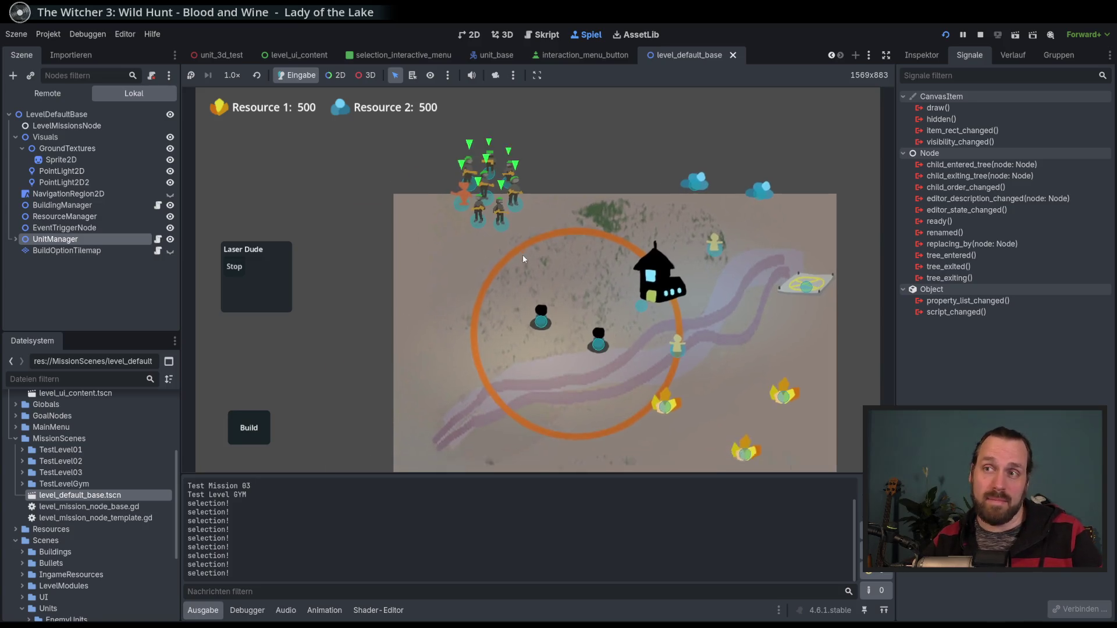
{"action": "right_click", "coordinate": [442, 347]}
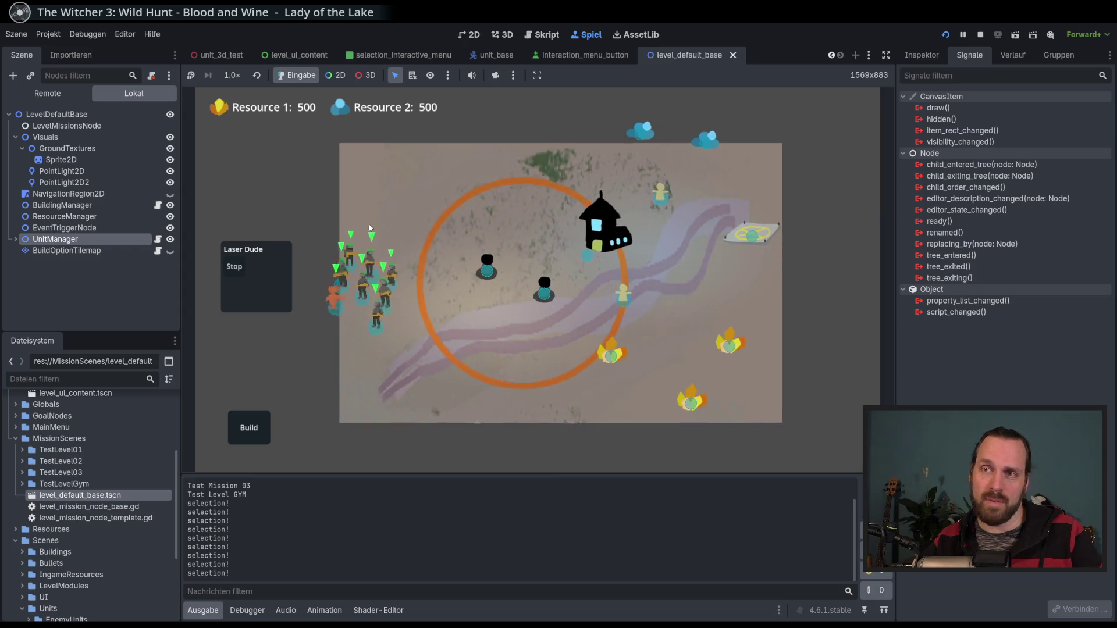
{"action": "right_click", "coordinate": [495, 195]}
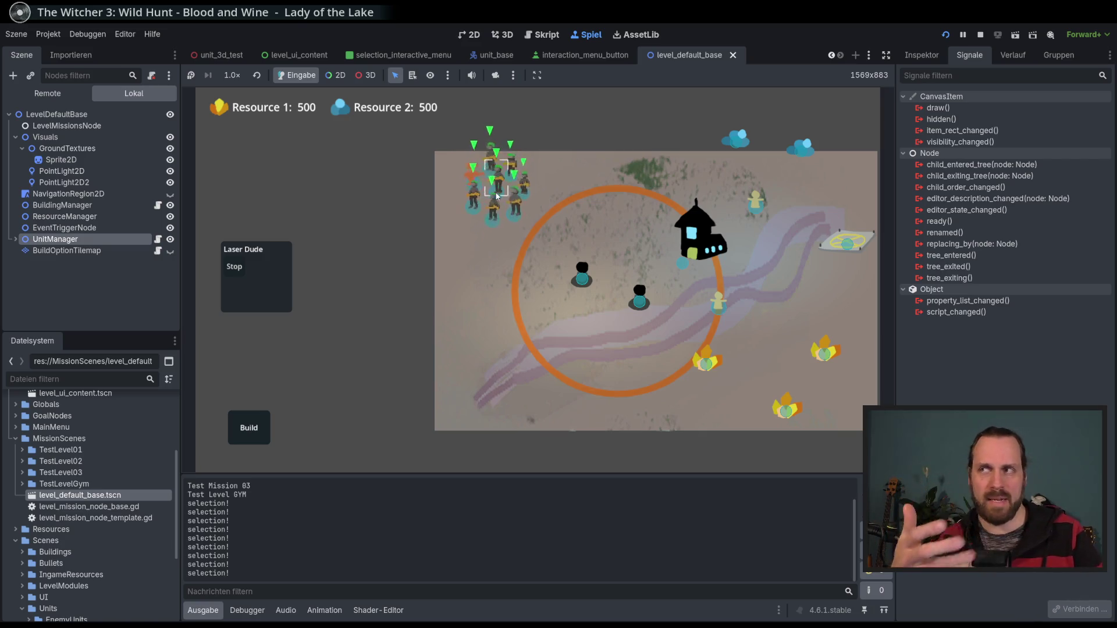
{"action": "left_click_drag", "start_coordinate": [498, 196], "coordinate": [333, 223]}
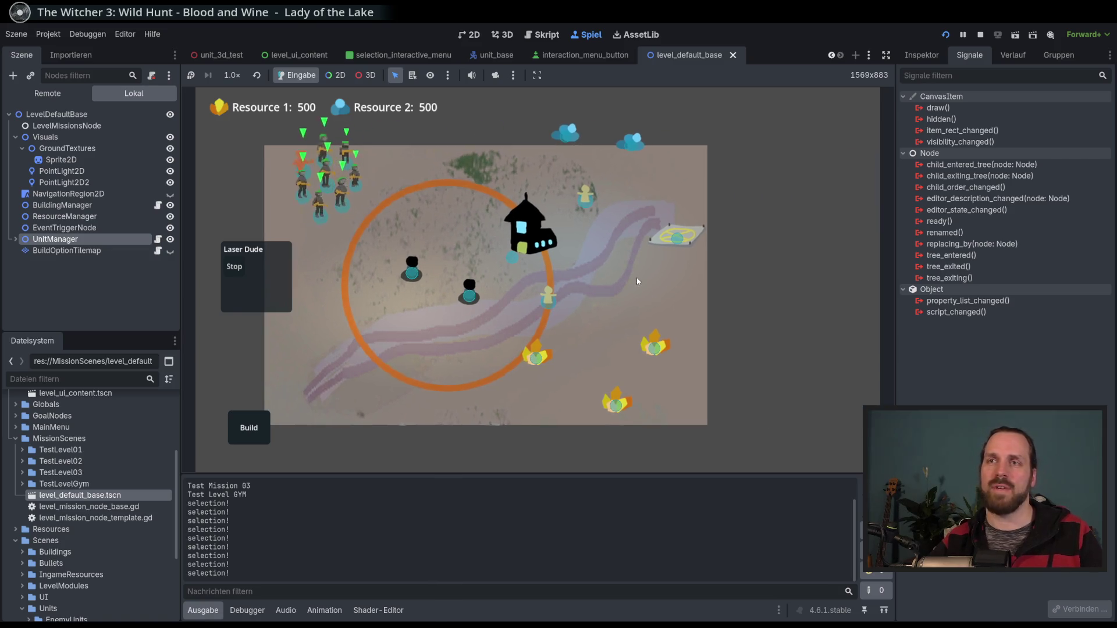
{"action": "left_click_drag", "start_coordinate": [357, 373], "coordinate": [497, 364]}
{"action": "right_click", "coordinate": [453, 376]}
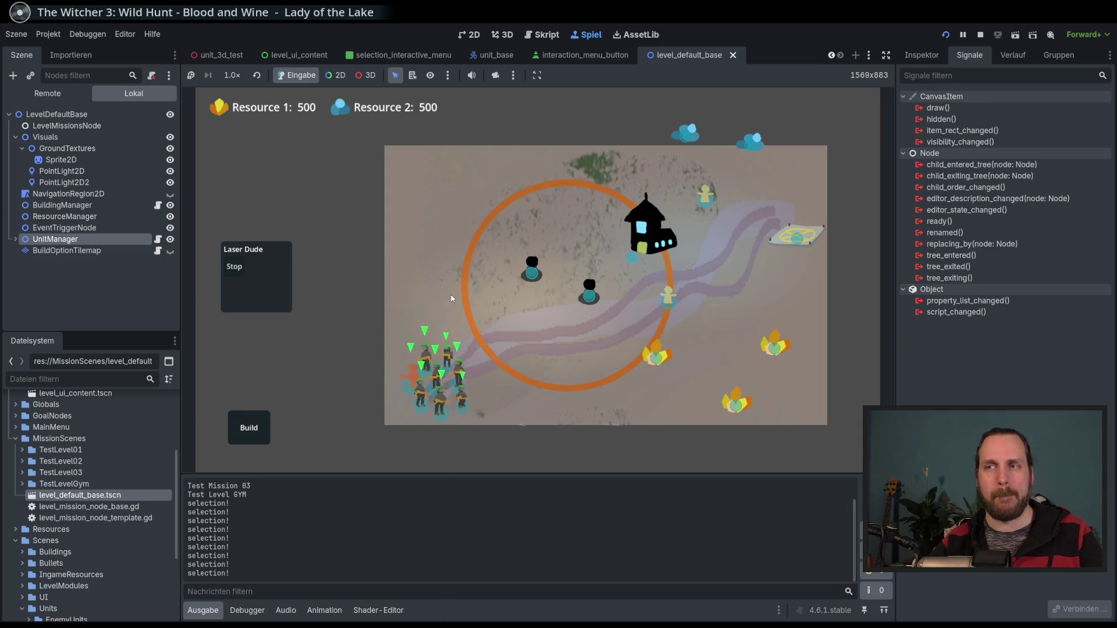
{"action": "right_click", "coordinate": [426, 245]}
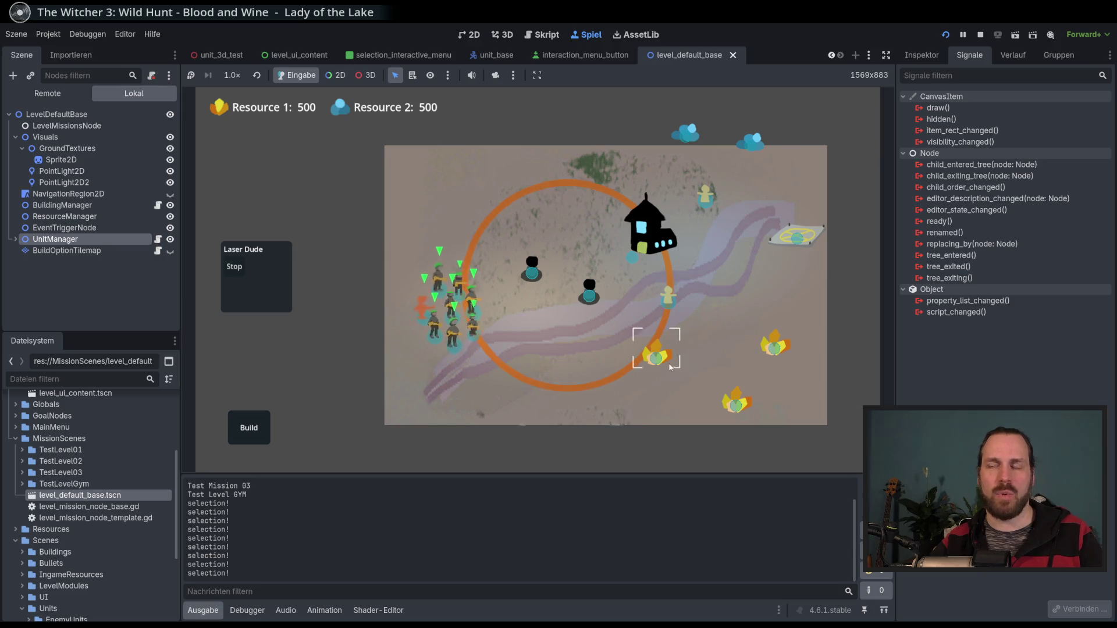
{"action": "right_click", "coordinate": [426, 360]}
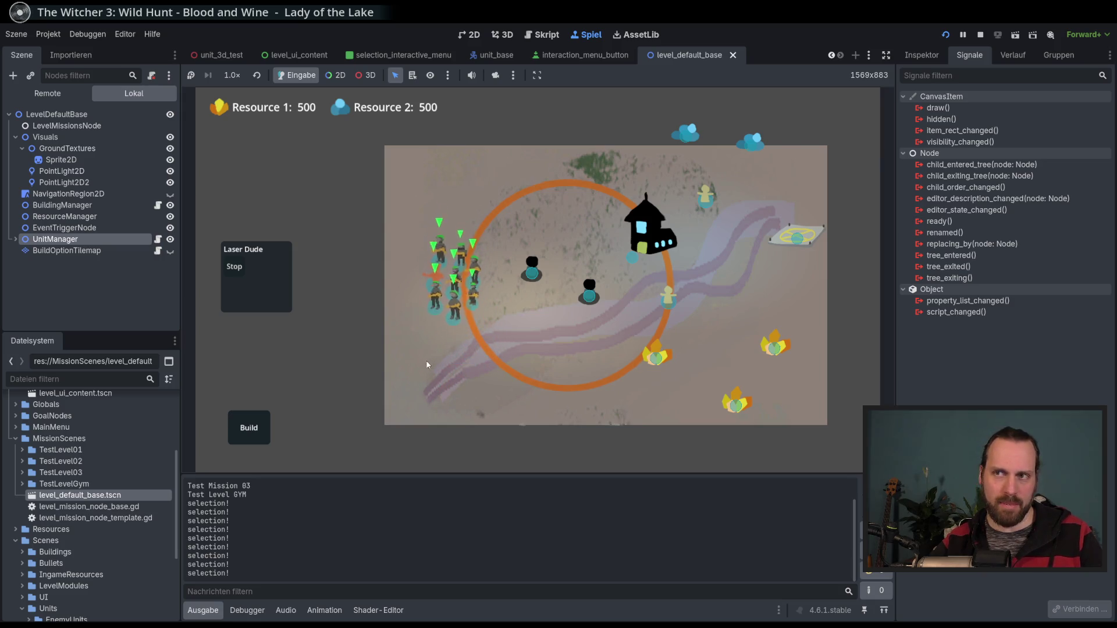
{"action": "right_click", "coordinate": [458, 205]}
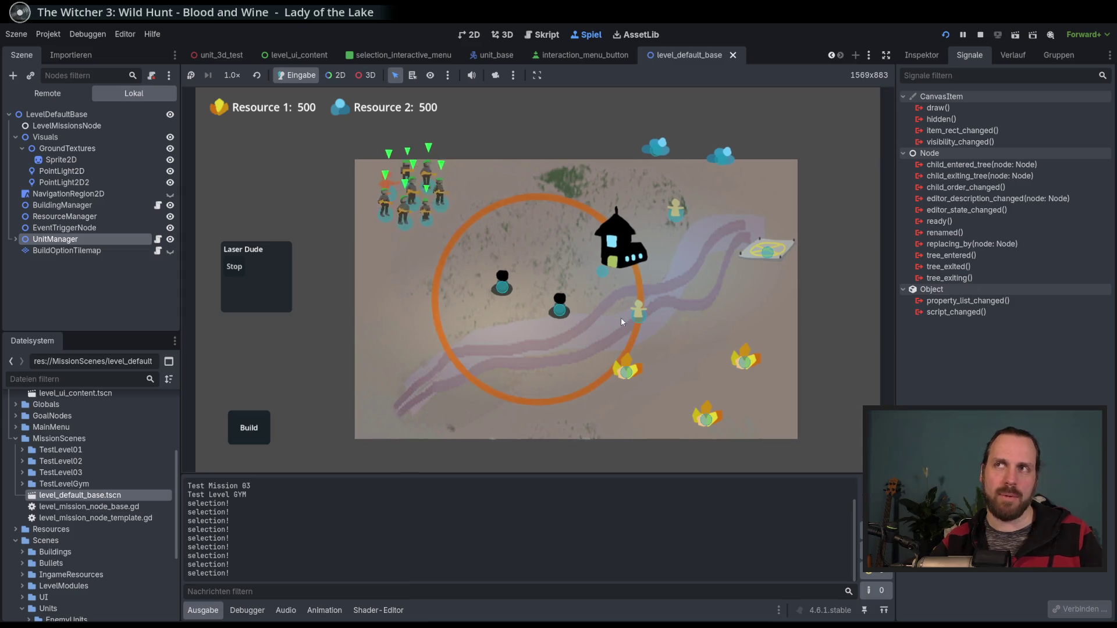
{"action": "right_click", "coordinate": [410, 277]}
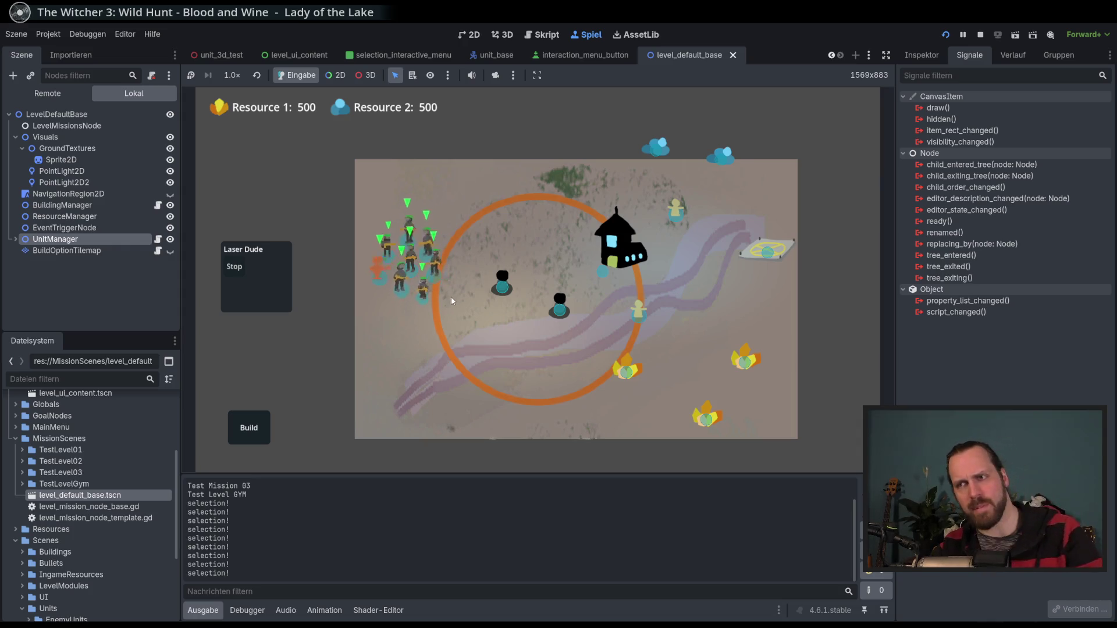
{"action": "right_click", "coordinate": [454, 314]}
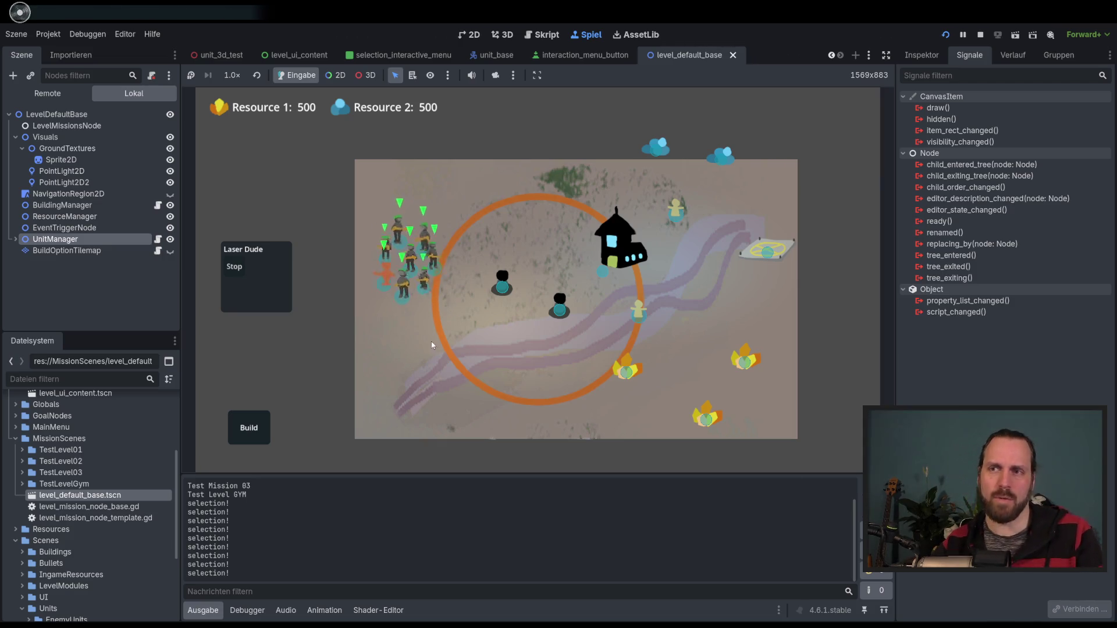
{"action": "right_click", "coordinate": [439, 387]}
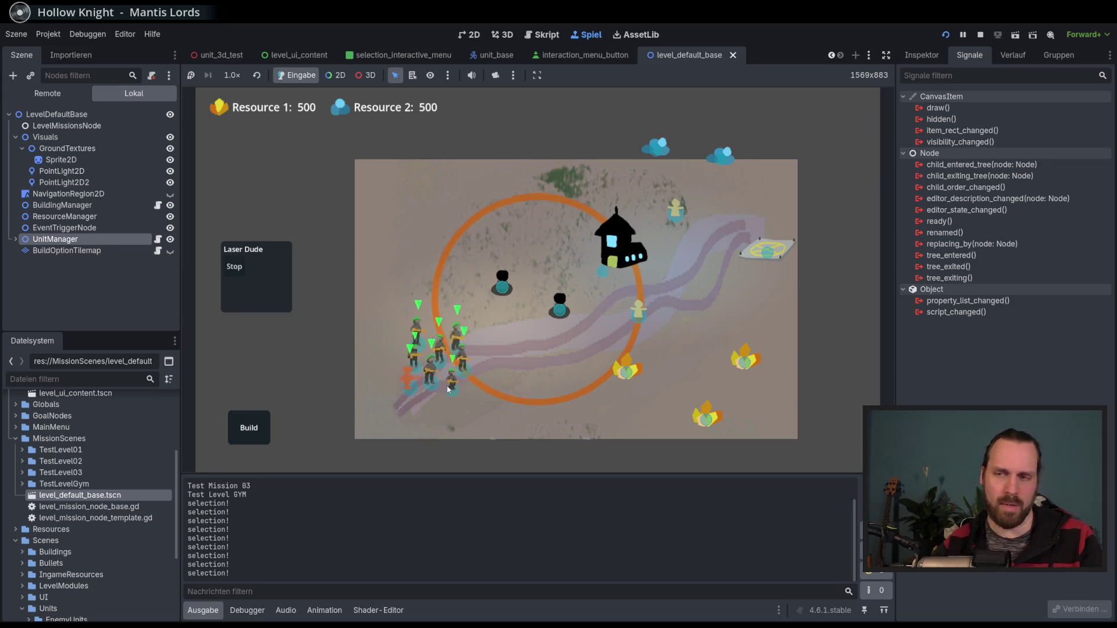
{"action": "right_click", "coordinate": [705, 323]}
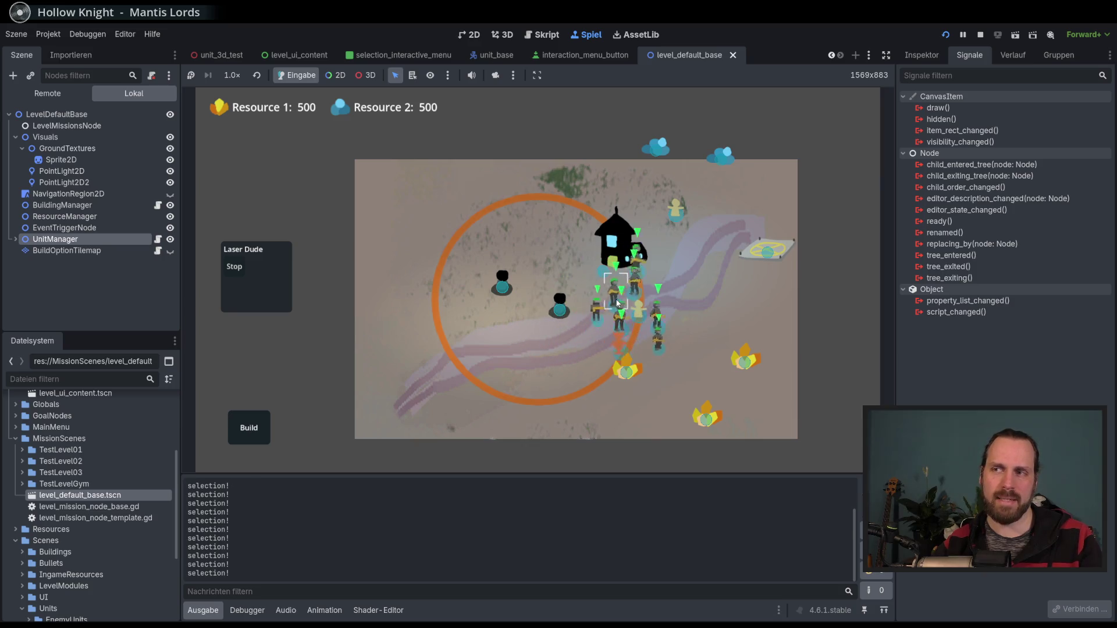
{"action": "right_click", "coordinate": [392, 221]}
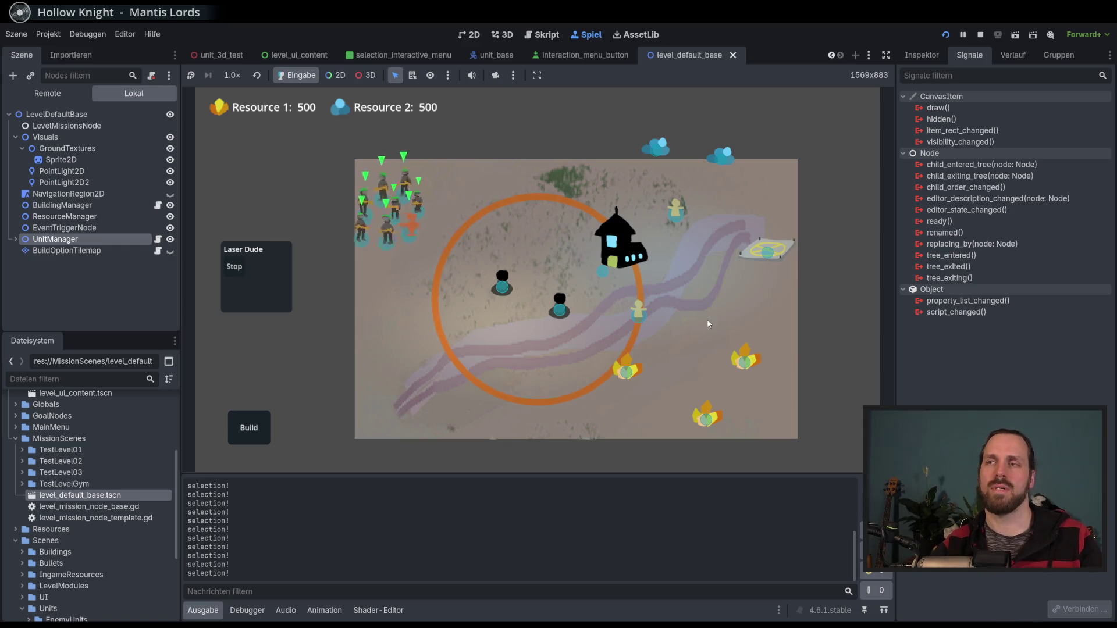
{"action": "right_click", "coordinate": [734, 316]}
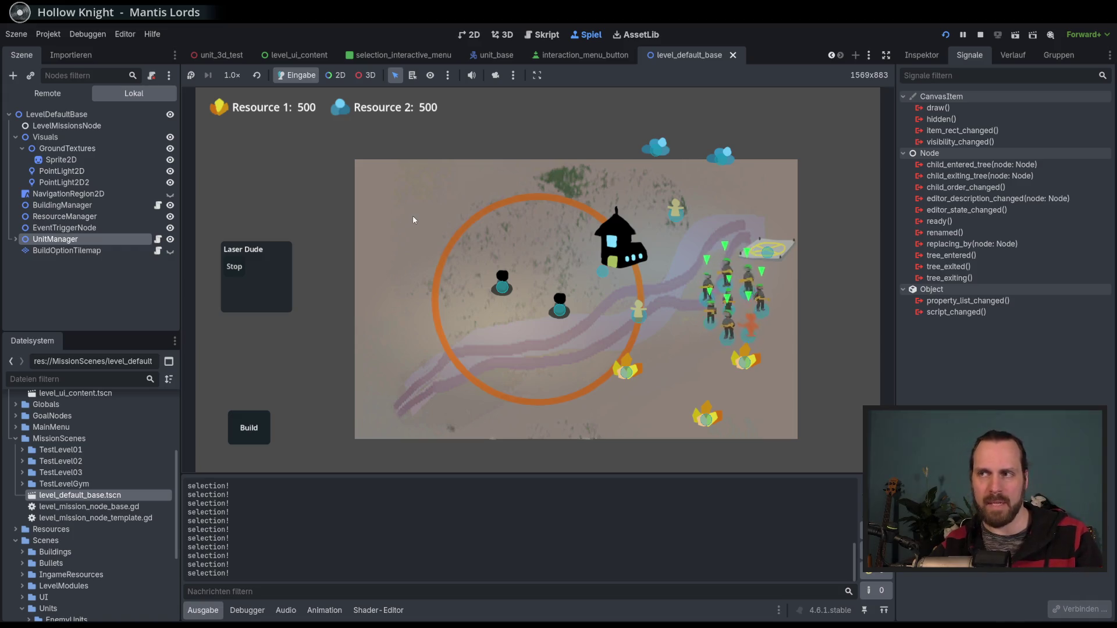
Select a single unit, then all Laser Dude units, and stop the game.
{"action": "left_click", "coordinate": [582, 316]}
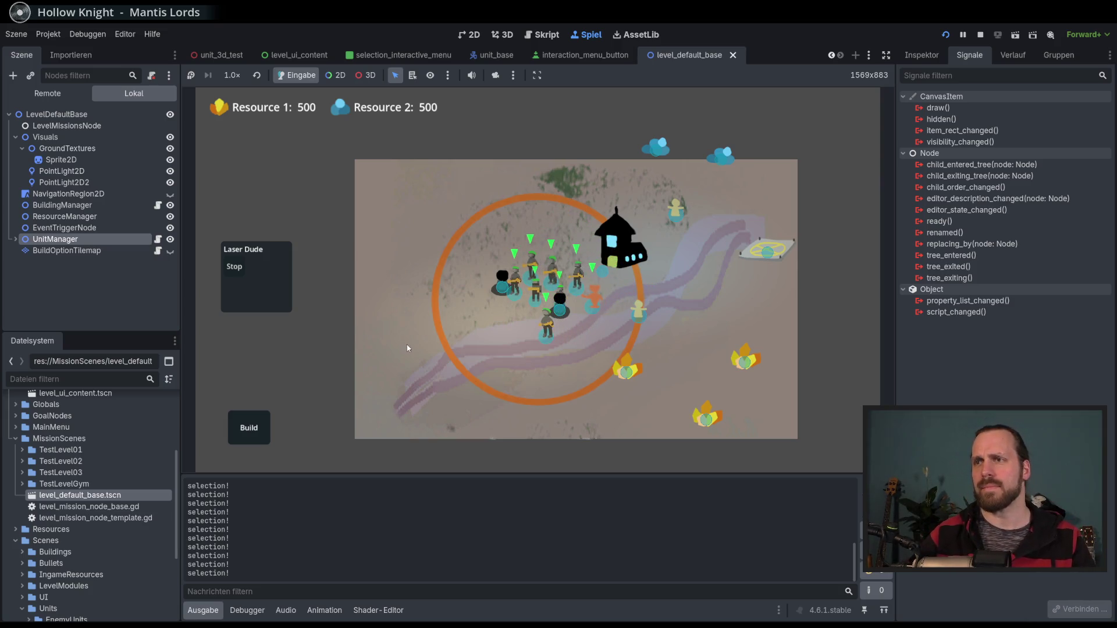
{"action": "scroll", "coordinate": [537, 372], "scroll_direction": "up", "scroll_amount": 3}
{"action": "scroll", "coordinate": [731, 406], "scroll_direction": "down", "scroll_amount": 3}
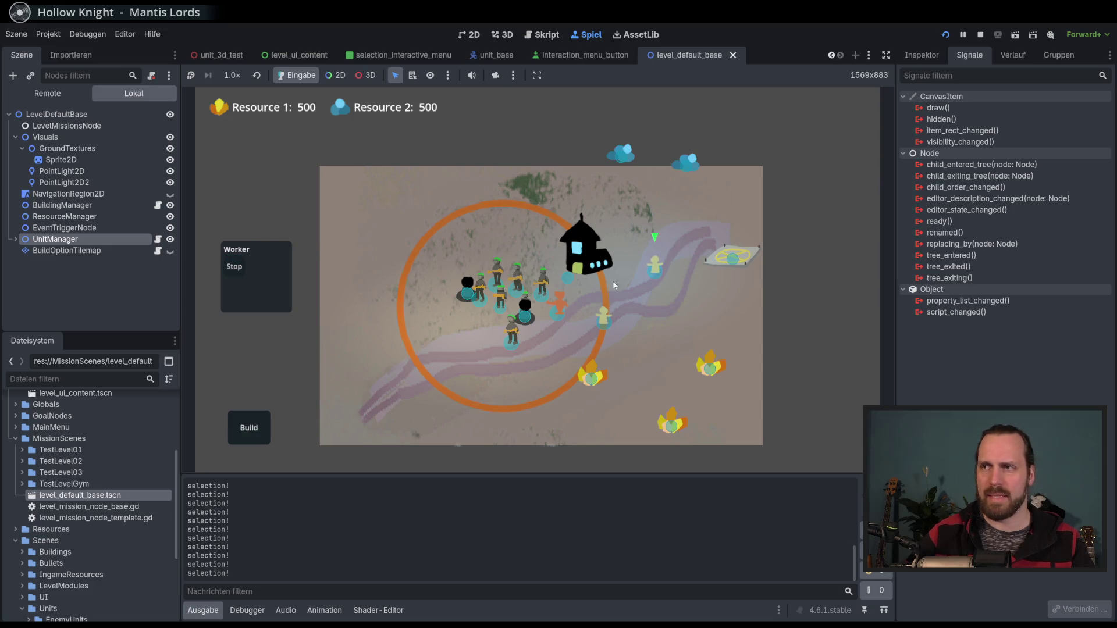
{"action": "double_click", "coordinate": [519, 290]}
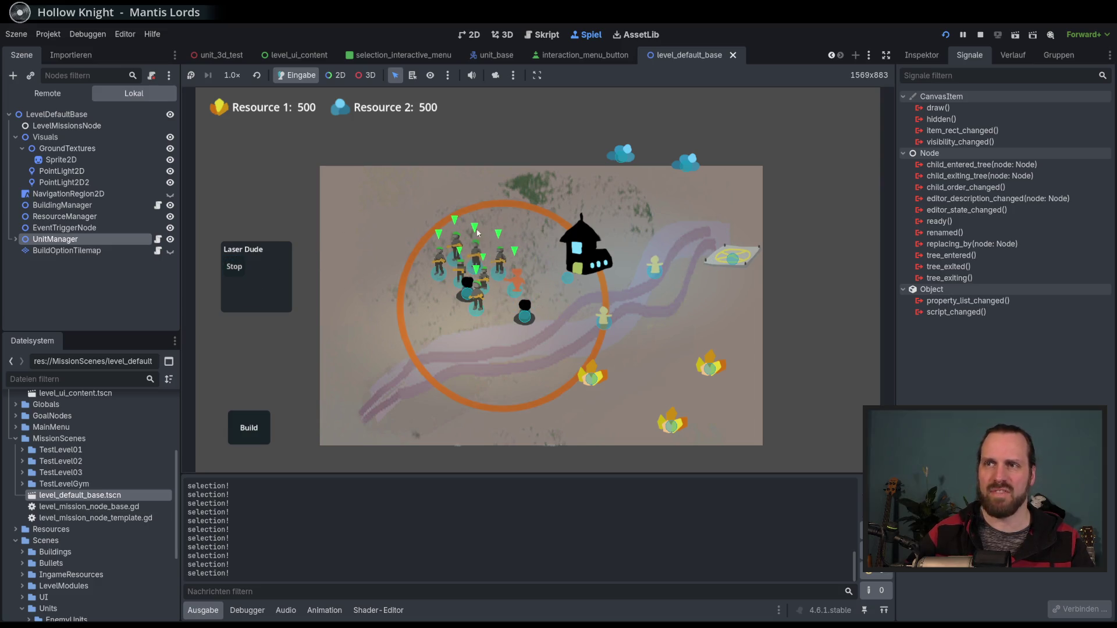
{"action": "key", "text": "F8"}
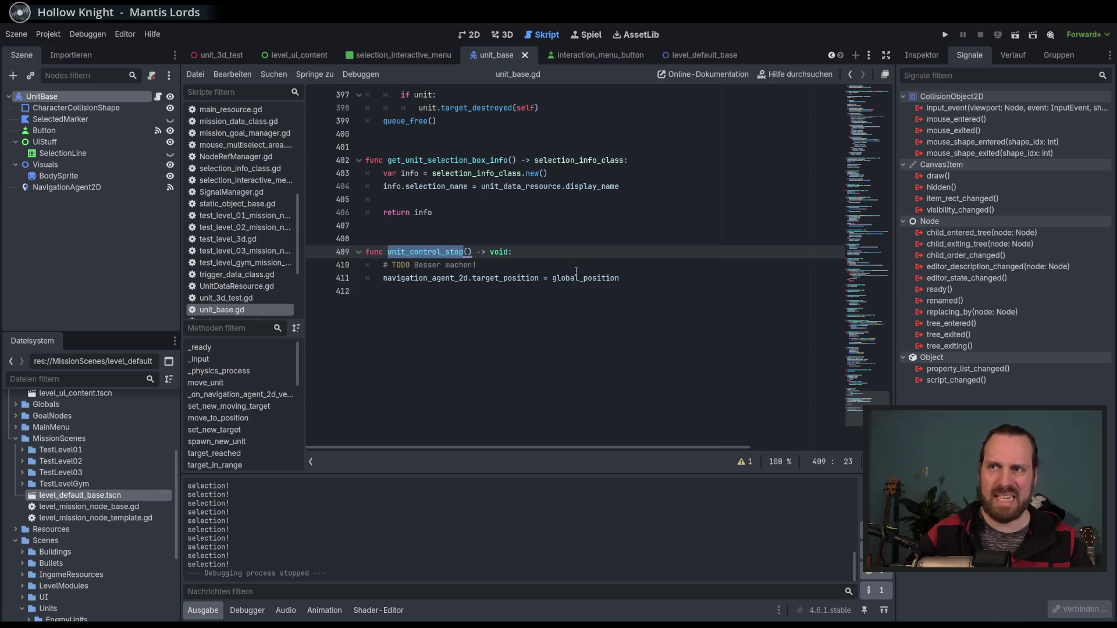
Review the '# TODO Besser machen!' lines 409–411 in unit_control_stop, then relaunch the game from level_ui_content.
{"action": "left_click", "coordinate": [654, 276]}
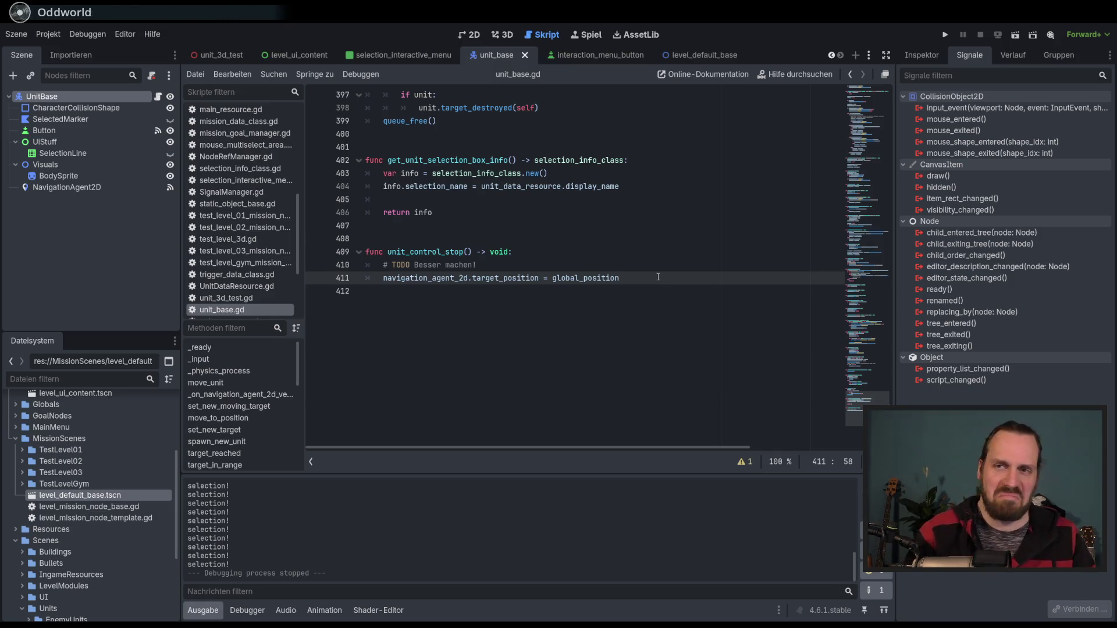
{"action": "left_click", "coordinate": [673, 264]}
{"action": "left_click", "coordinate": [678, 252]}
{"action": "left_click", "coordinate": [686, 279]}
{"action": "left_click", "coordinate": [693, 269]}
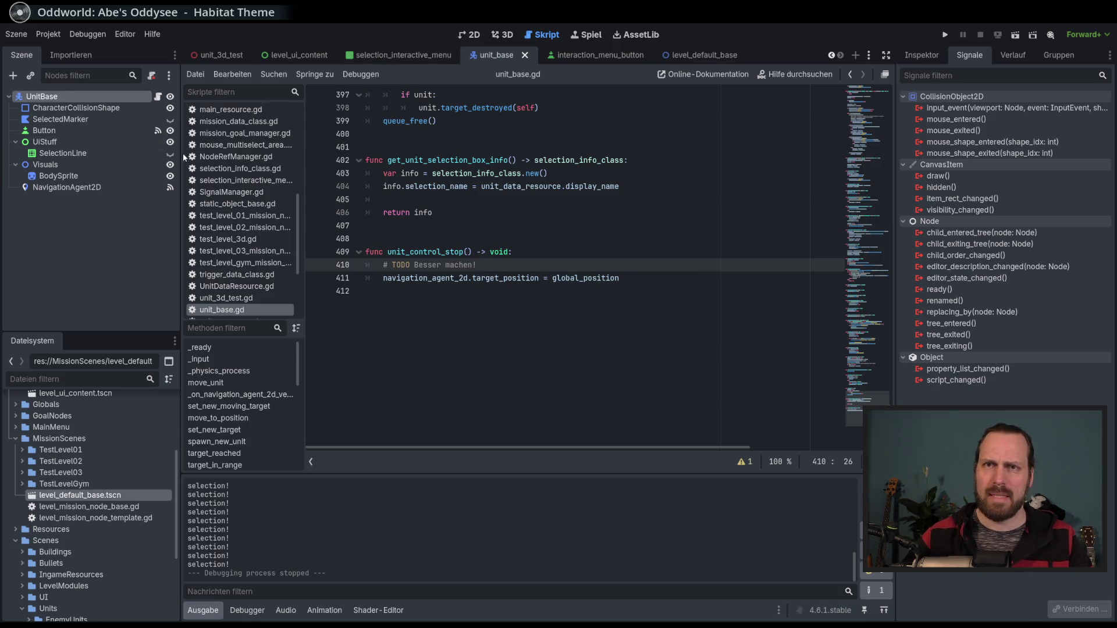
{"action": "left_click", "coordinate": [299, 57]}
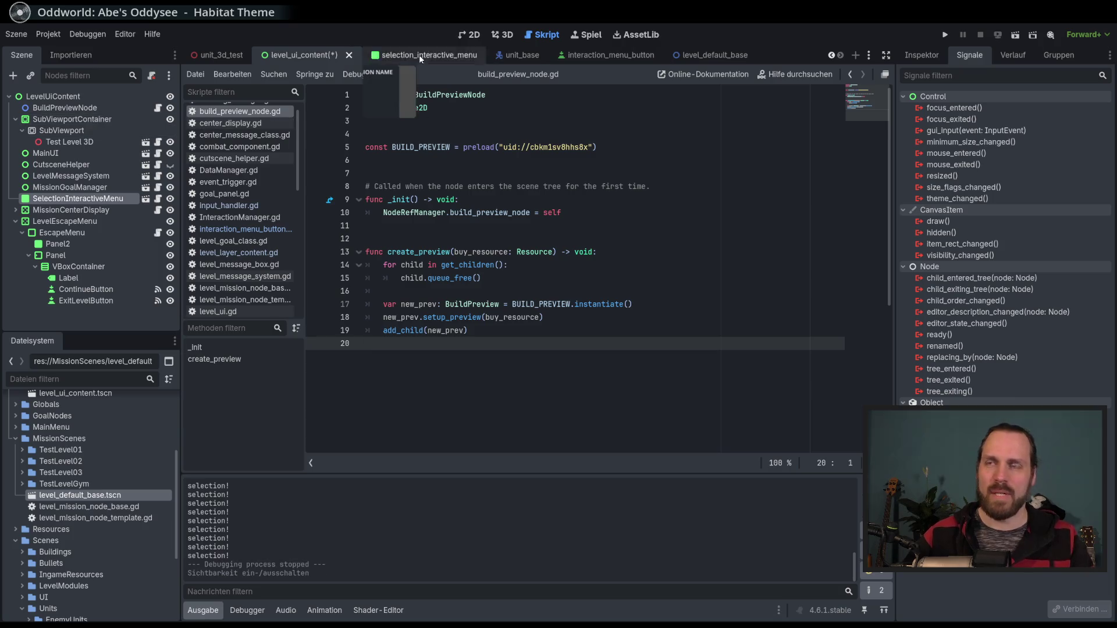
{"action": "key", "text": "F5"}
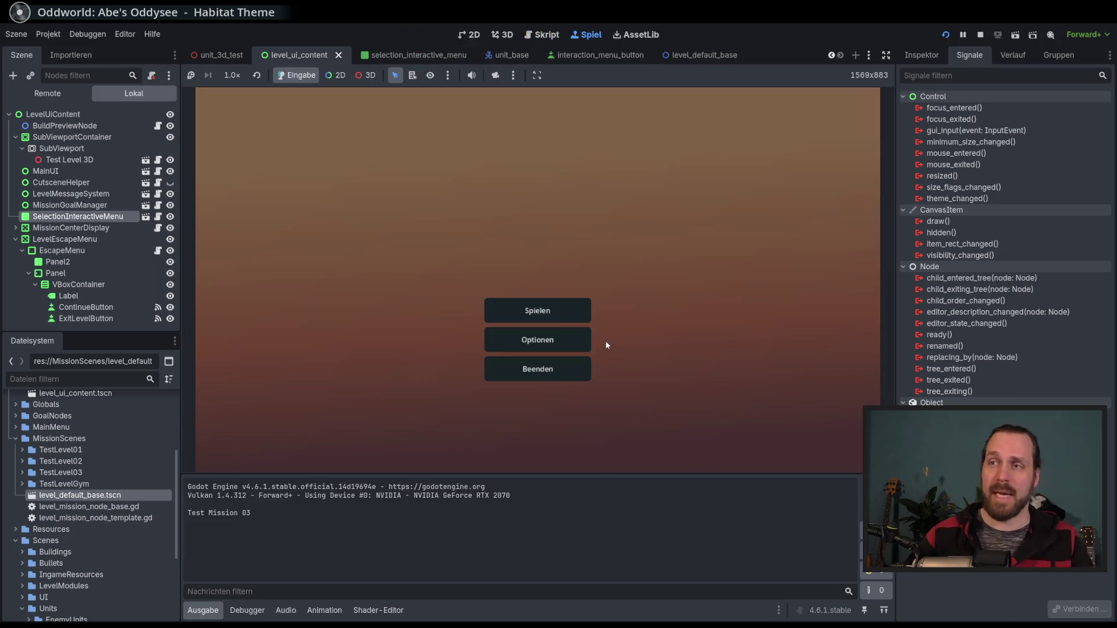
Start Test Level GYM, move four box-selected soldiers up-left, then order them to stop.
{"action": "left_click", "coordinate": [515, 308]}
{"action": "left_click", "coordinate": [343, 144]}
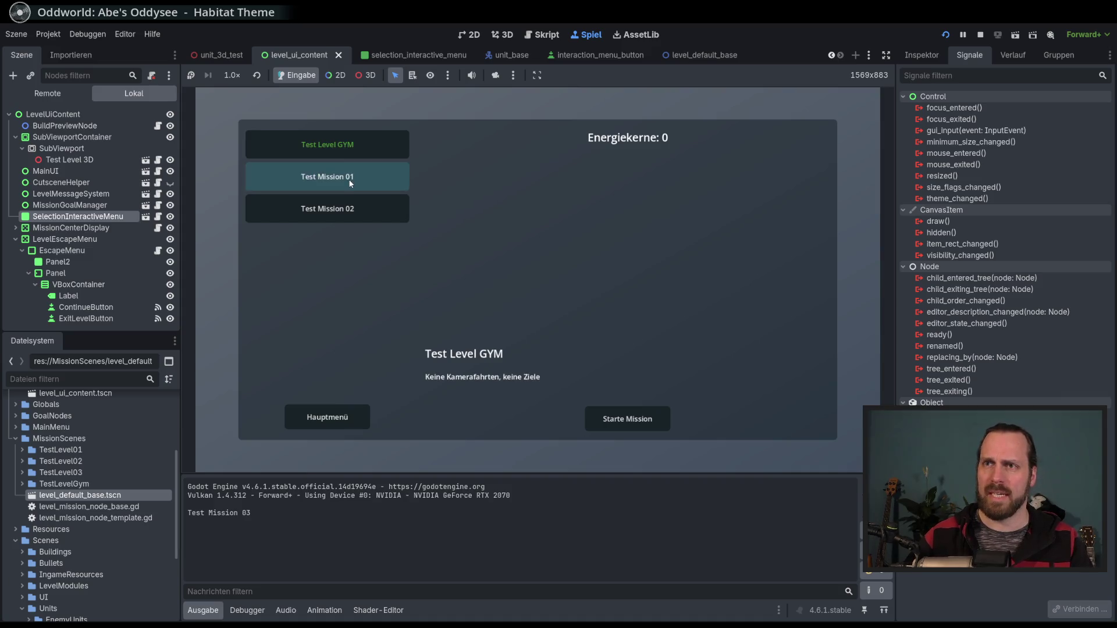
{"action": "left_click", "coordinate": [634, 424]}
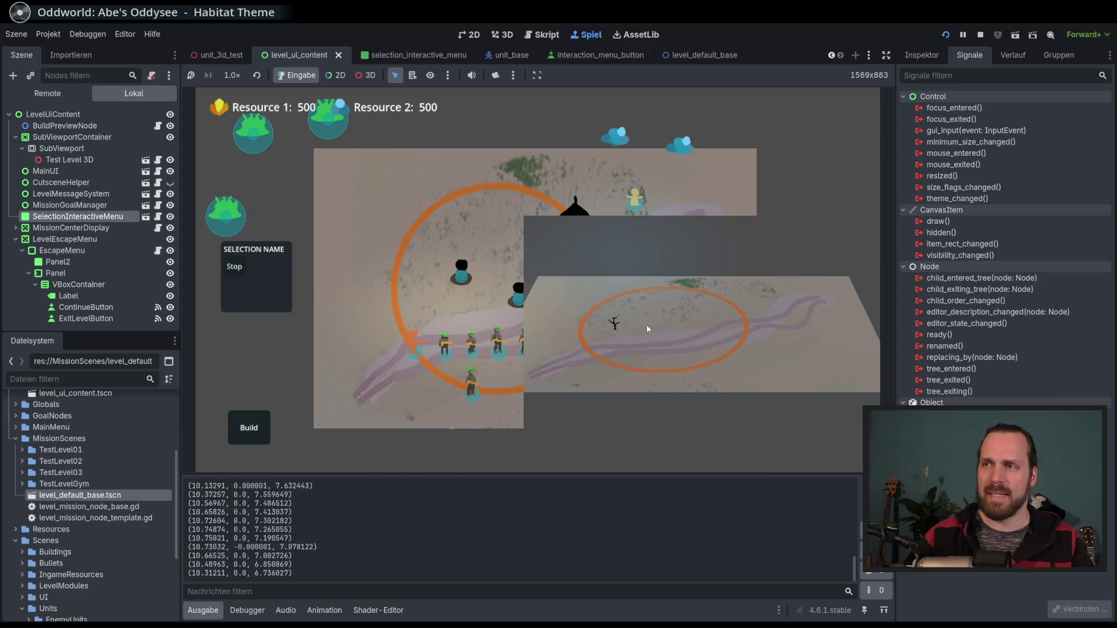
{"action": "left_click_drag", "start_coordinate": [326, 331], "coordinate": [419, 378]}
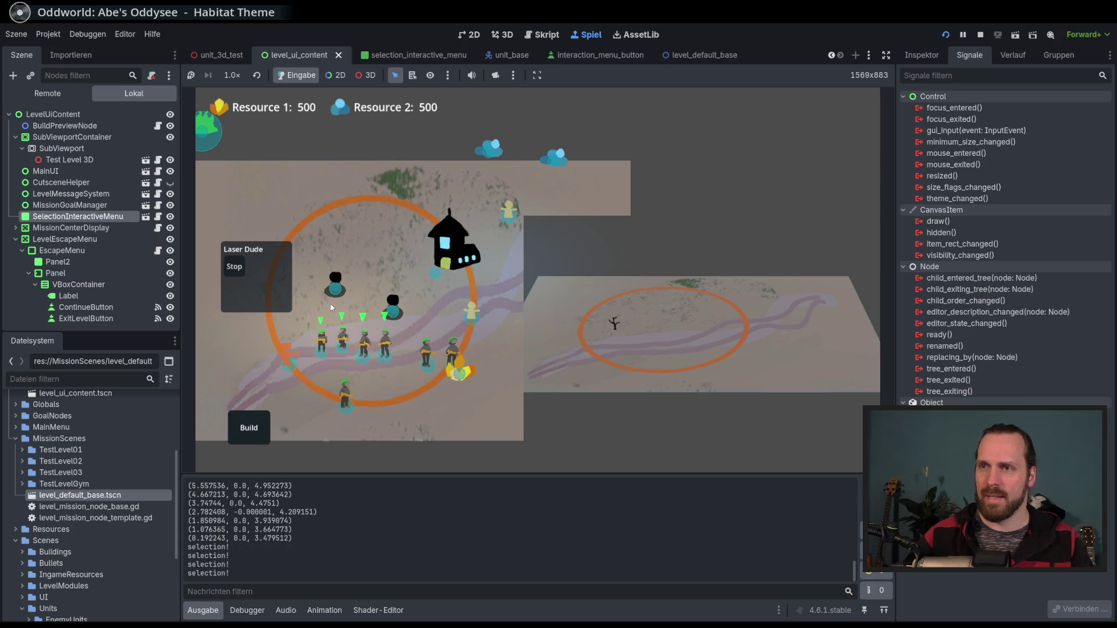
{"action": "right_click", "coordinate": [382, 187]}
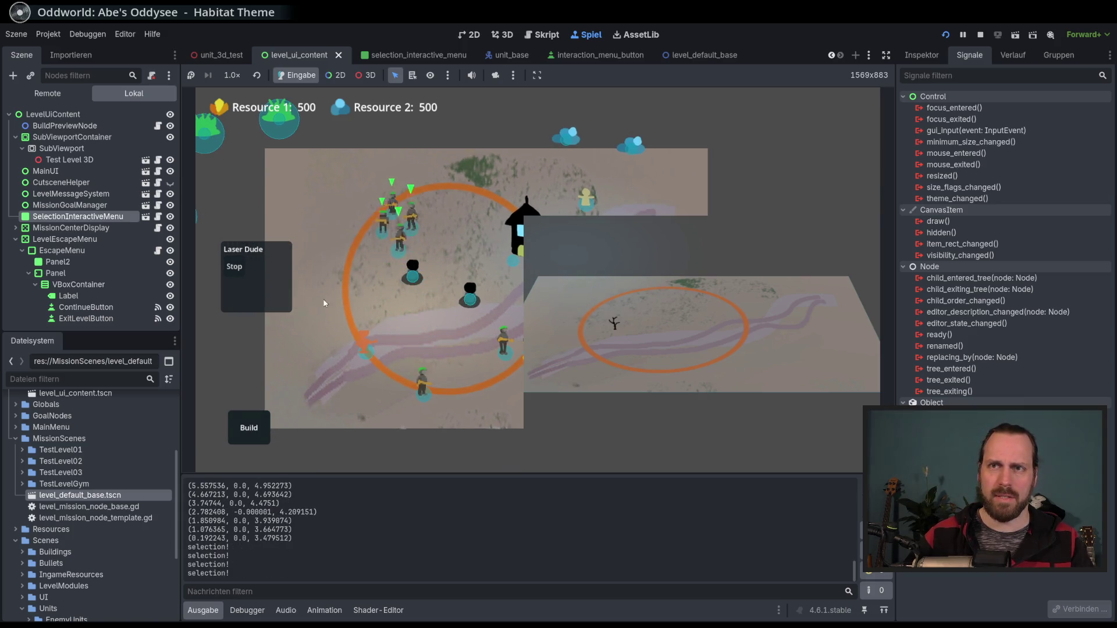
{"action": "mouse_move", "coordinate": [362, 338]}
{"action": "left_mouse_down"}
{"action": "mouse_move", "coordinate": [489, 329]}
{"action": "mouse_move", "coordinate": [382, 200]}
{"action": "left_mouse_up"}
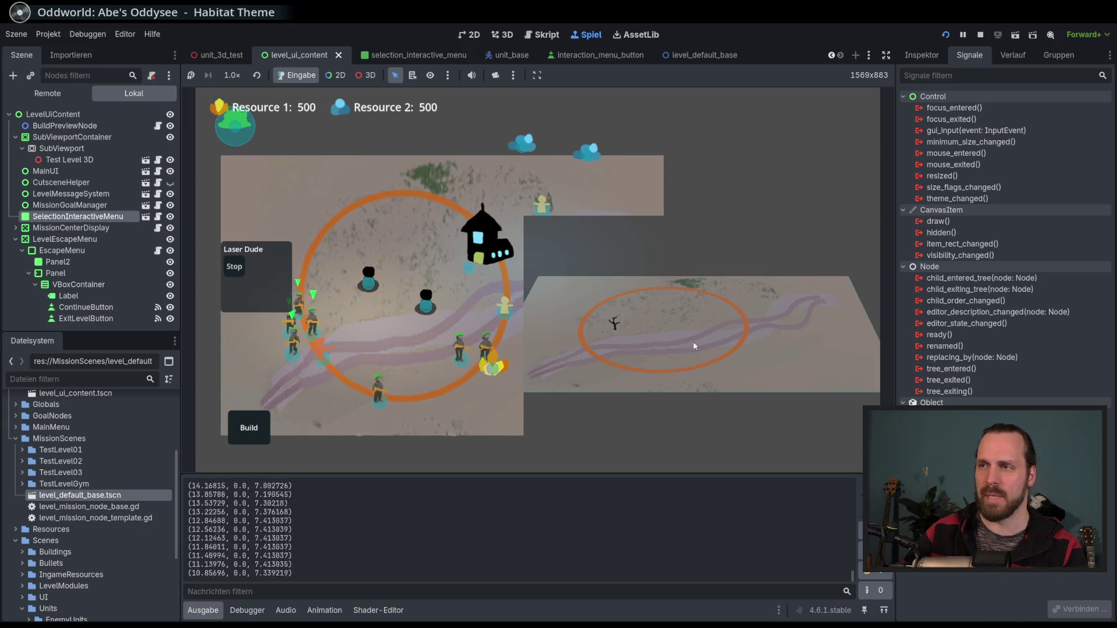
{"action": "left_click_drag", "start_coordinate": [316, 222], "coordinate": [406, 249]}
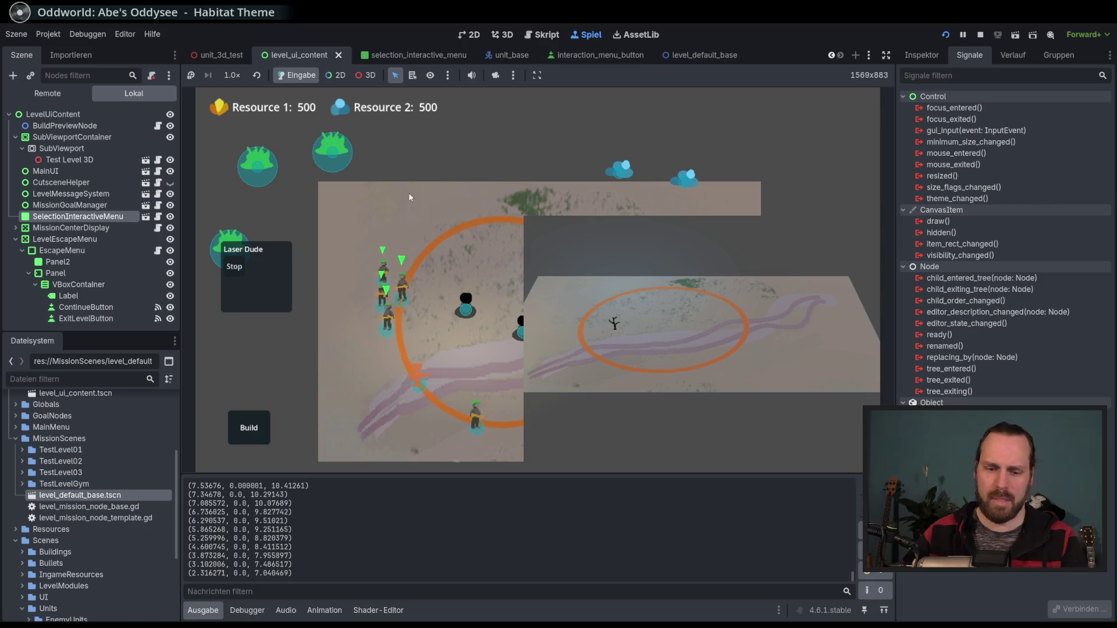
{"action": "left_click", "coordinate": [231, 265]}
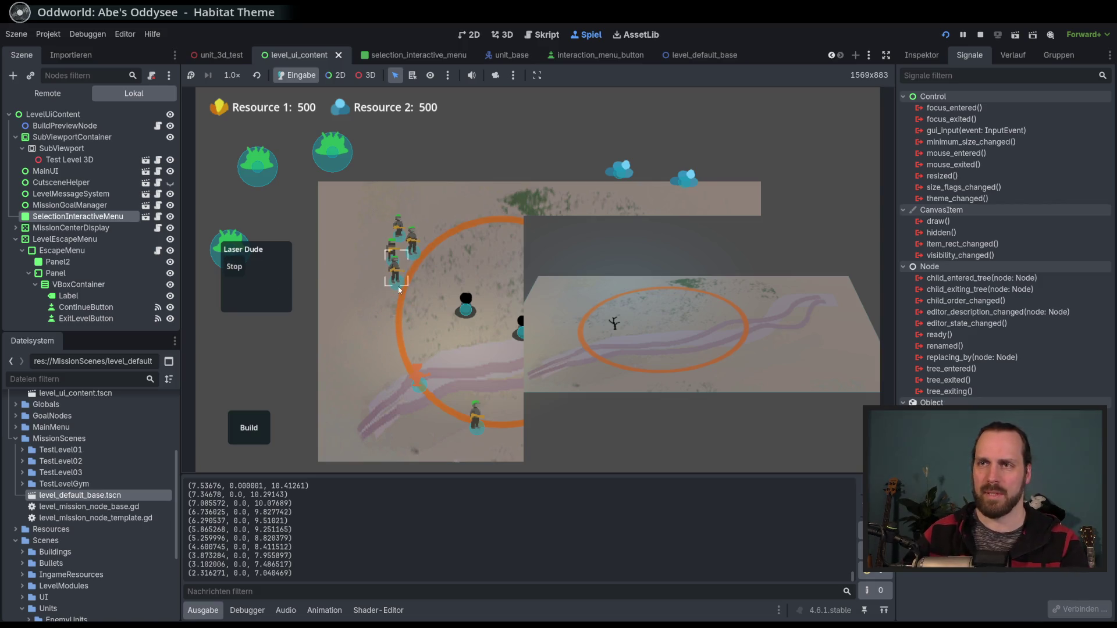
Stop the game and open unit_base.gd at unit_control_stop.
{"action": "key", "text": "F8"}
{"action": "scroll", "coordinate": [245, 203], "scroll_direction": "down", "scroll_amount": 10}
{"action": "left_click", "coordinate": [239, 208]}
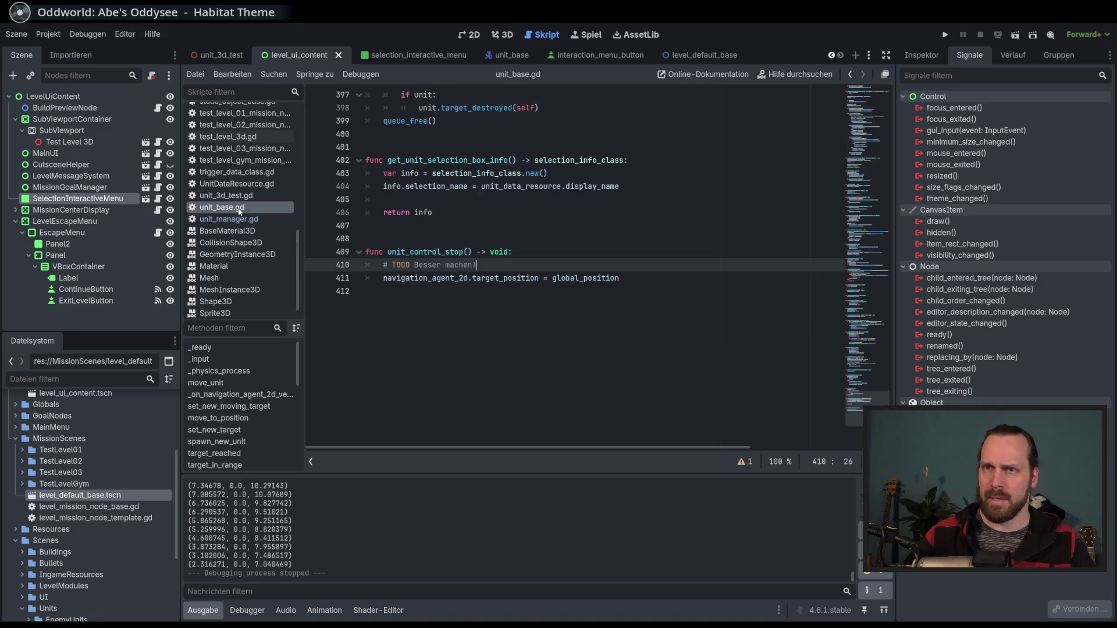
Uncomment the two TEST DINGE IN 3D unit_3d_ref lines in _ready and run the game.
{"action": "mouse_move", "coordinate": [867, 410]}
{"action": "left_mouse_down"}
{"action": "mouse_move", "coordinate": [819, 108]}
{"action": "mouse_move", "coordinate": [833, 264]}
{"action": "mouse_move", "coordinate": [810, 394]}
{"action": "mouse_move", "coordinate": [820, 94]}
{"action": "left_mouse_up"}
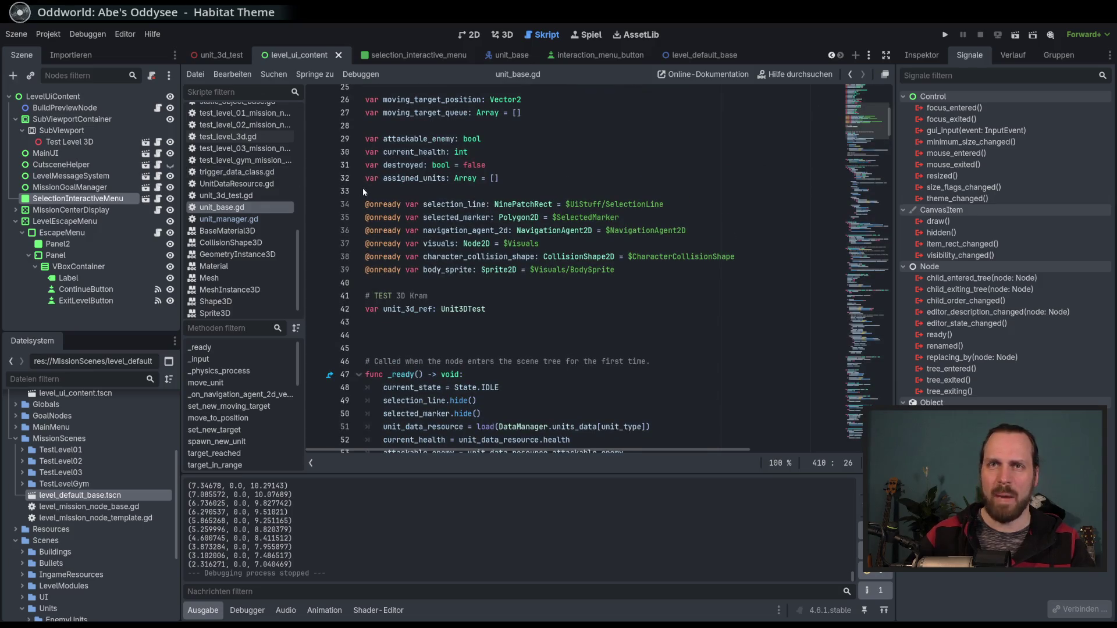
{"action": "scroll", "coordinate": [664, 268], "scroll_direction": "down", "scroll_amount": 3}
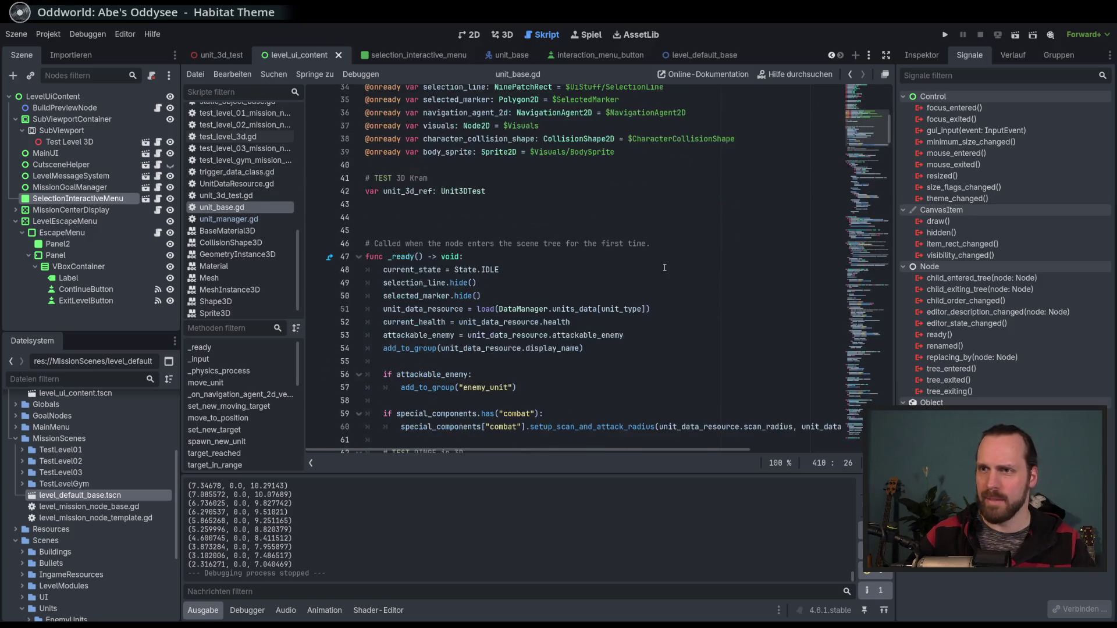
{"action": "double_click", "coordinate": [416, 196]}
{"action": "key", "text": "ctrl+f"}
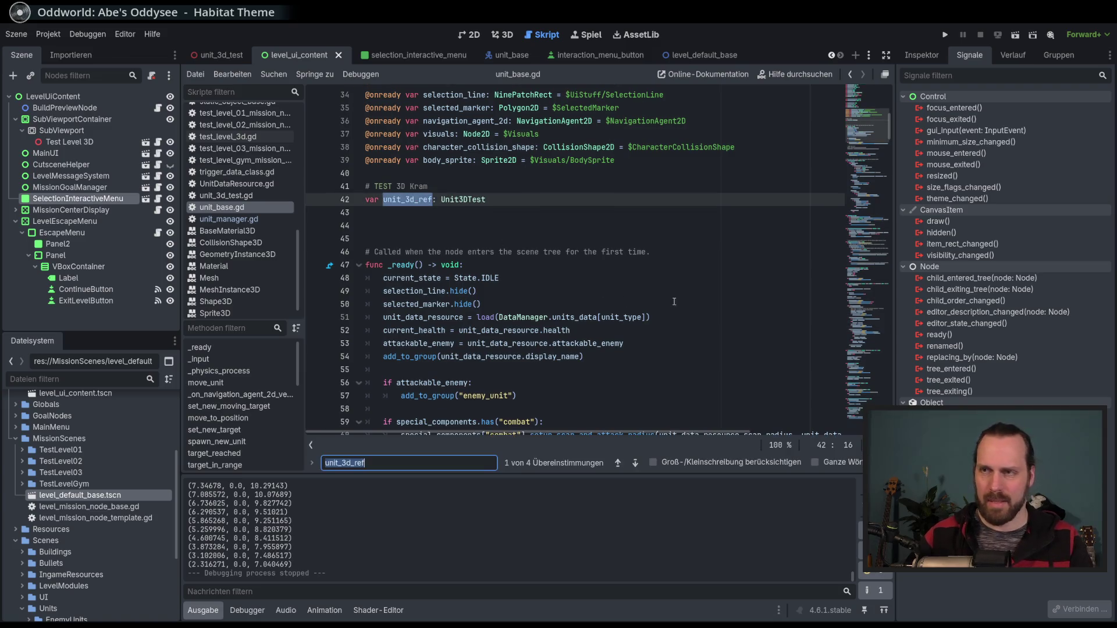
{"action": "key", "text": "Return"}
{"action": "left_click_drag", "start_coordinate": [460, 238], "coordinate": [458, 252]}
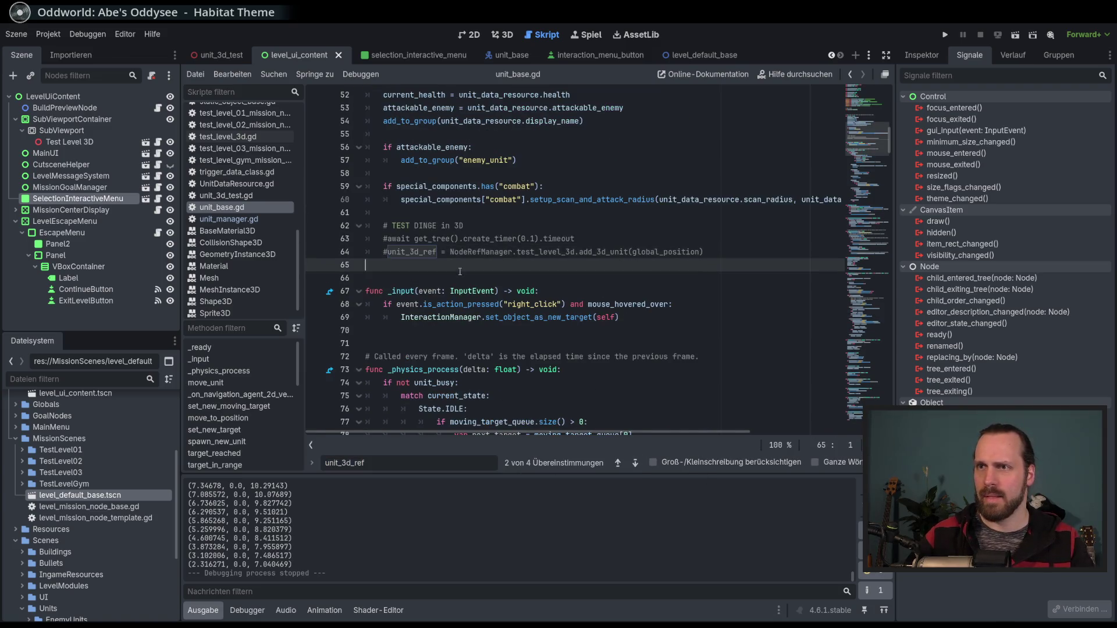
{"action": "key", "text": "ctrl+k"}
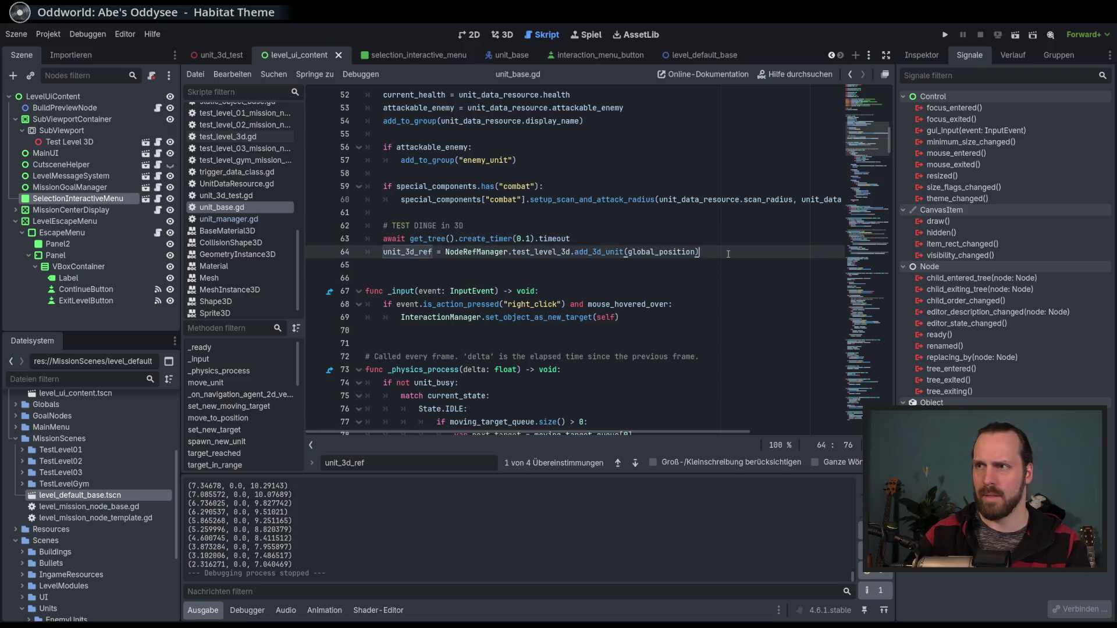
{"action": "key", "text": "F5"}
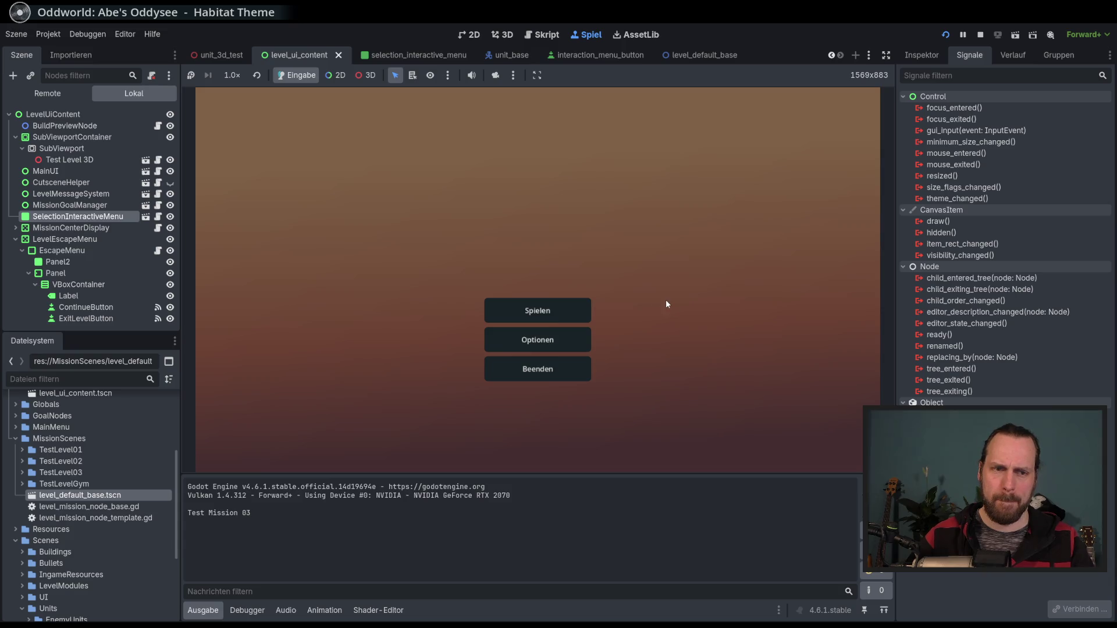
Start Test Level GYM, box-select all soldiers, and send them to gather near the house.
{"action": "left_click", "coordinate": [552, 315]}
{"action": "left_click", "coordinate": [396, 145]}
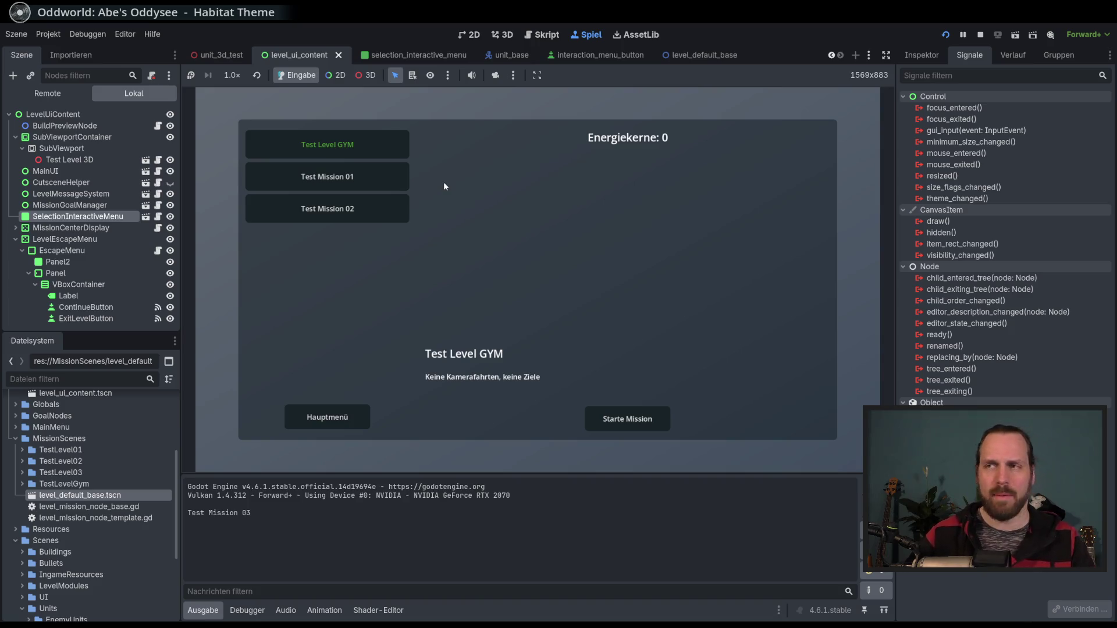
{"action": "left_click", "coordinate": [645, 426]}
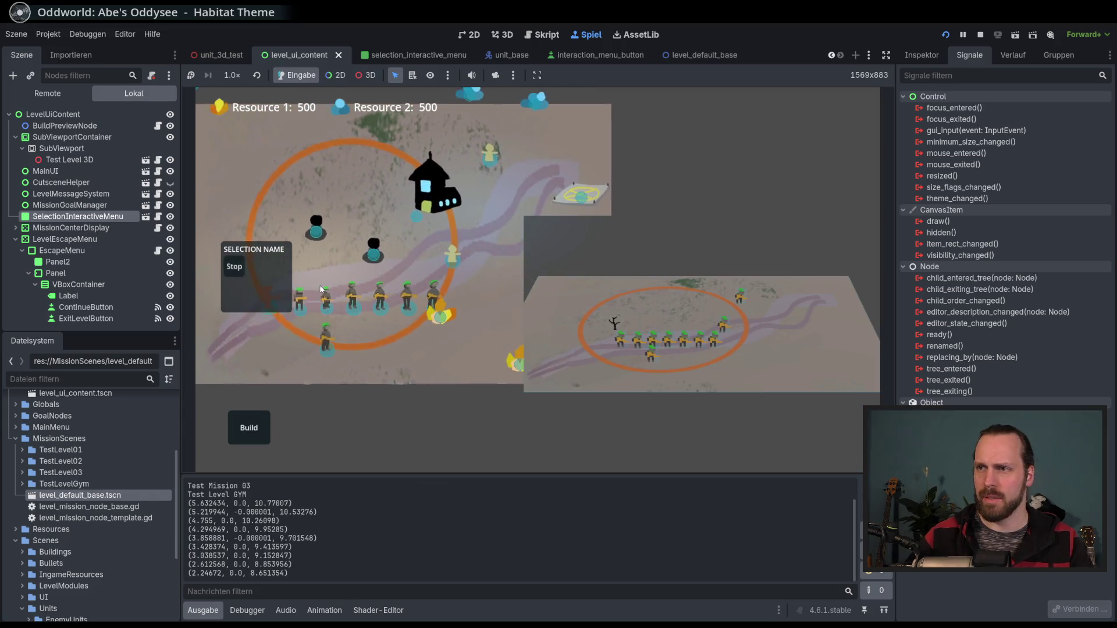
{"action": "left_click_drag", "start_coordinate": [444, 387], "coordinate": [410, 371]}
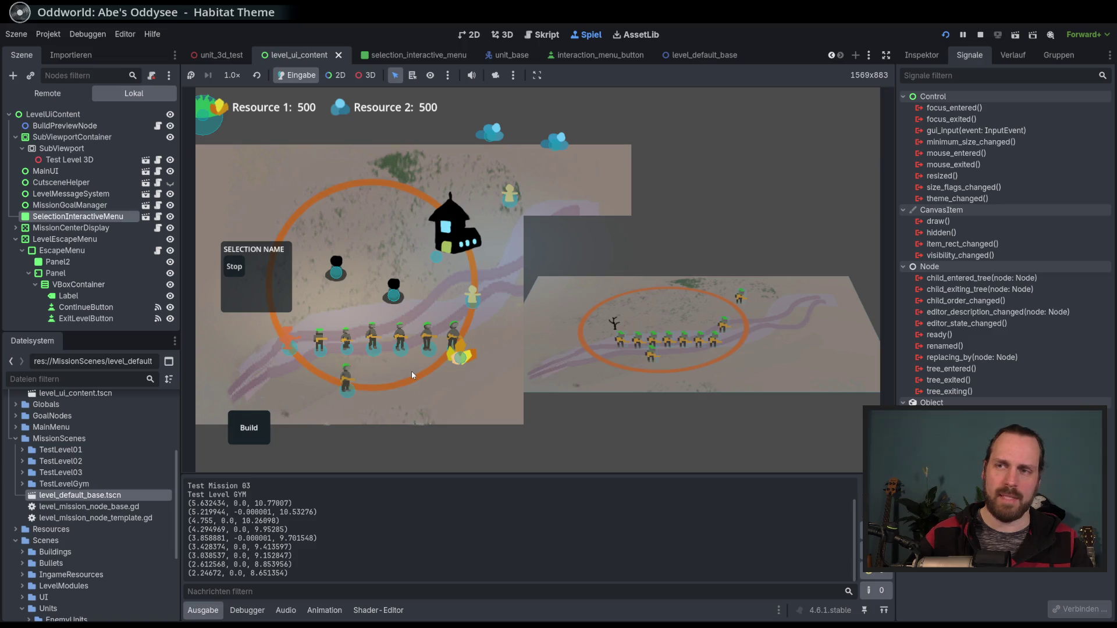
{"action": "left_click", "coordinate": [273, 351]}
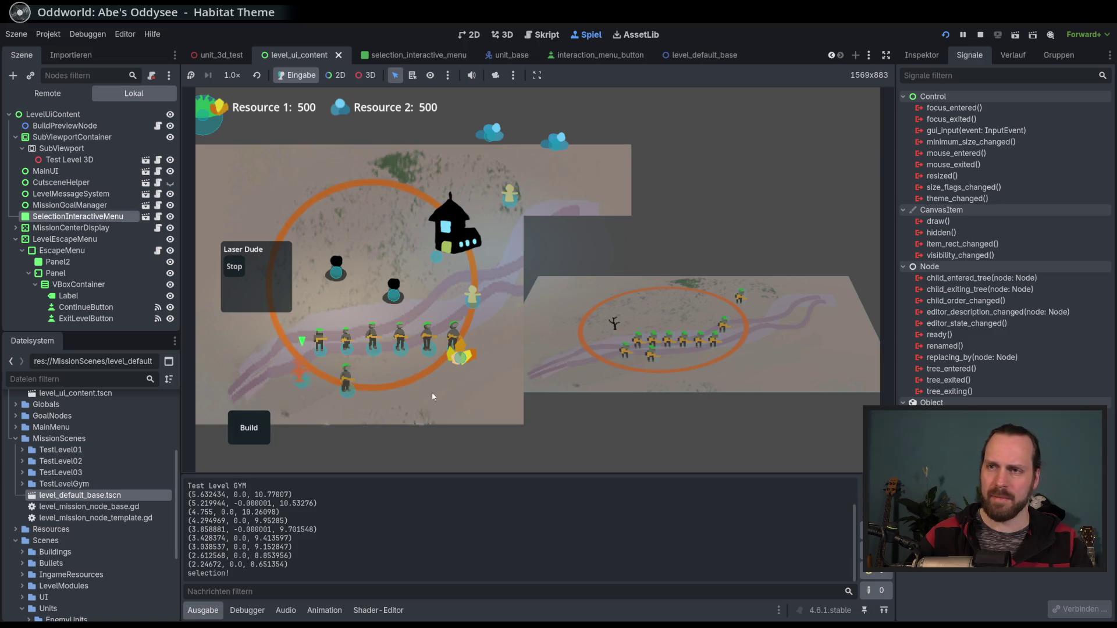
{"action": "left_click_drag", "start_coordinate": [291, 407], "coordinate": [478, 314]}
{"action": "right_click", "coordinate": [384, 273]}
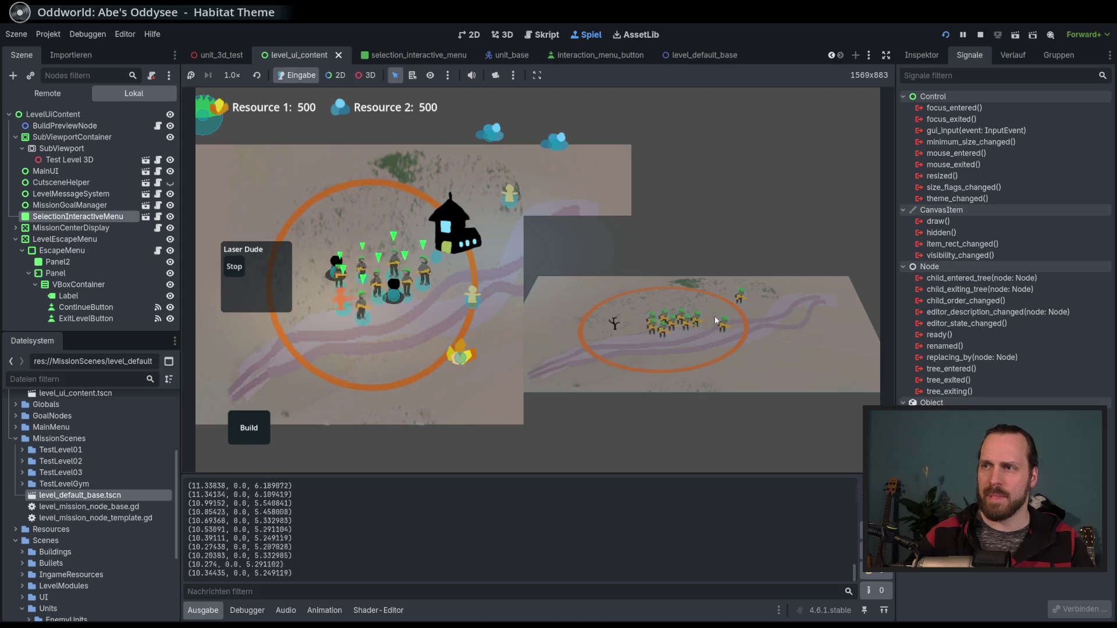
Issue more move orders until the line 81 freed-instance error hits, then end the session.
{"action": "right_click", "coordinate": [562, 338]}
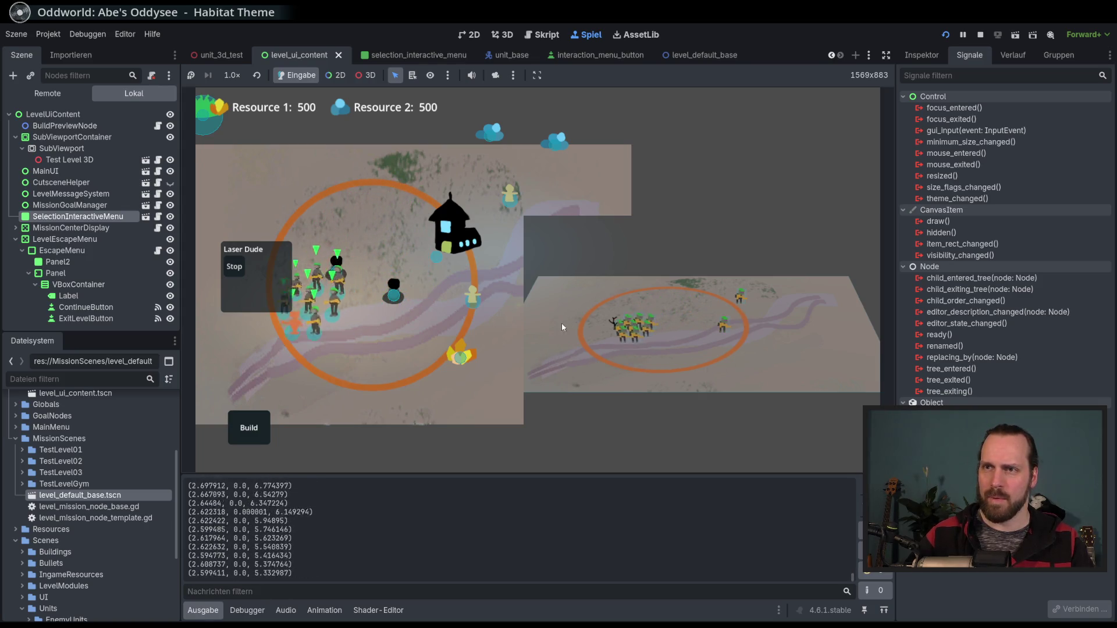
{"action": "right_click", "coordinate": [574, 284]}
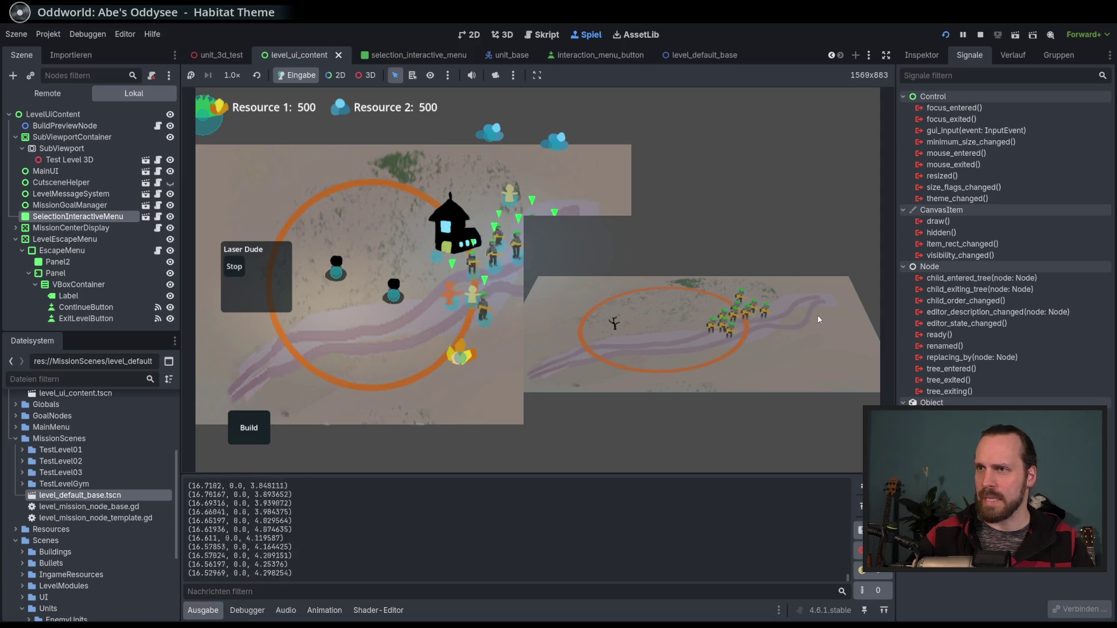
{"action": "right_click", "coordinate": [637, 380]}
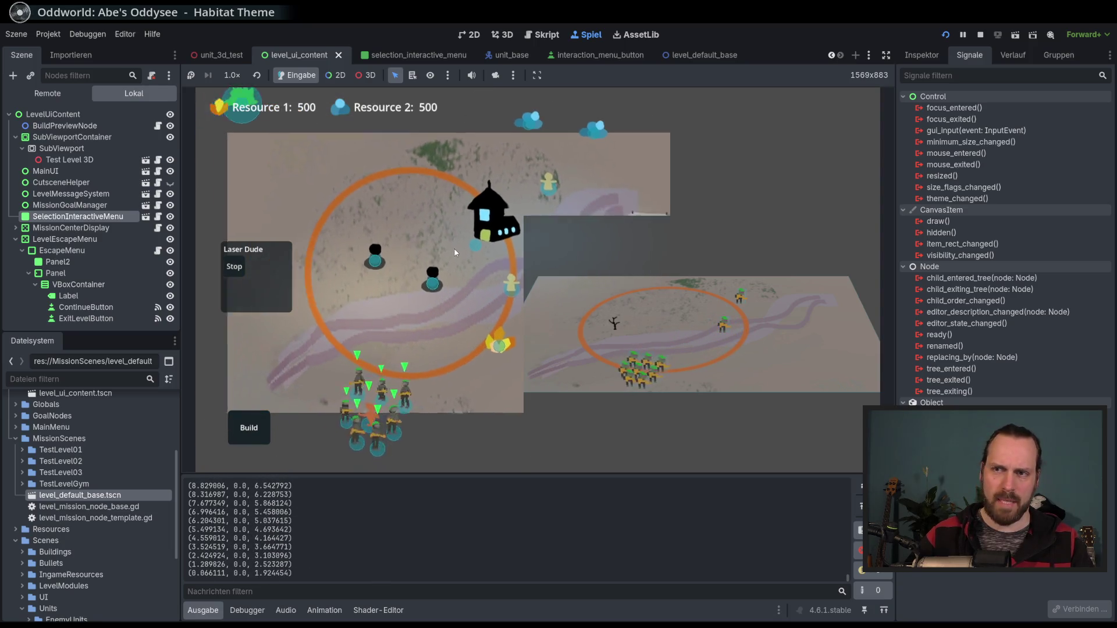
{"action": "right_click", "coordinate": [388, 255]}
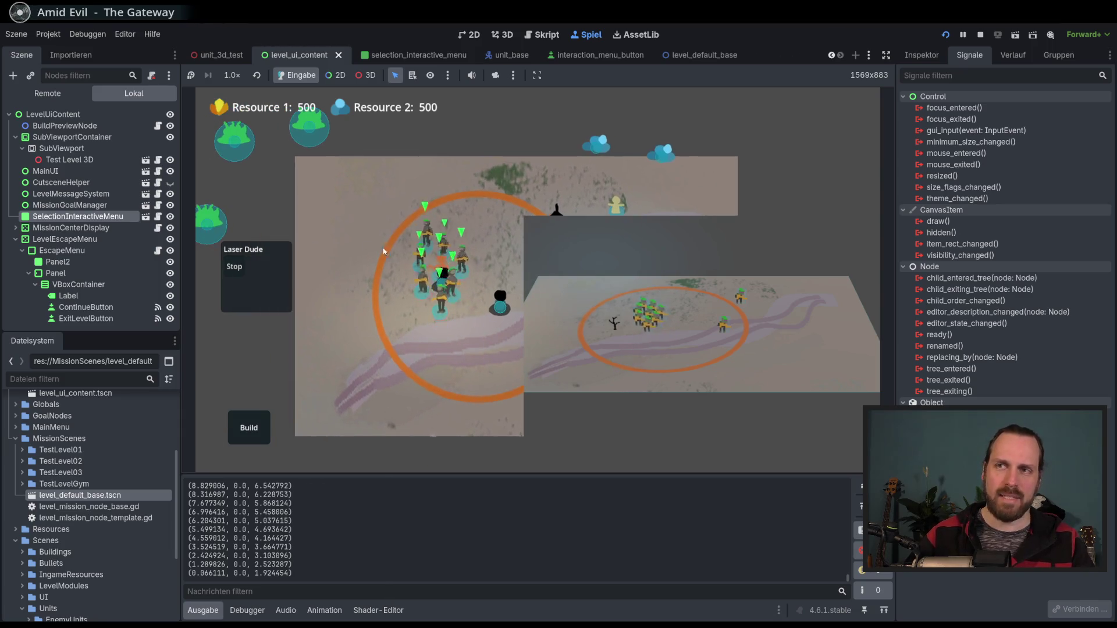
{"action": "left_click", "coordinate": [355, 259]}
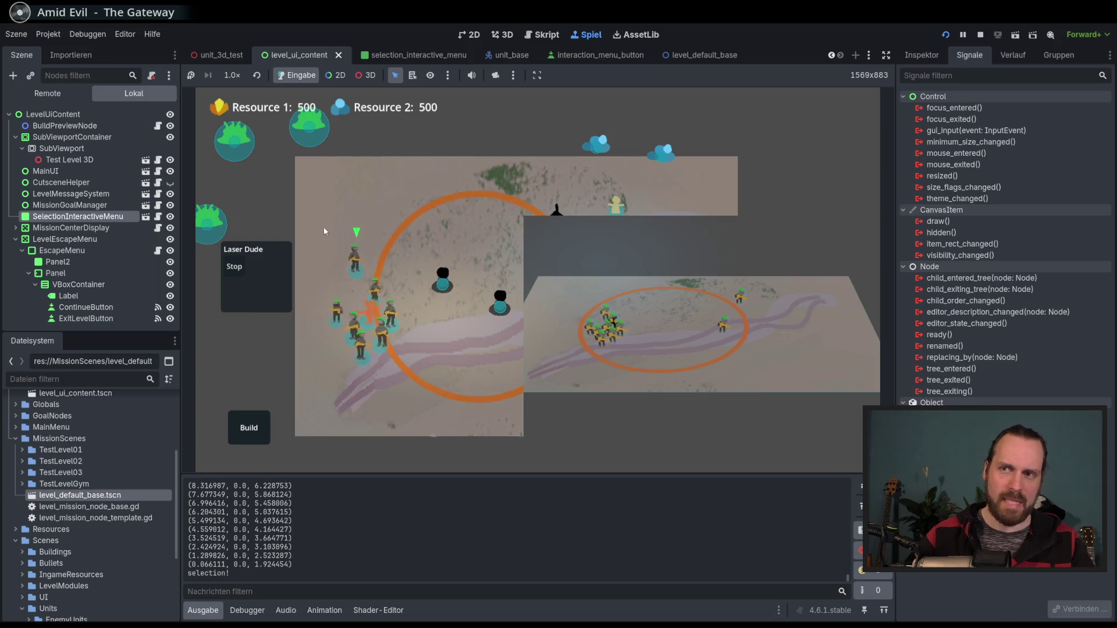
{"action": "left_click_drag", "start_coordinate": [324, 231], "coordinate": [442, 396]}
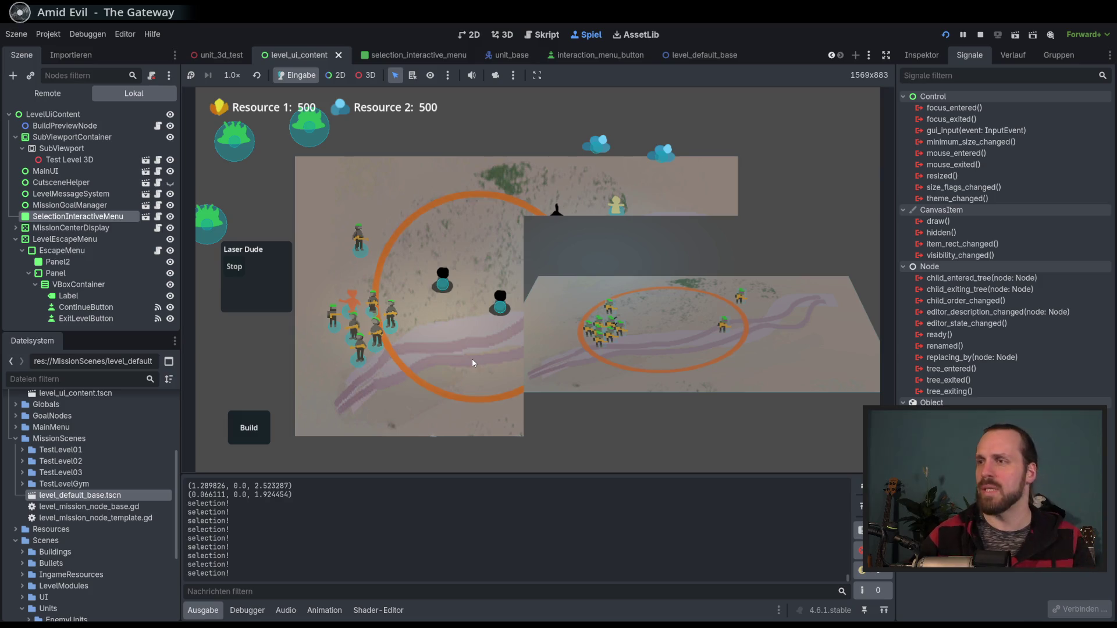
{"action": "left_click", "coordinate": [381, 300]}
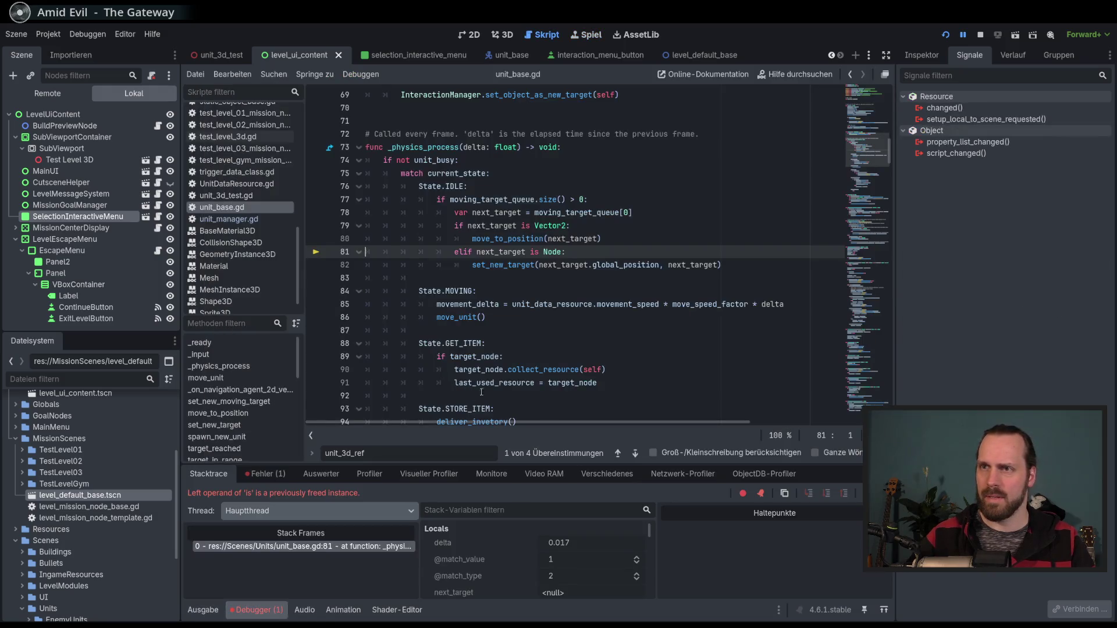
{"action": "left_click", "coordinate": [579, 239]}
{"action": "key", "text": "F8"}
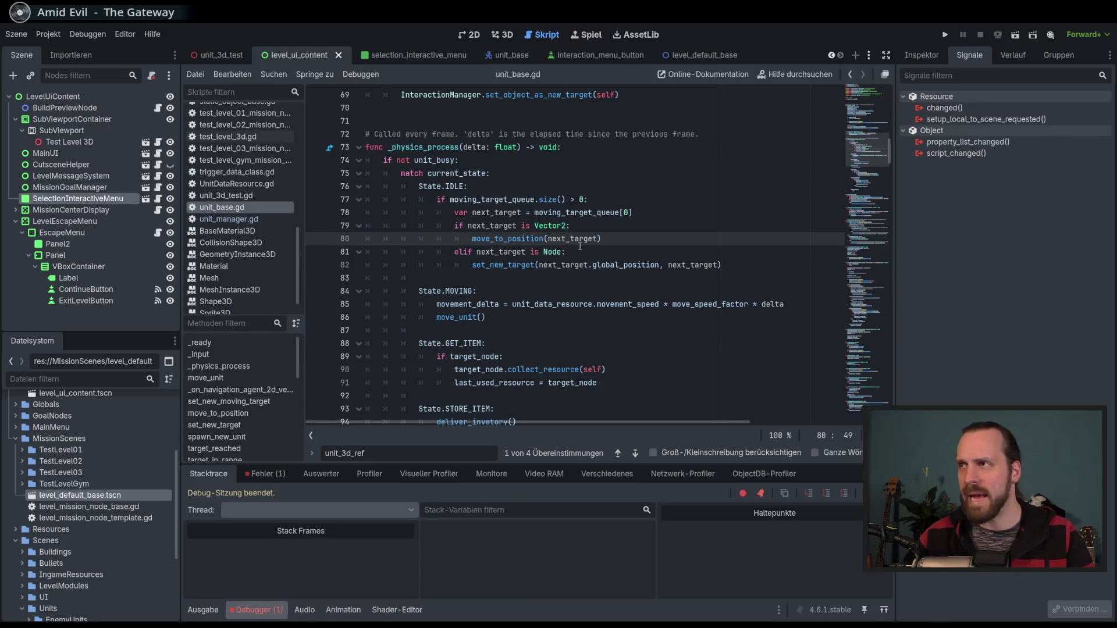